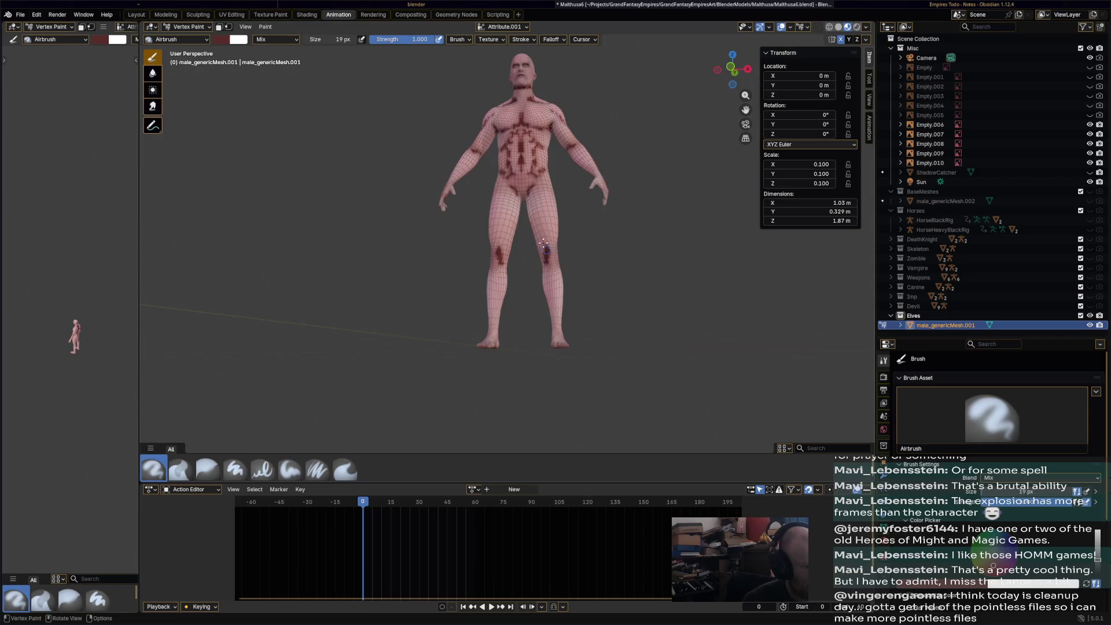
- Orbit to the character's back and paint two small dark mirrored strokes near the shoulder
middle_click_drag(523, 205, 426, 274)
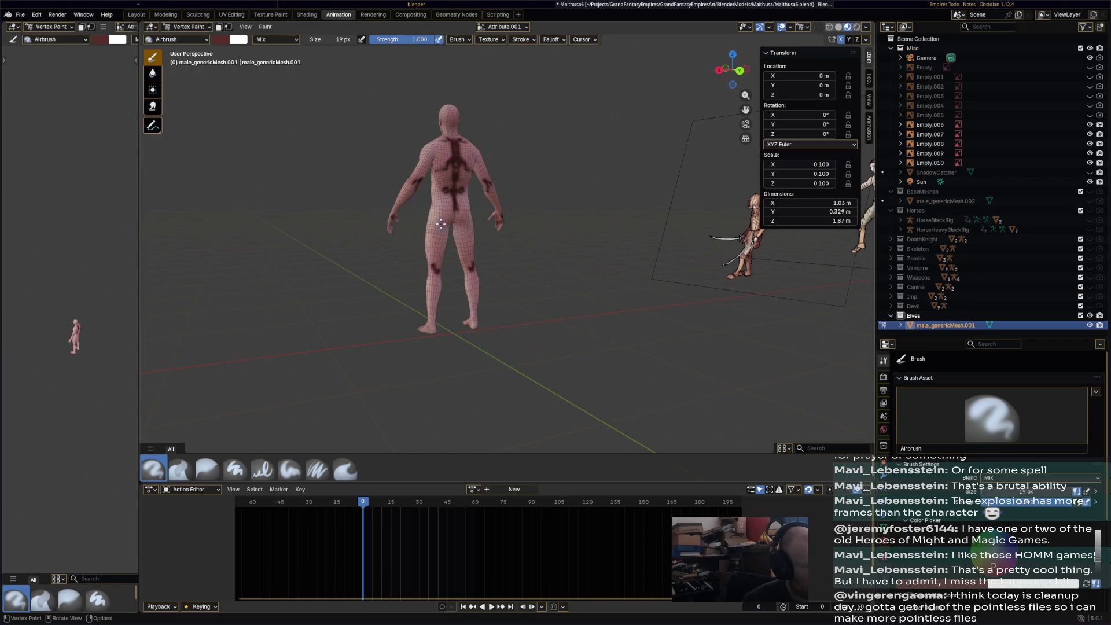
mouse_move(469, 229)
middle_mouse_down()
mouse_move(457, 202)
mouse_move(470, 174)
middle_mouse_up()
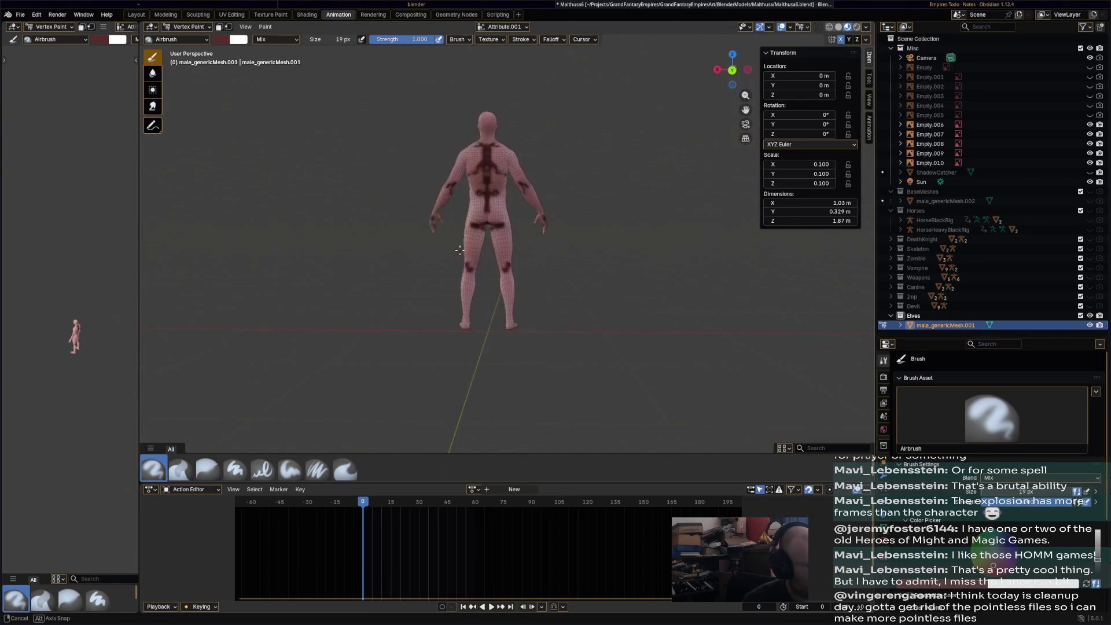
left_click_drag(478, 172, 468, 170)
- Turn to the front, paint small dark strokes beside the mouth, and pick the Blur brush
middle_click_drag(478, 209, 529, 197)
scroll(517, 153, "up", 4)
middle_click_drag(517, 154, 530, 159)
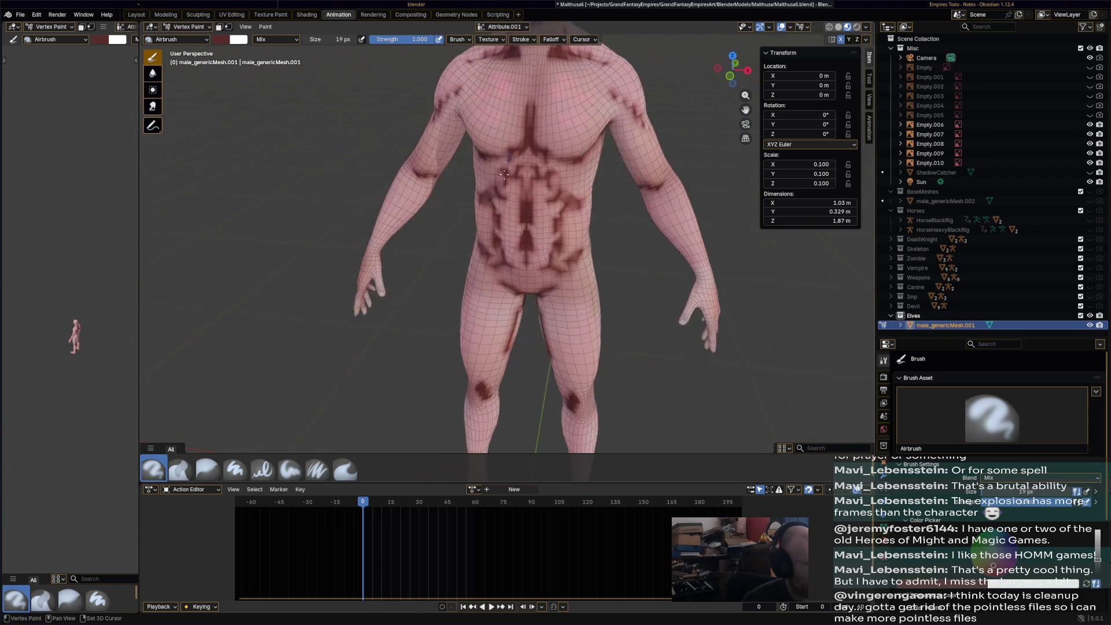
scroll(535, 161, "up", 5, "shift")
scroll(540, 163, "up", 4)
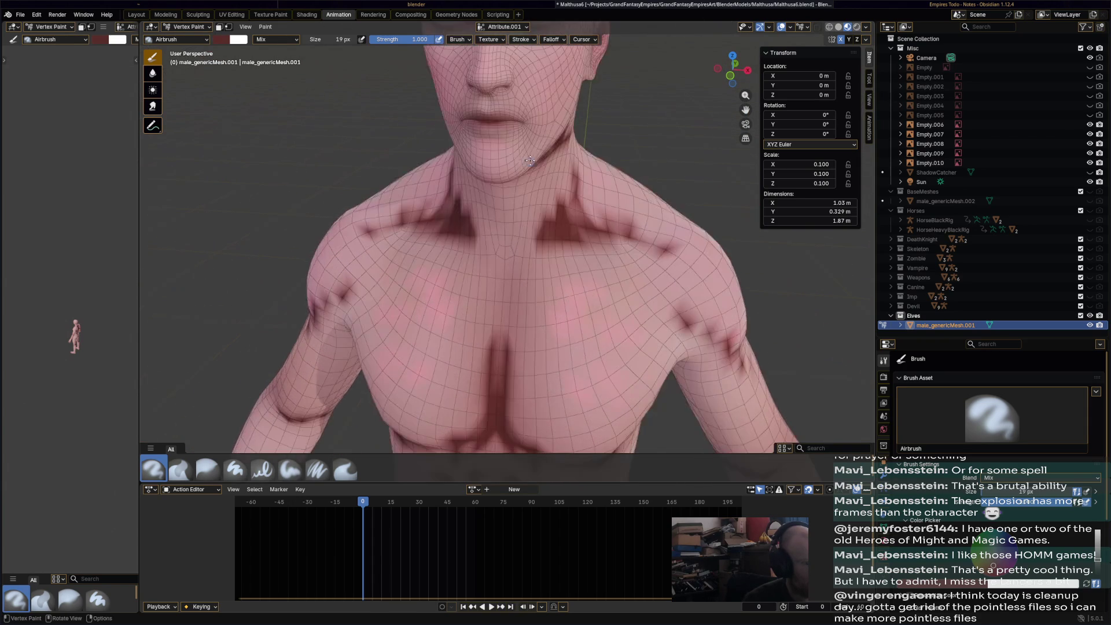
mouse_move(516, 75)
left_mouse_down()
mouse_move(538, 119)
mouse_move(521, 87)
left_mouse_up()
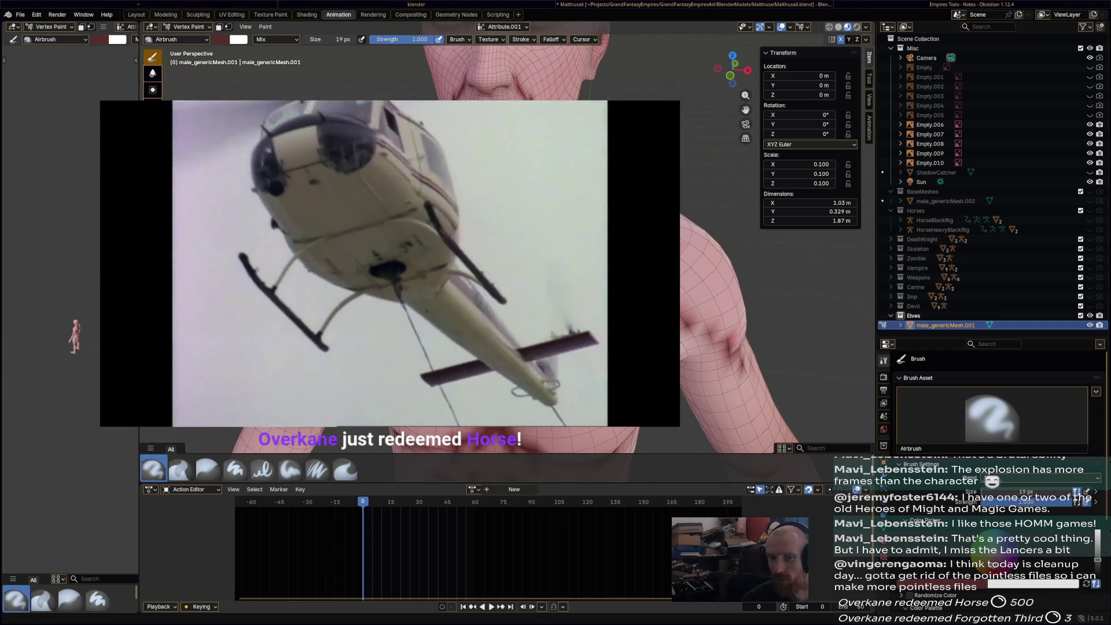
mouse_move(521, 86)
middle_mouse_down()
mouse_move(463, 118)
mouse_move(689, 177)
mouse_move(521, 116)
middle_mouse_up()
left_click(210, 473)
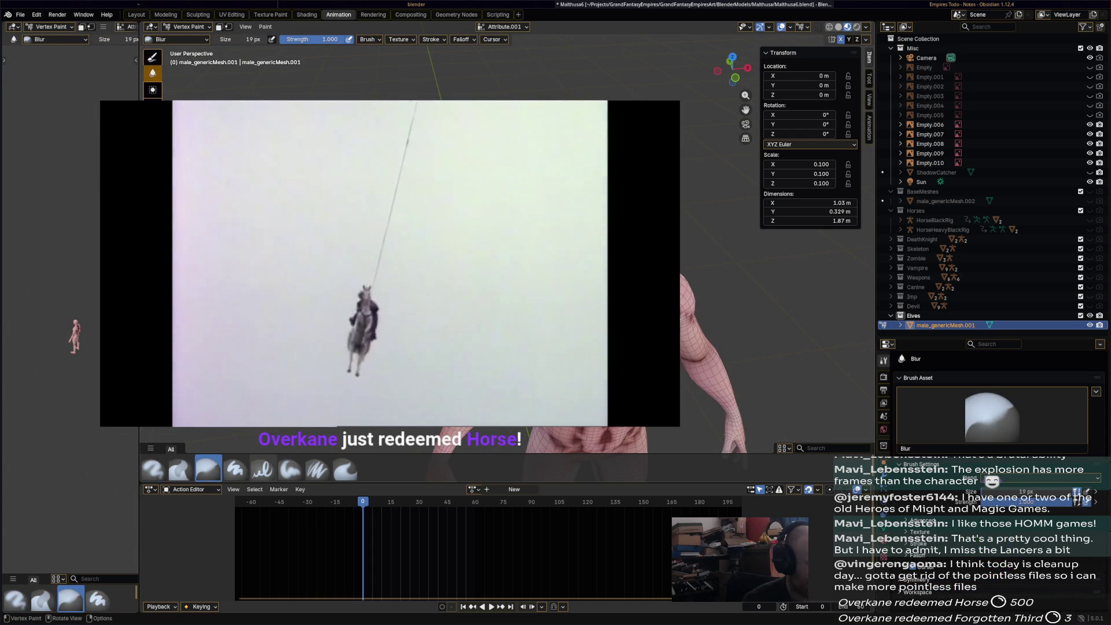
- Rotate toward the chest and blur the dark smudge on the shoulder
scroll(520, 116, "down", 2)
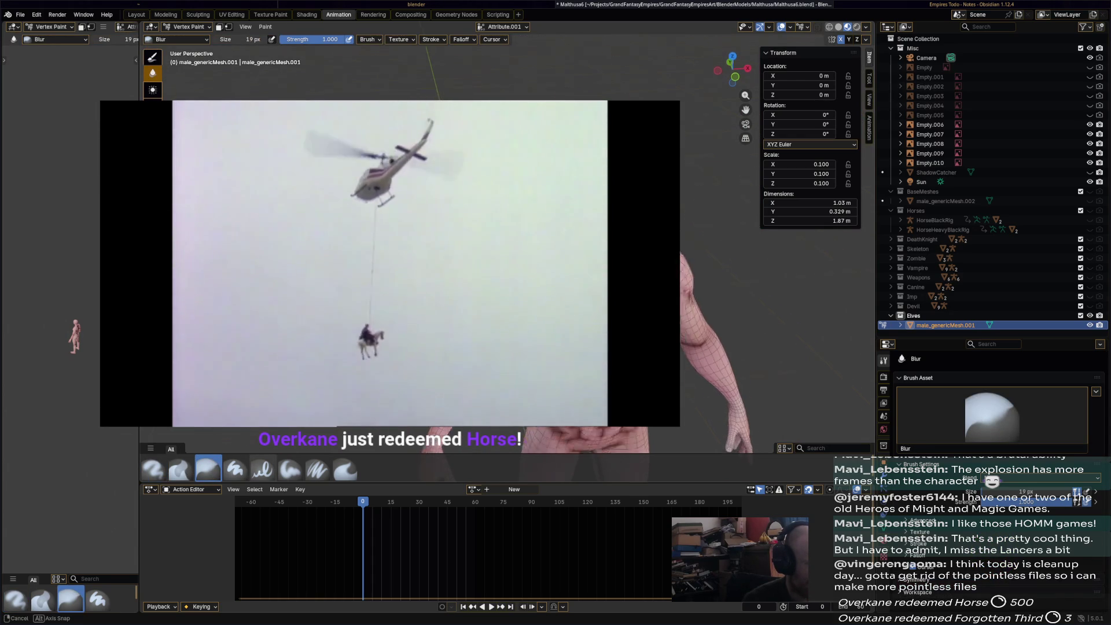
scroll(637, 231, "up", 3)
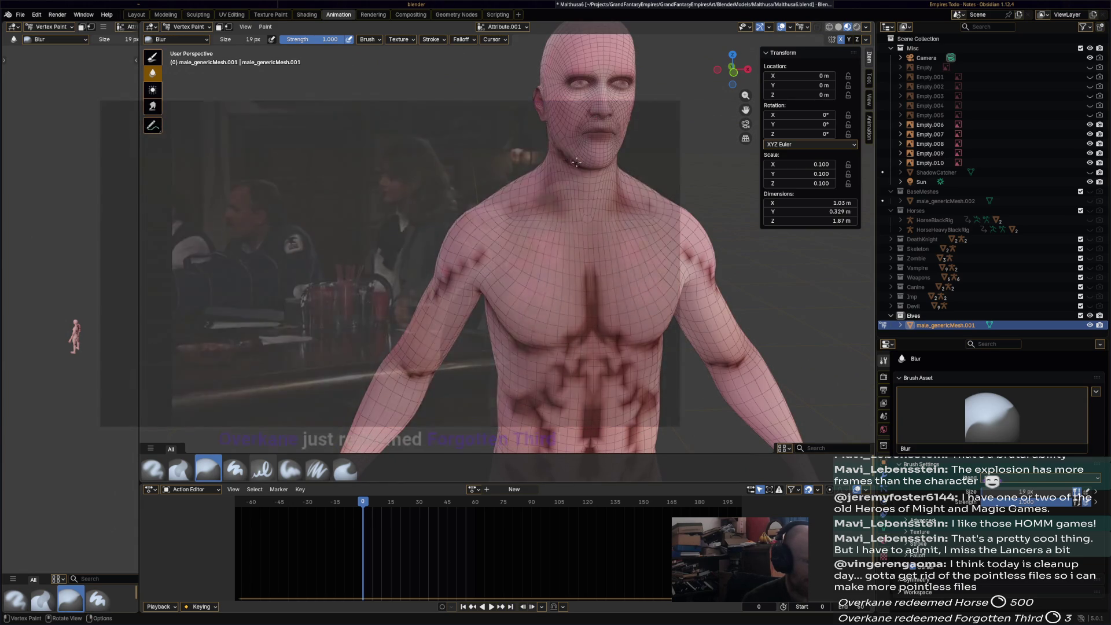
mouse_move(550, 150)
middle_mouse_down()
mouse_move(538, 174)
mouse_move(622, 230)
middle_mouse_up()
left_click(595, 221)
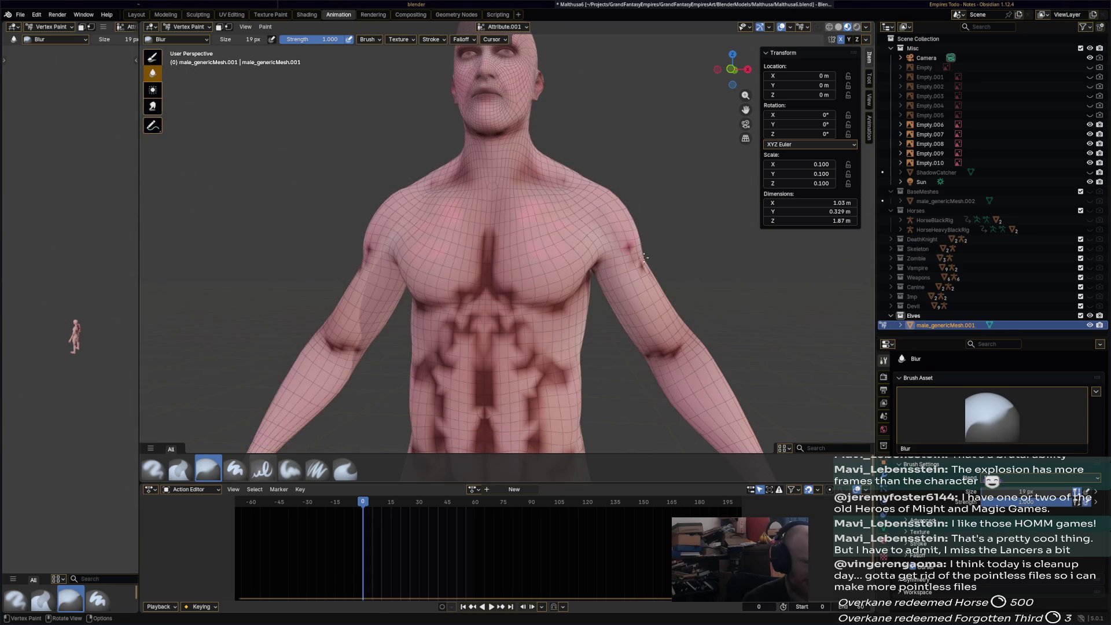
- Set the Blur brush to 50 px and soften the sternum, under-chest and upper-ab marks
left_click(577, 298)
key("f")
left_click(482, 267)
mouse_move(483, 266)
left_mouse_down()
mouse_move(488, 237)
mouse_move(486, 290)
mouse_move(546, 308)
mouse_move(483, 282)
left_mouse_up()
mouse_move(488, 328)
left_mouse_down()
mouse_move(503, 327)
mouse_move(495, 318)
left_mouse_up()
scroll(535, 342, "down", 4)
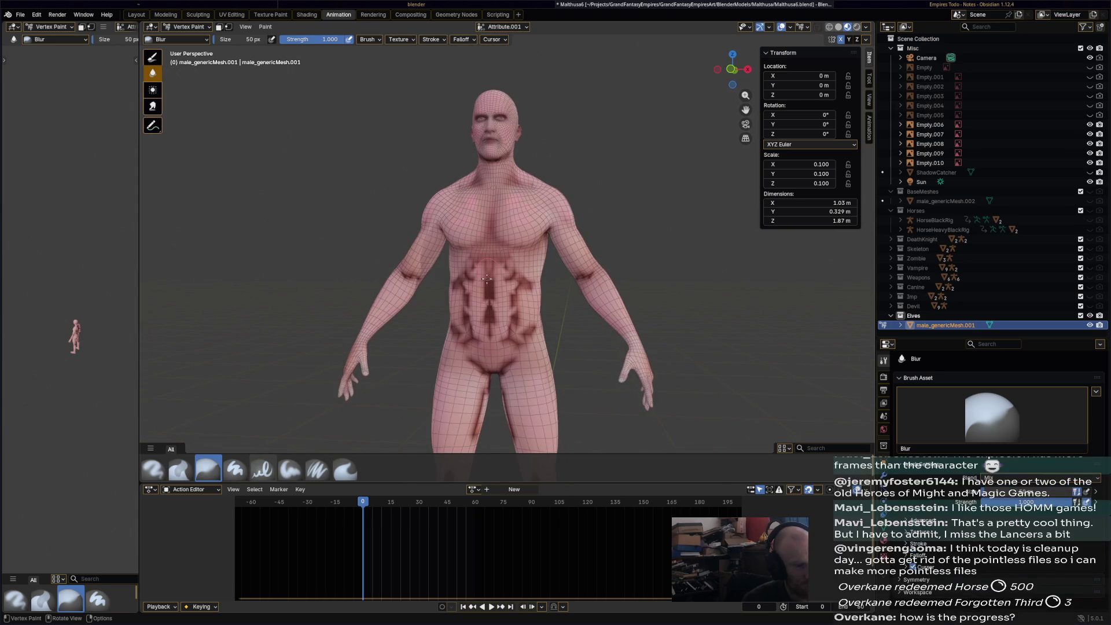
- Blur the dark patches on the abs, lower belly, elbow crease, inner thighs and knees
mouse_move(465, 274)
left_mouse_down()
mouse_move(454, 288)
mouse_move(469, 333)
mouse_move(482, 343)
mouse_move(522, 321)
mouse_move(501, 370)
left_mouse_up()
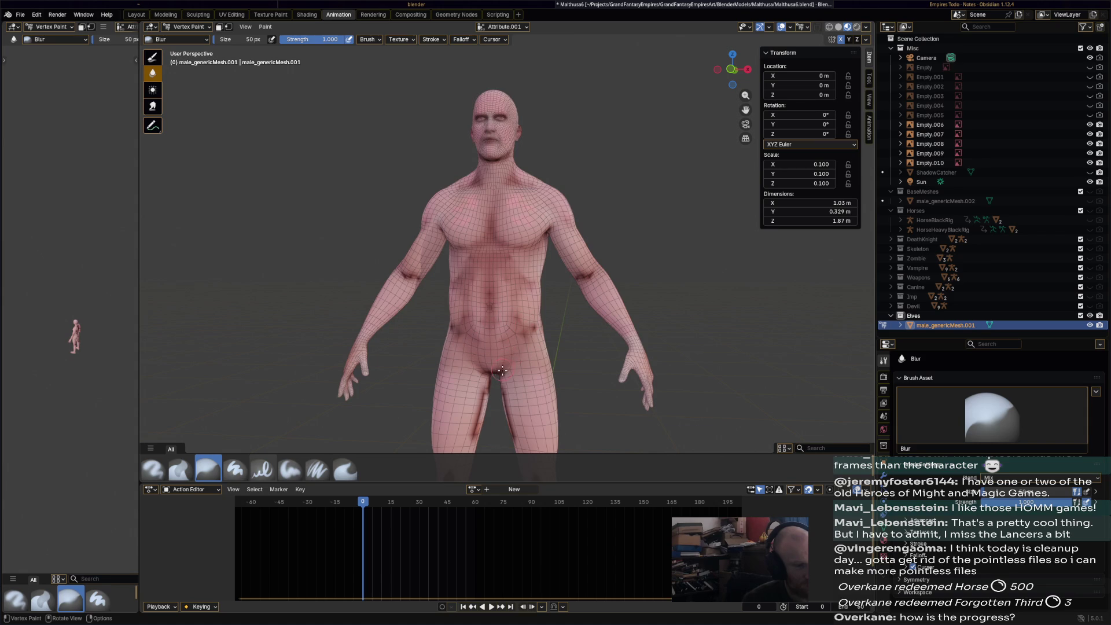
left_click_drag(532, 327, 465, 322)
left_click_drag(590, 276, 578, 279)
scroll(549, 311, "down", 5, "shift")
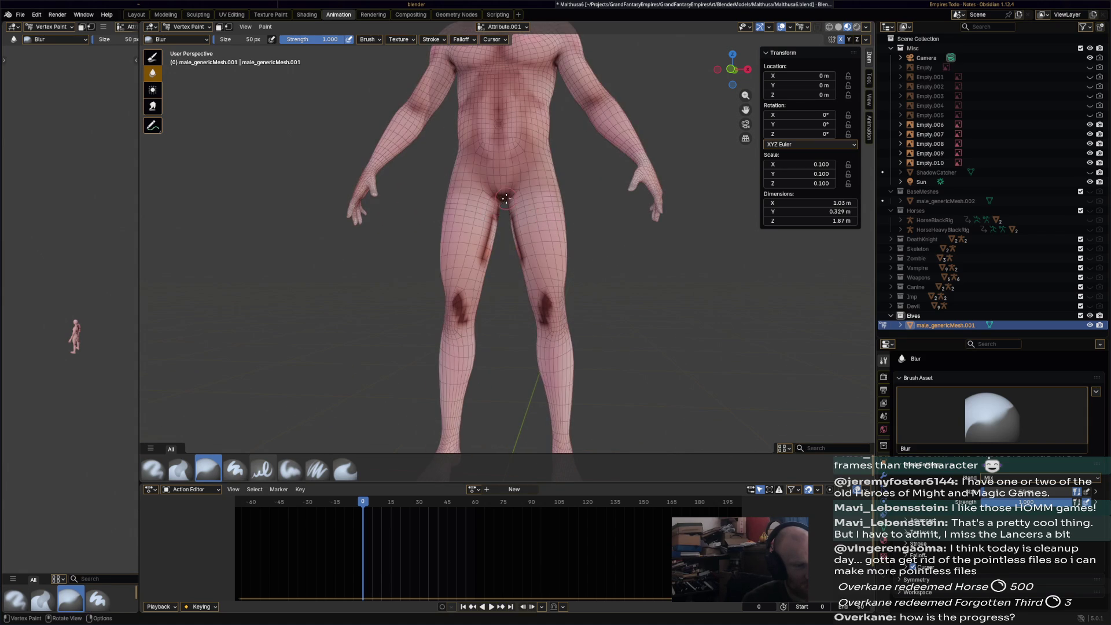
left_click_drag(494, 224, 486, 265)
left_click_drag(456, 299, 460, 323)
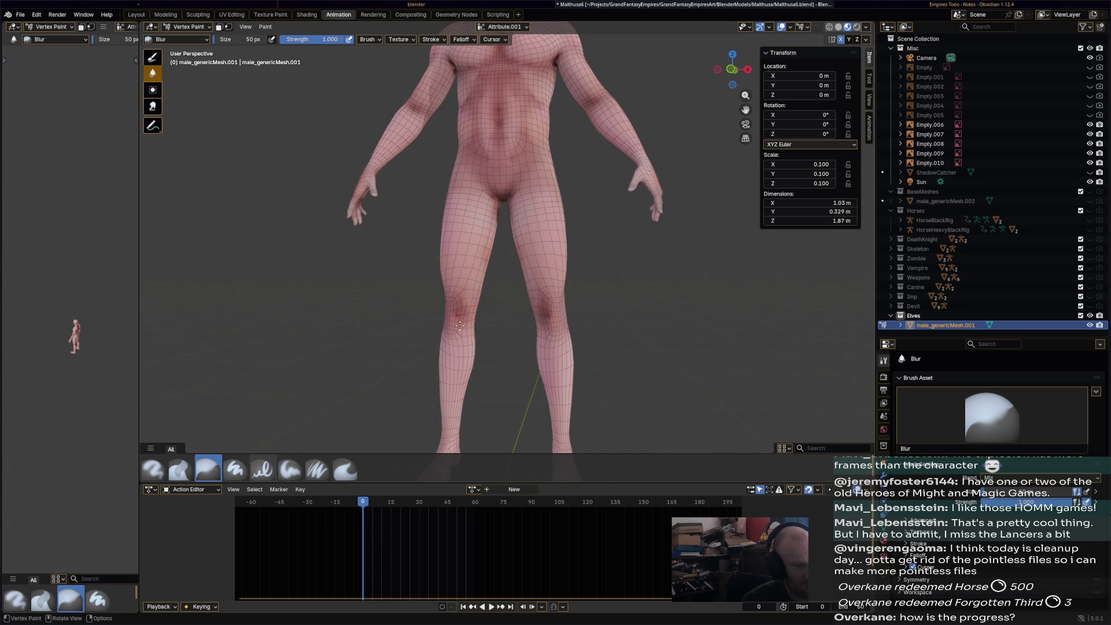
- Orbit to the model's back and soften the shoulder-blade and knee smudges
scroll(555, 320, "down", 2, "shift")
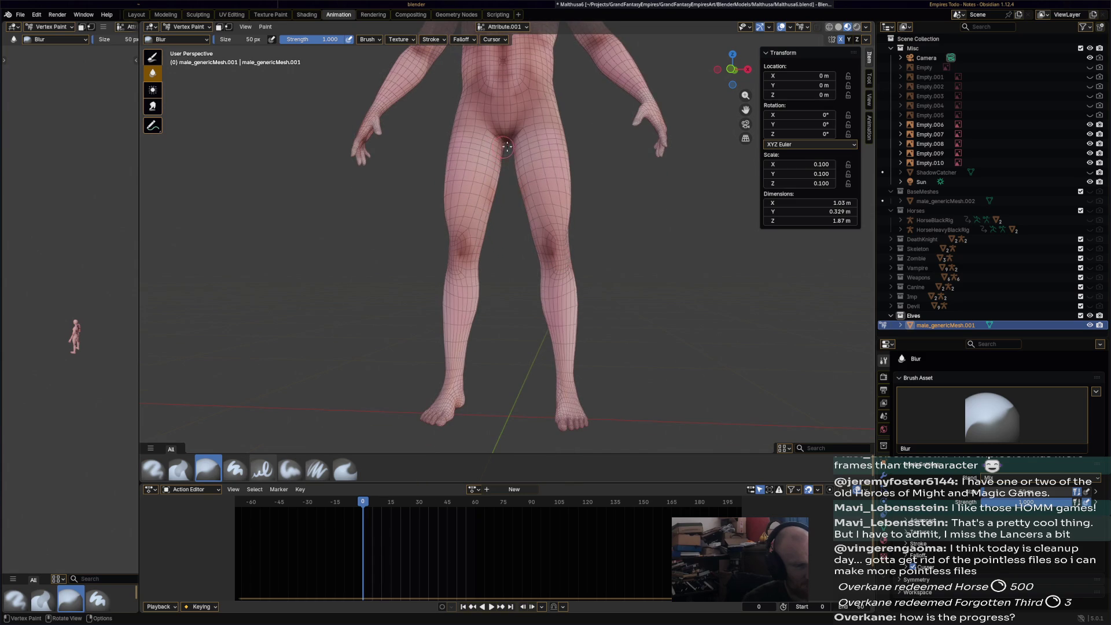
scroll(535, 264, "down", 3)
middle_click_drag(536, 264, 467, 133)
mouse_move(467, 133)
left_mouse_down()
mouse_move(459, 152)
mouse_move(472, 144)
mouse_move(470, 127)
mouse_move(475, 201)
left_mouse_up()
left_click_drag(461, 244, 449, 233)
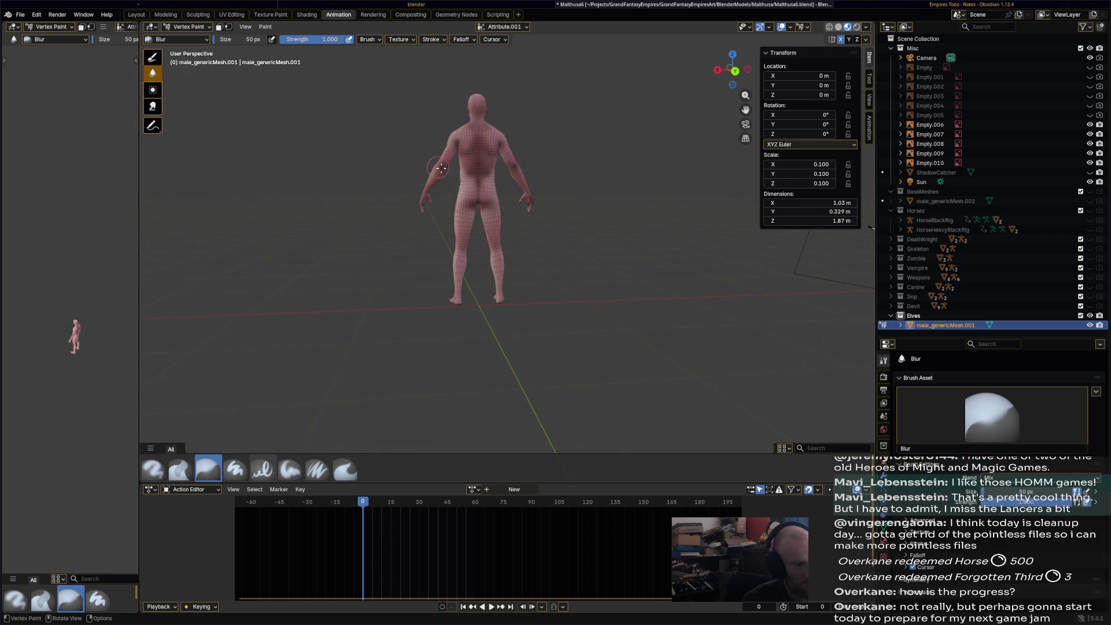
- Orbit back to a near-frontal view and save Malthusa6.blend, then turn to a side view
mouse_move(501, 303)
middle_mouse_down()
mouse_move(556, 232)
mouse_move(607, 243)
mouse_move(488, 81)
middle_mouse_up()
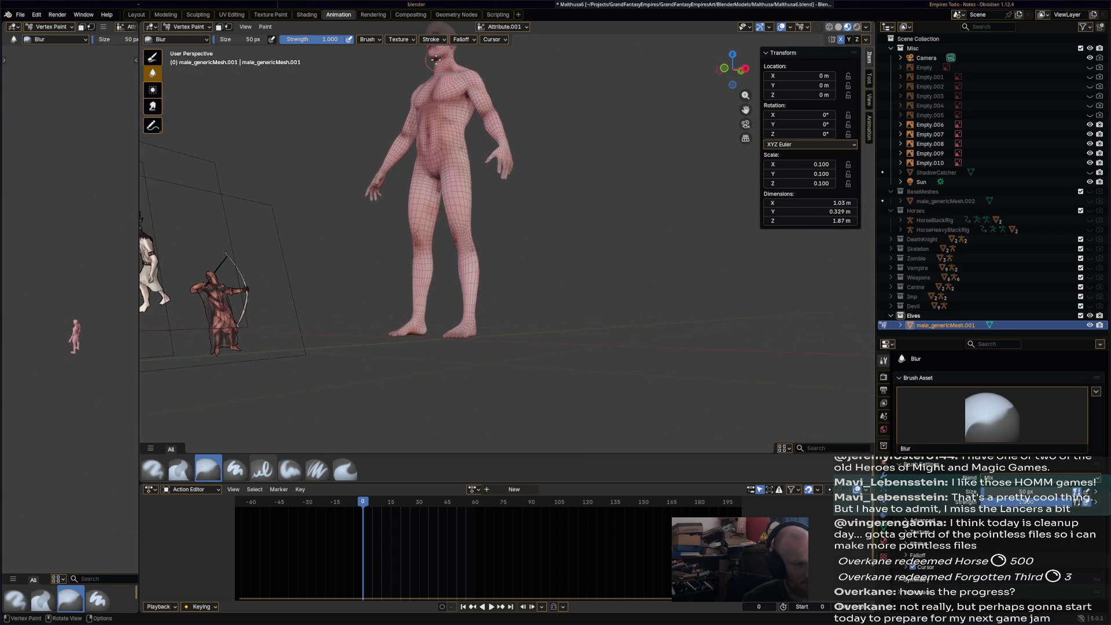
middle_click_drag(537, 123, 473, 95)
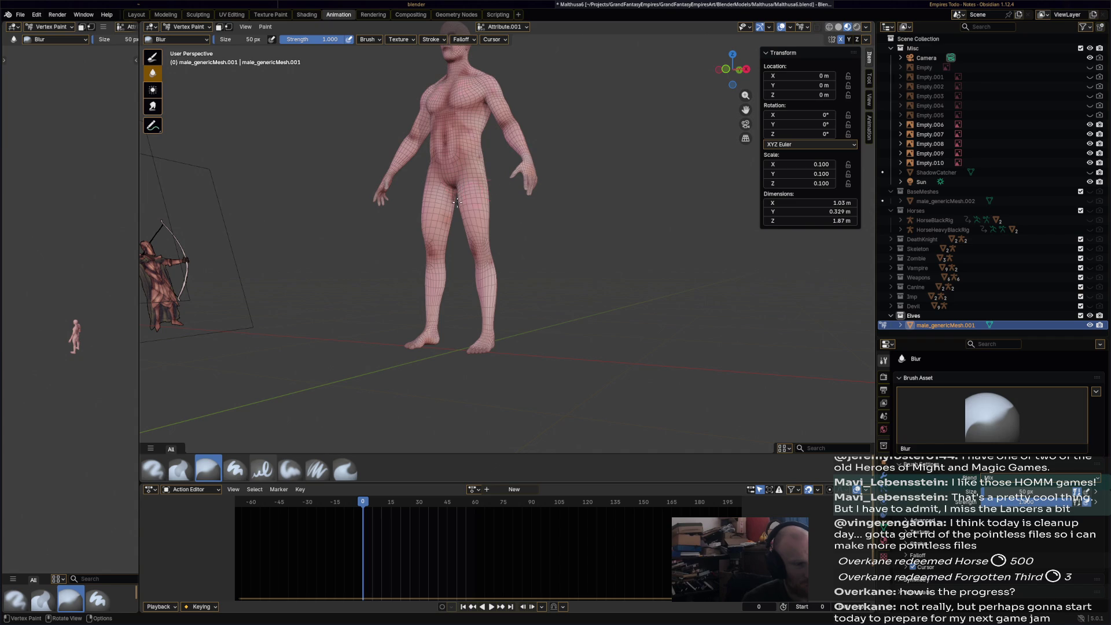
middle_click_drag(462, 169, 538, 191)
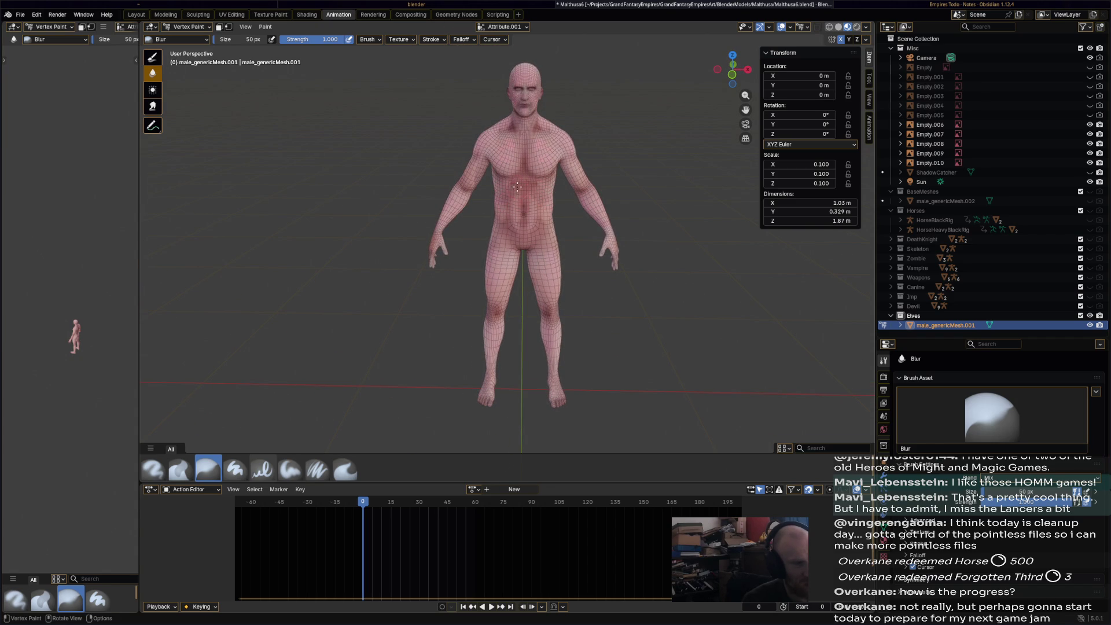
key("ctrl+s")
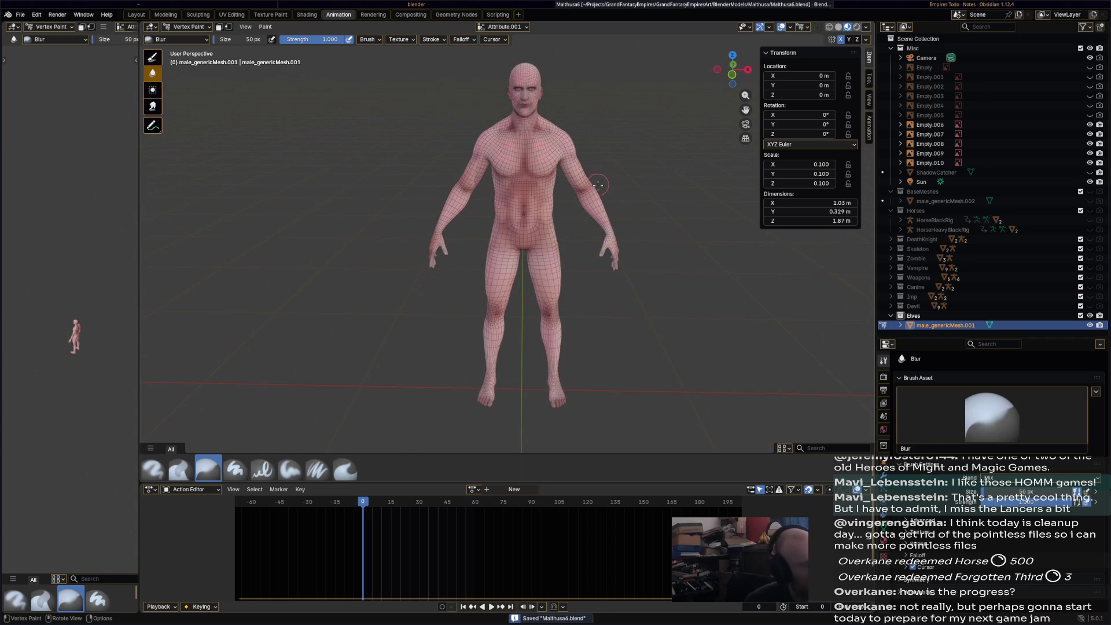
scroll(598, 188, "down", 2)
mouse_move(599, 187)
middle_mouse_down()
mouse_move(718, 183)
mouse_move(602, 185)
middle_mouse_up()
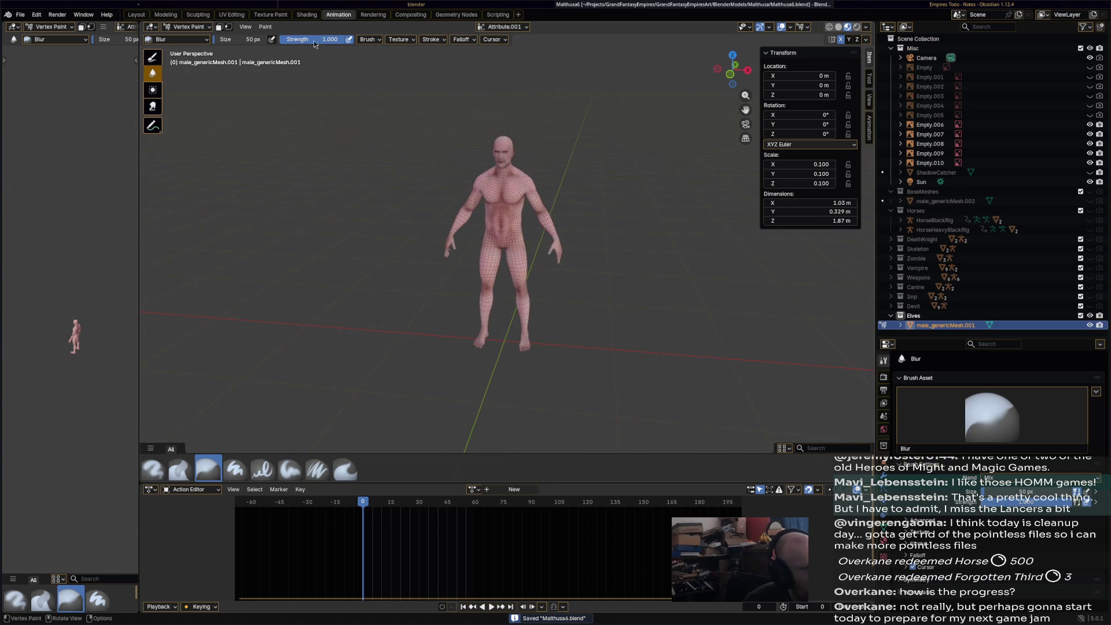
left_click(203, 29)
left_click(188, 36)
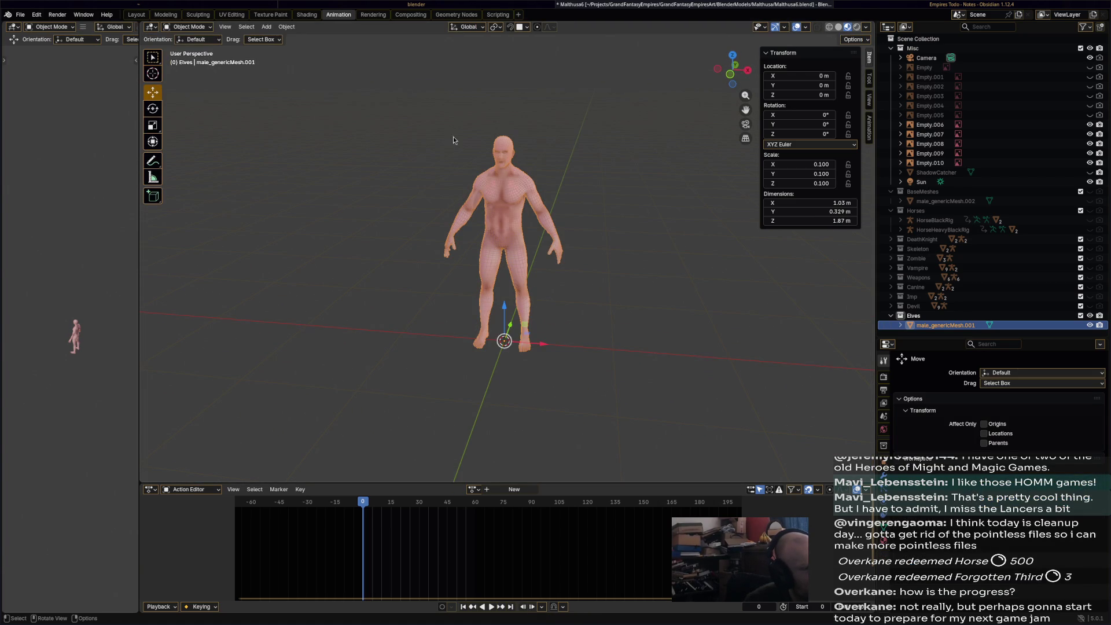
left_click(196, 27)
left_click(188, 70)
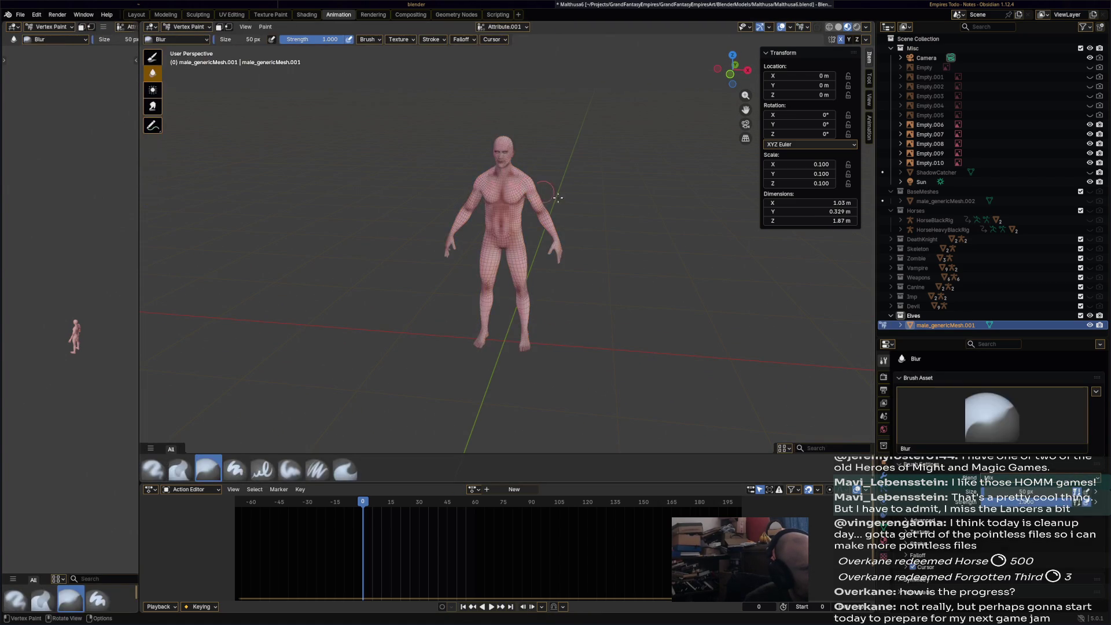
scroll(539, 167, "up", 3)
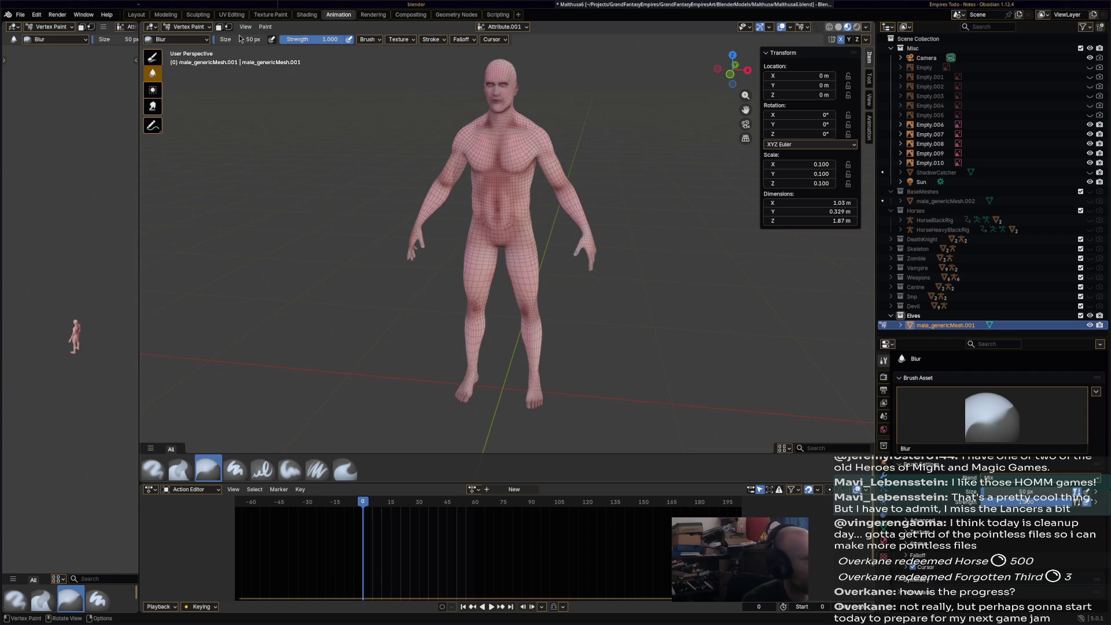
left_click(200, 27)
left_click(192, 37)
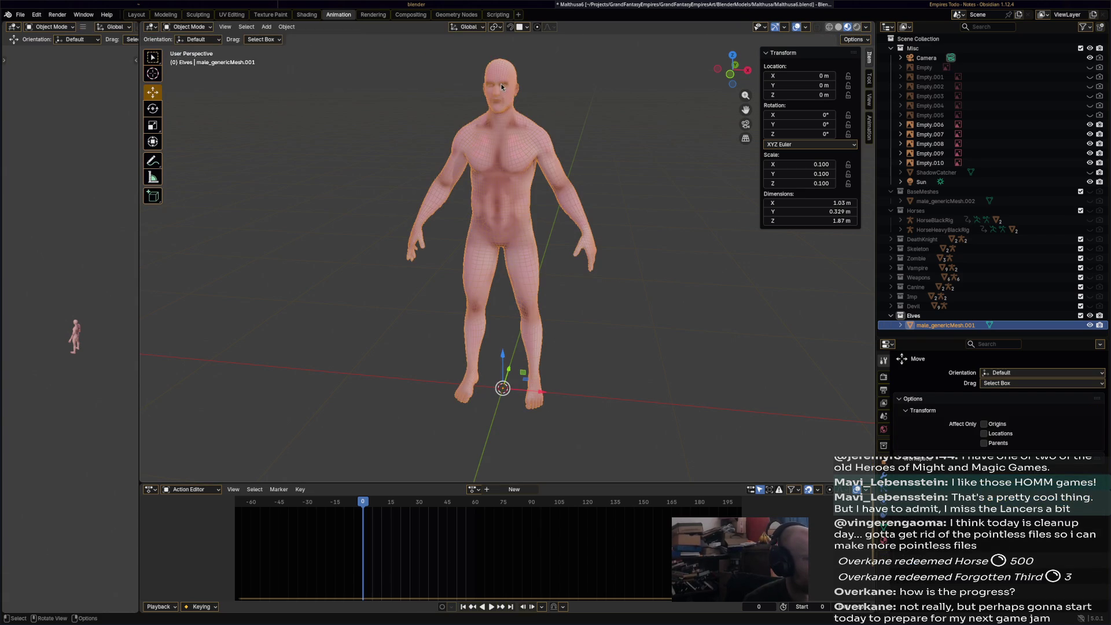
left_click(191, 26)
left_click(189, 69)
scroll(530, 96, "up", 3)
middle_click_drag(531, 96, 536, 307)
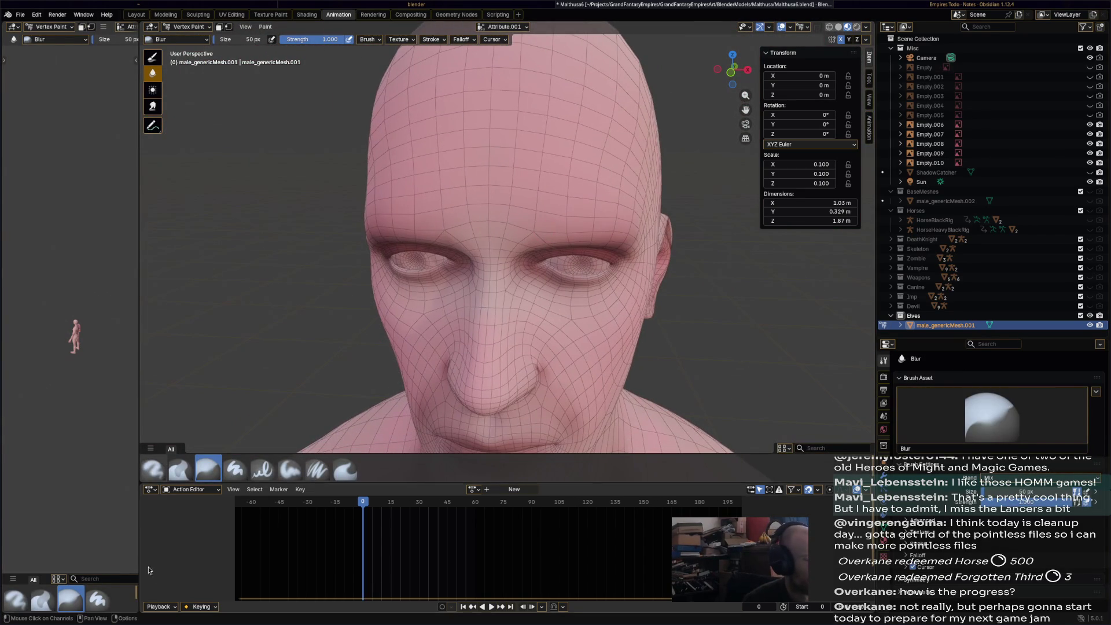
left_click(154, 478)
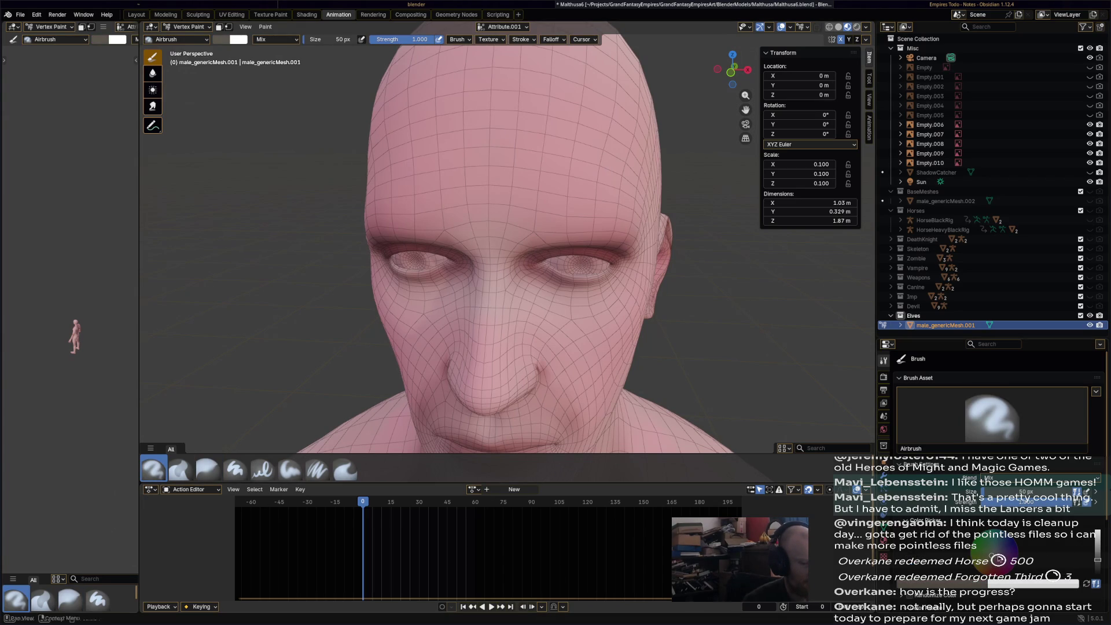
- Airbrush the eyes and their inner corners with a light beige colour
left_click(988, 583)
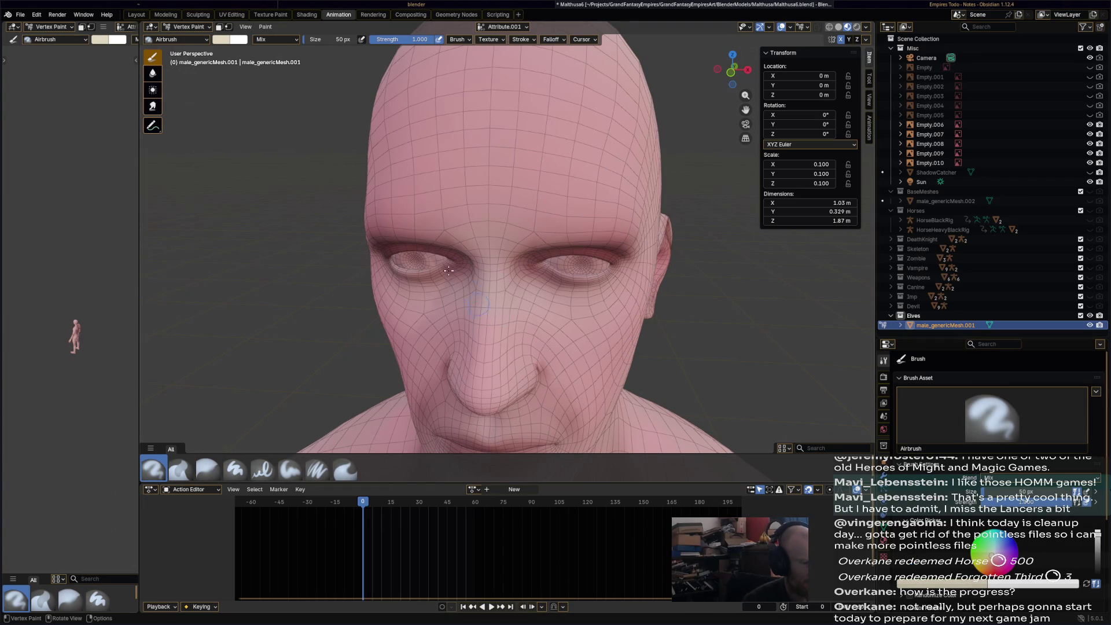
mouse_move(431, 260)
left_mouse_down()
mouse_move(396, 261)
mouse_move(419, 259)
left_mouse_up()
left_click(554, 263)
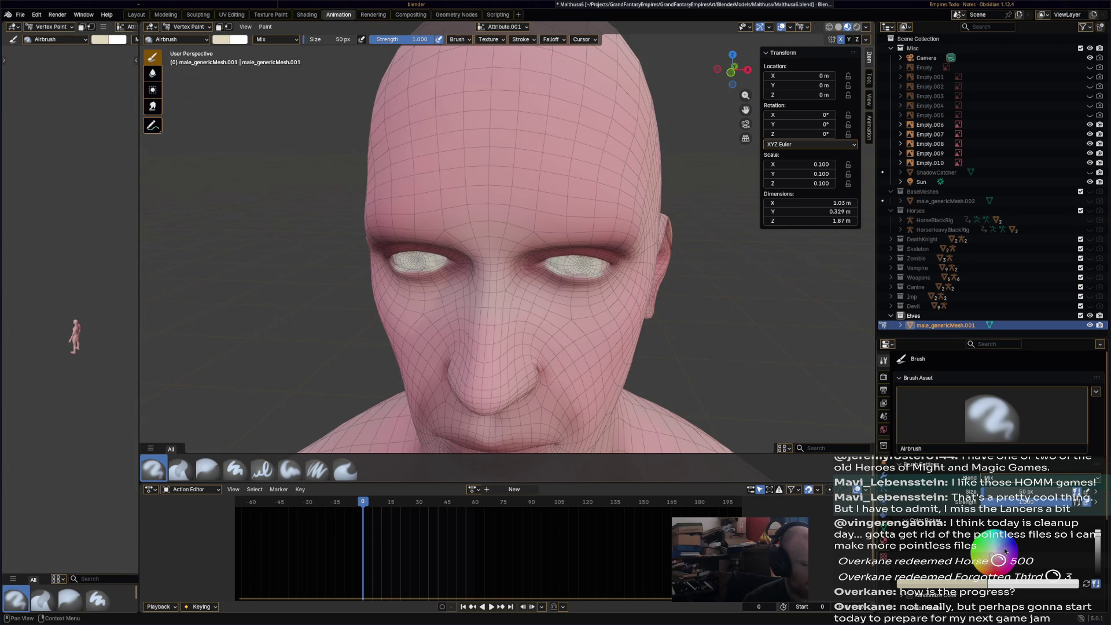
- Set the paint to a near-black red and airbrush dark pupils onto both eyes
left_click(1005, 567)
left_click_drag(1098, 559, 1098, 573)
left_click_drag(583, 263, 580, 267)
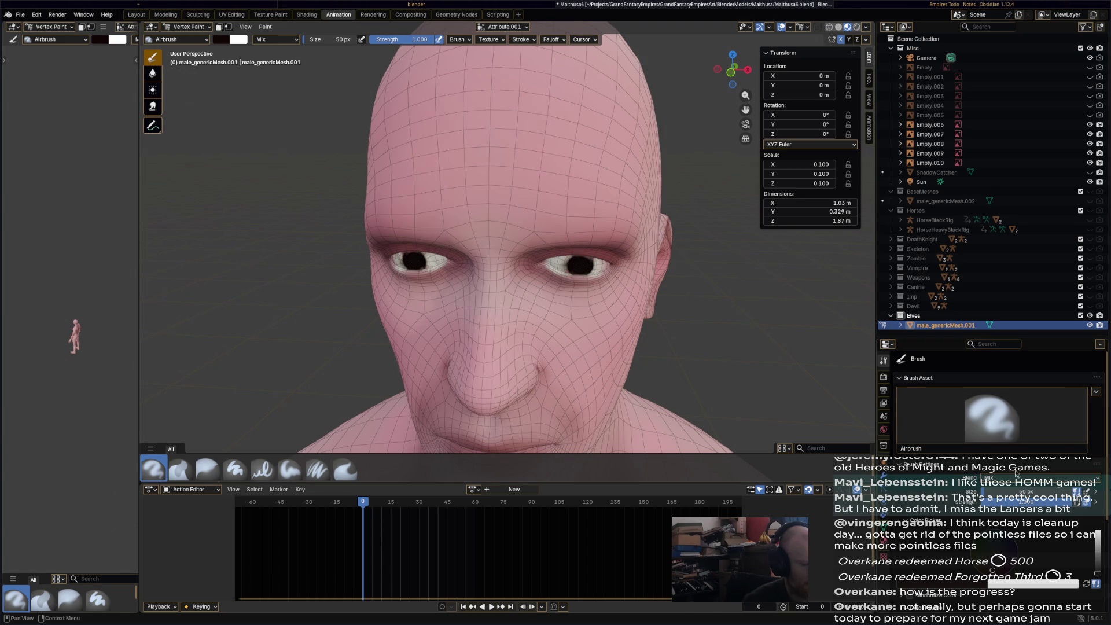
left_click_drag(1001, 562, 996, 564)
key("KP_Decimal")
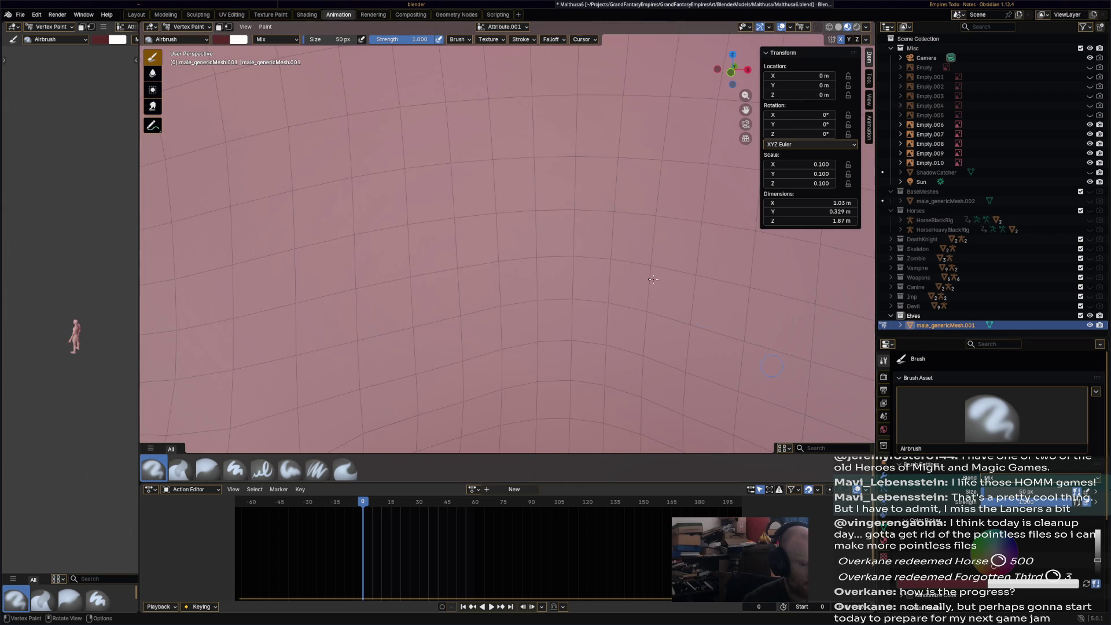
- Shrink the brush to 19 px, darken the colour, and airbrush thick eyebrows and dark upper eyelids
scroll(604, 398, "down", 6)
scroll(575, 261, "up", 2)
mouse_move(574, 261)
middle_mouse_down()
mouse_move(629, 296)
mouse_move(632, 236)
middle_mouse_up()
mouse_move(301, 41)
left_mouse_down()
mouse_move(274, 40)
mouse_move(313, 39)
left_mouse_up()
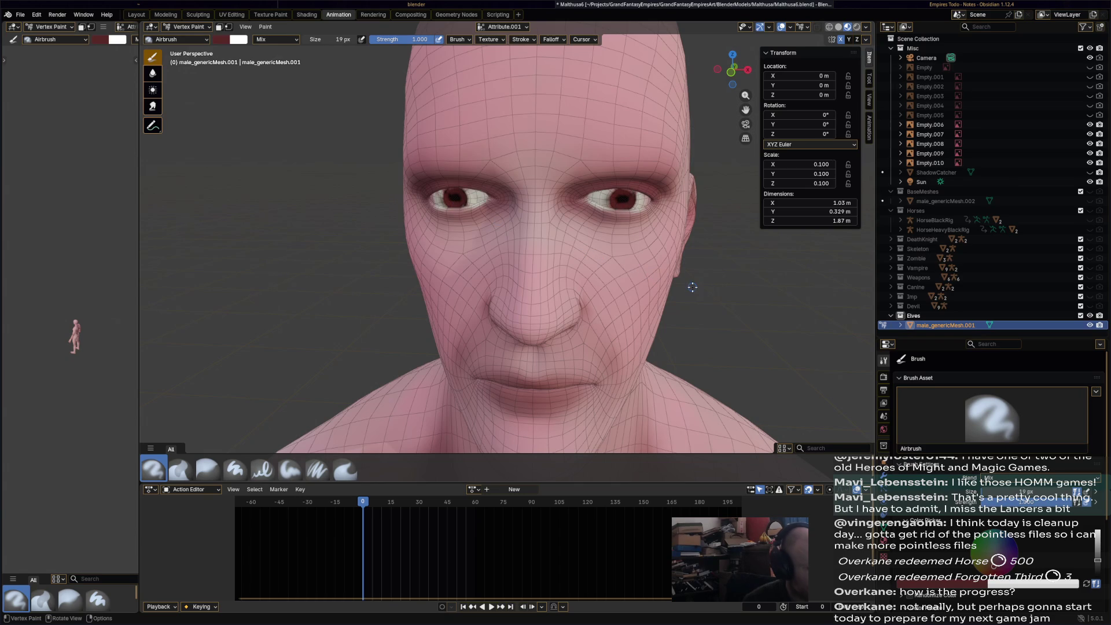
left_click_drag(1097, 563, 1097, 576)
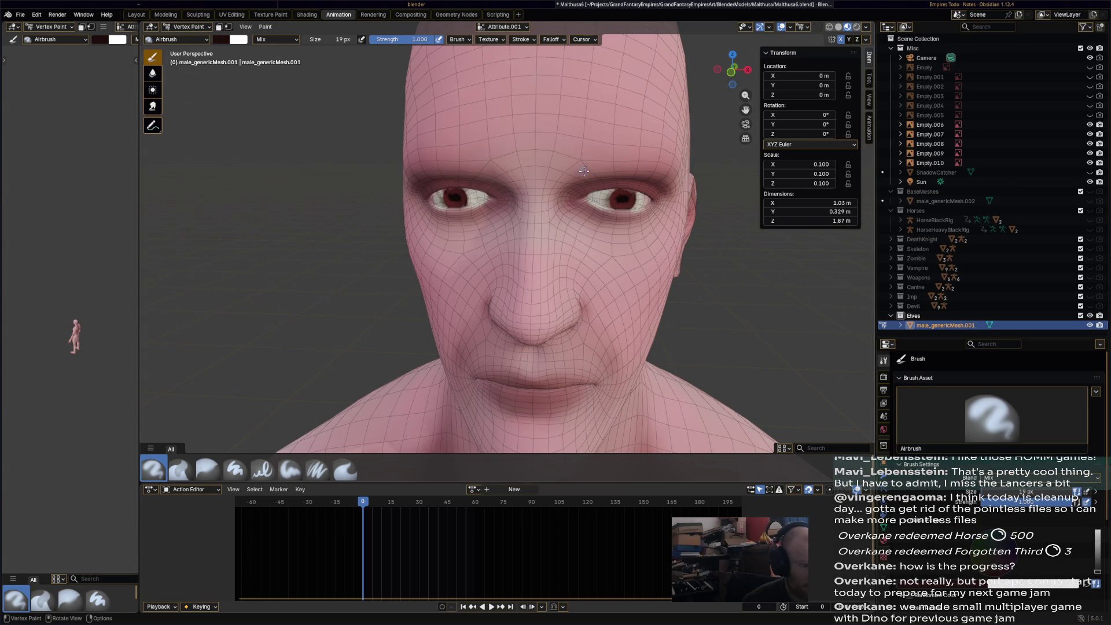
left_click_drag(584, 158, 675, 174)
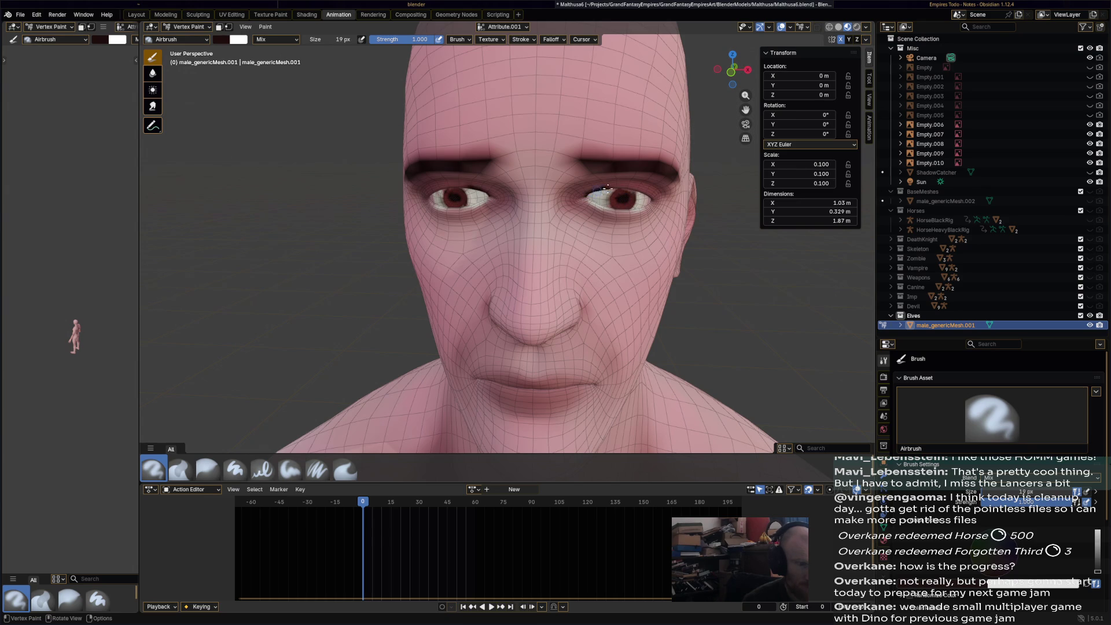
mouse_move(629, 188)
left_mouse_down()
mouse_move(653, 195)
mouse_move(602, 212)
left_mouse_up()
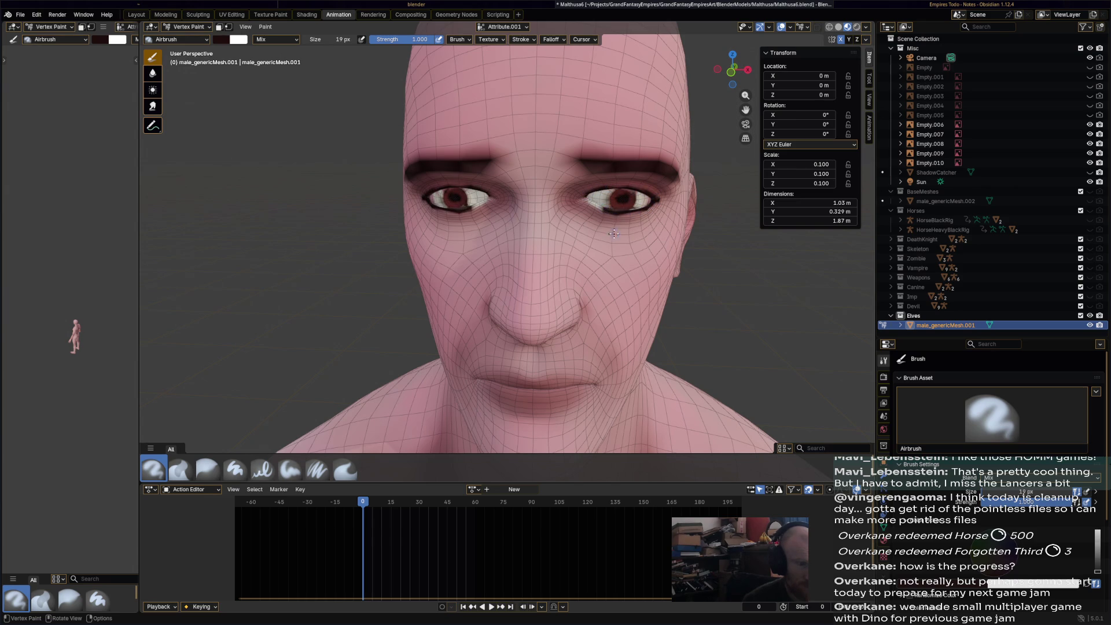
- Turn the figure to face the camera and deepen the dark paint along the eyebrows
scroll(614, 233, "down", 4)
scroll(561, 241, "up", 5)
scroll(596, 237, "down", 8)
mouse_move(602, 240)
middle_mouse_down()
mouse_move(463, 185)
mouse_move(405, 150)
mouse_move(417, 148)
middle_mouse_up()
scroll(368, 132, "up", 3)
scroll(426, 152, "up", 2)
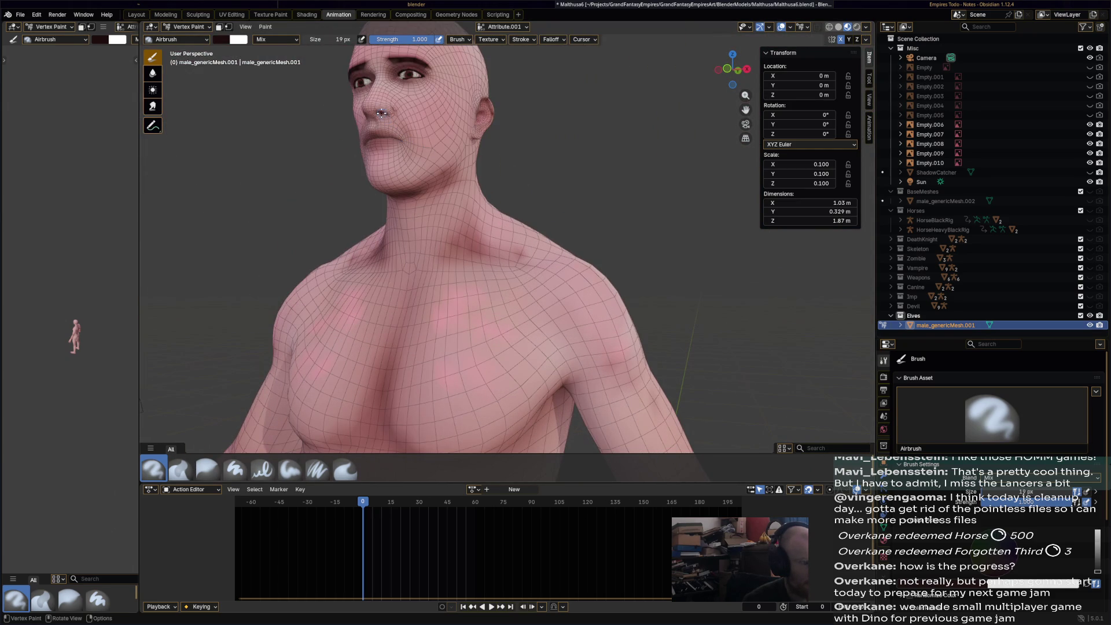
scroll(608, 238, "down", 6)
middle_click_drag(608, 238, 646, 253)
scroll(646, 252, "up", 2)
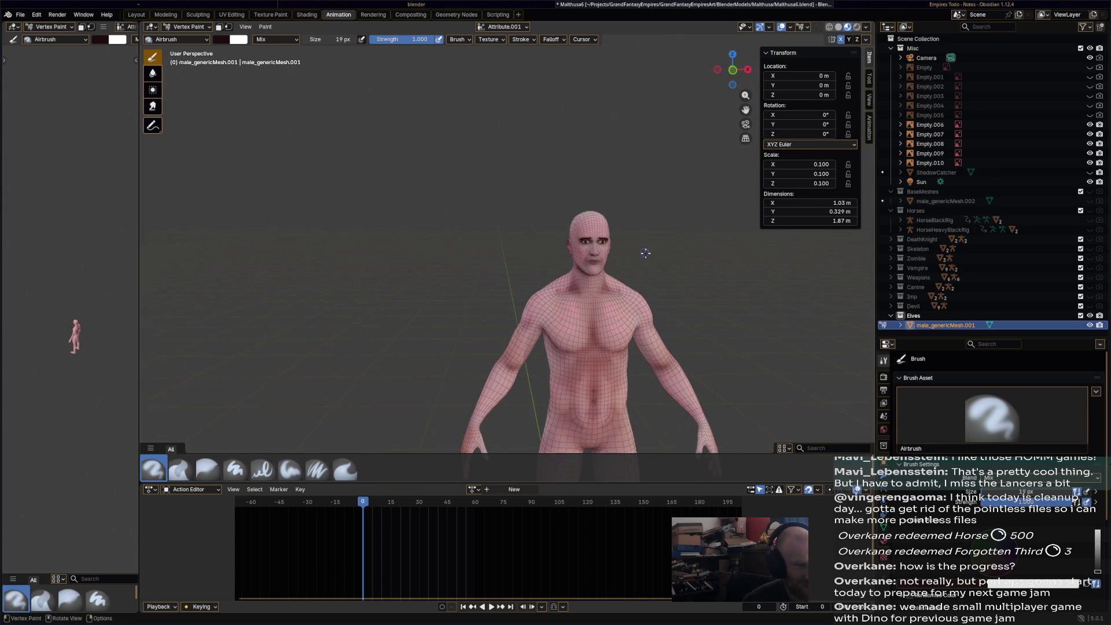
scroll(644, 252, "up", 5)
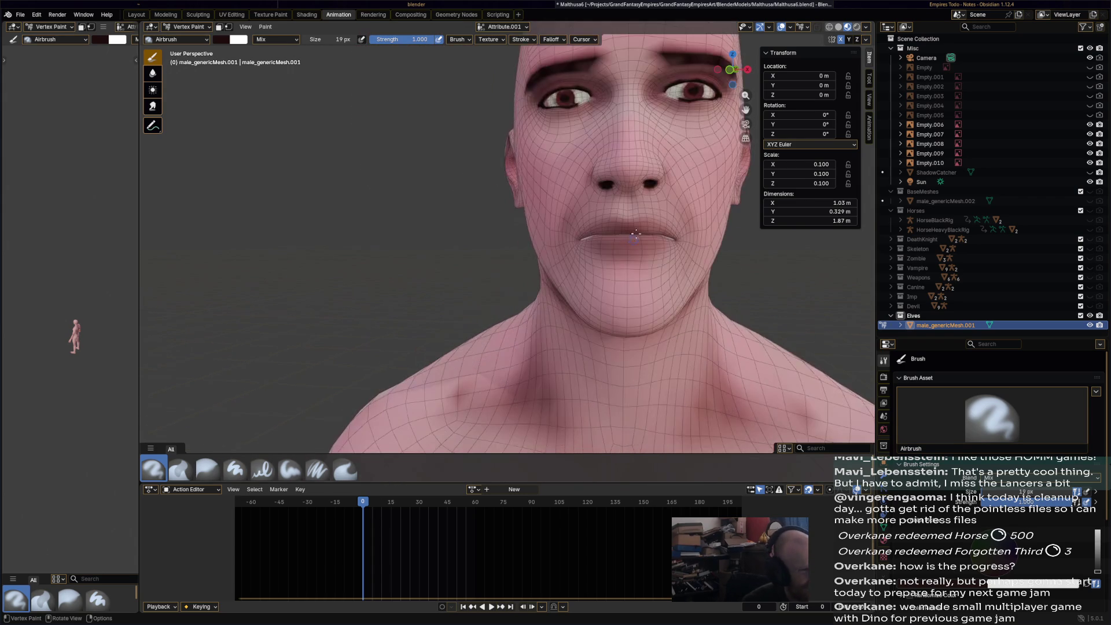
scroll(622, 214, "up", 5, "shift")
left_click_drag(589, 200, 607, 202)
- Inspect the painted face from a slight angle and save the file
scroll(721, 273, "down", 8)
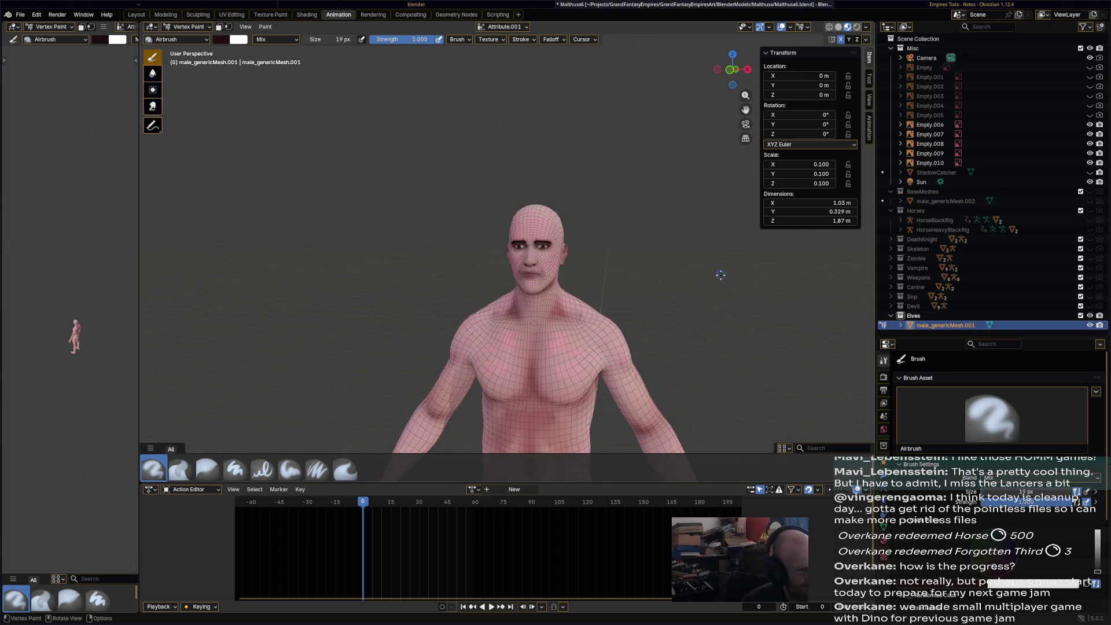
scroll(720, 273, "down", 1)
scroll(712, 279, "up", 5)
mouse_move(712, 278)
middle_mouse_down()
mouse_move(695, 277)
mouse_move(712, 279)
middle_mouse_up()
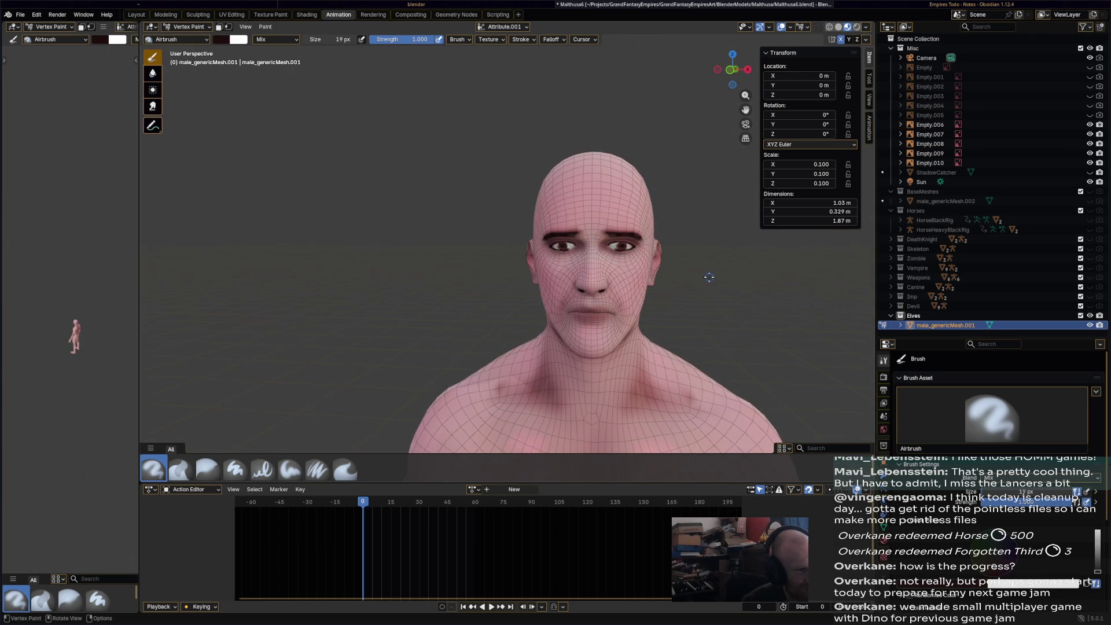
scroll(709, 277, "down", 6)
key("ctrl+s")
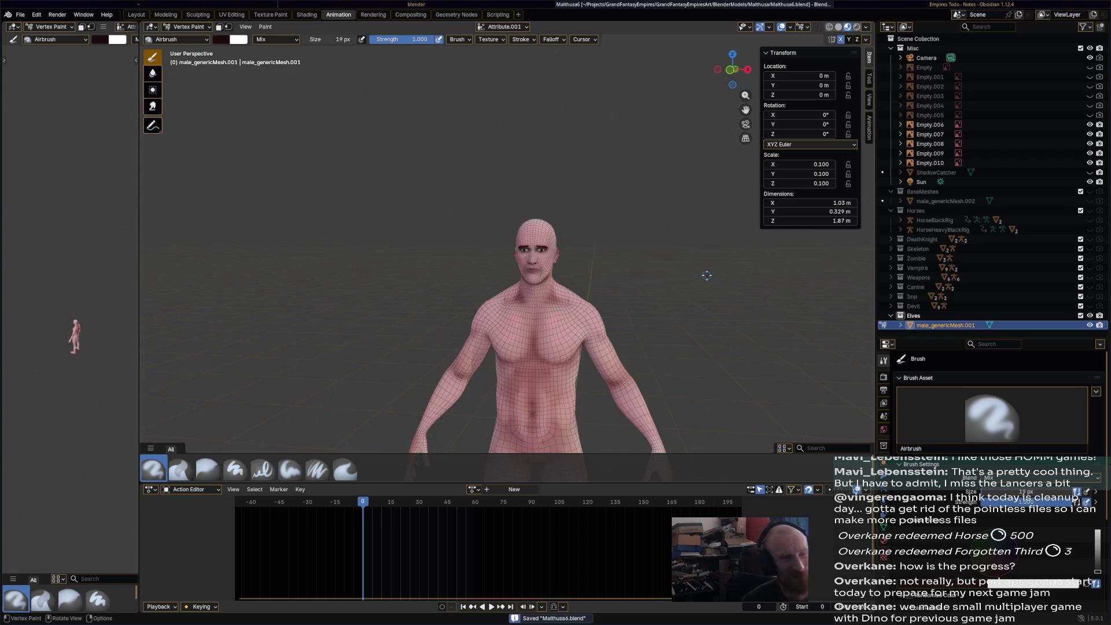
- Switch back to Object Mode, deselect the base mesh and reframe the whole scene
mouse_move(701, 270)
middle_mouse_down()
mouse_move(539, 271)
mouse_move(695, 272)
middle_mouse_up()
left_click(189, 26)
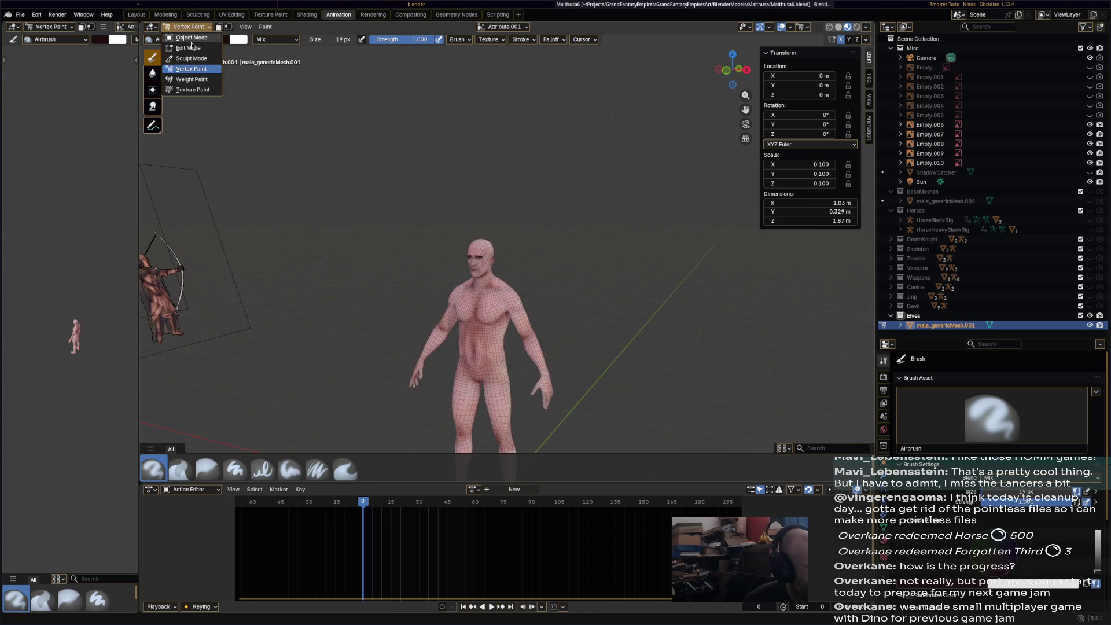
left_click(191, 46)
scroll(610, 265, "down", 3)
left_click(570, 272)
middle_click_drag(569, 272, 604, 241)
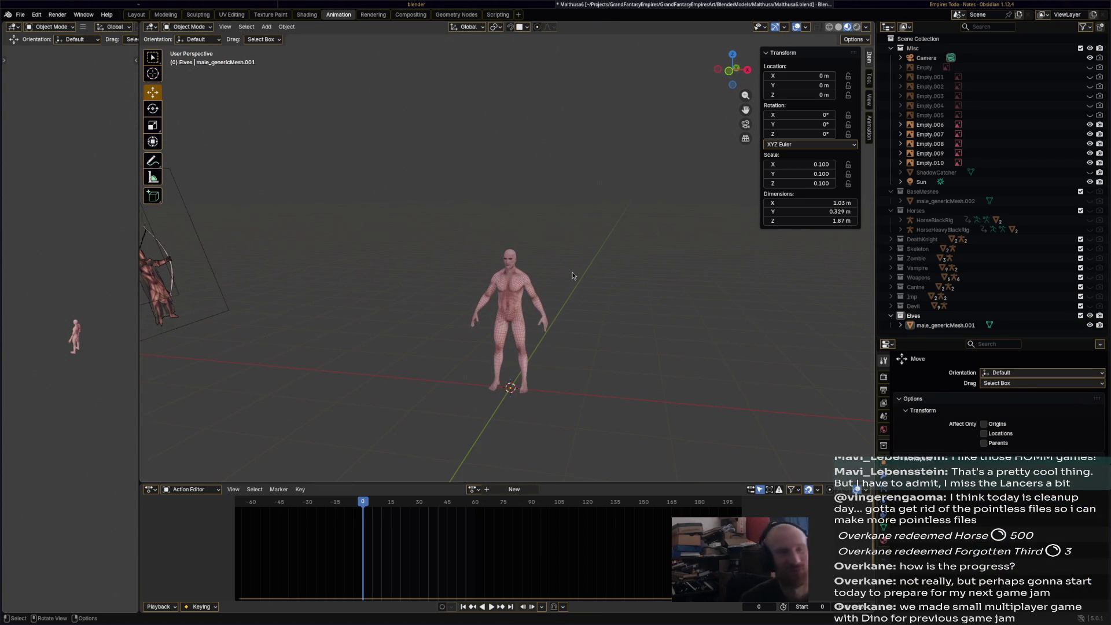
- Save, then duplicate male_genericMesh.001 in place with Shift+D
key("ctrl+s")
left_click(941, 326)
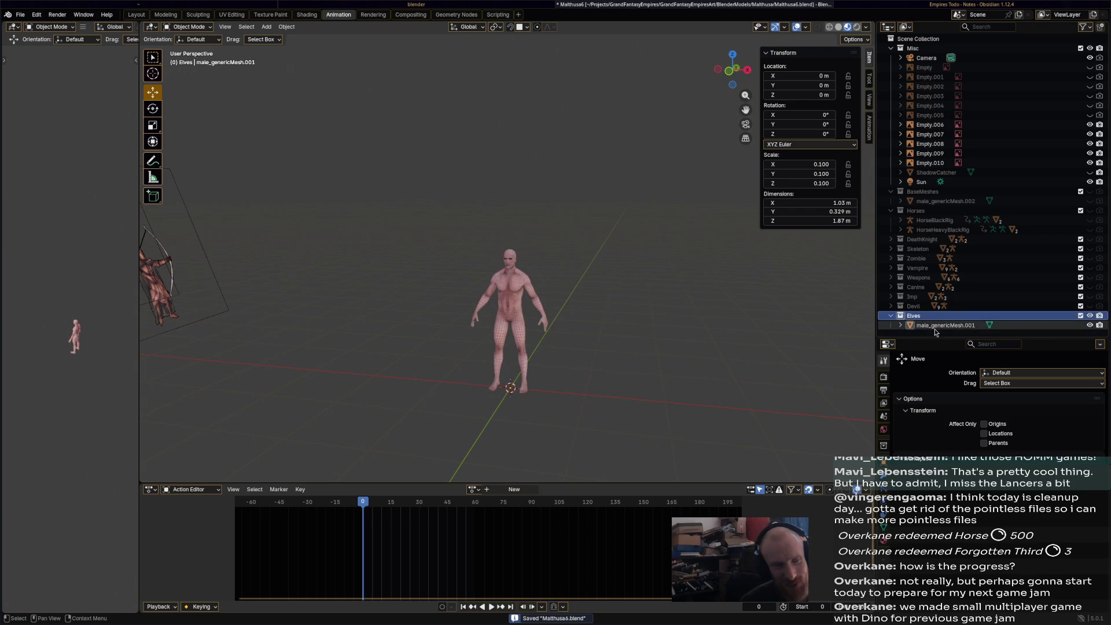
key("ctrl+c")
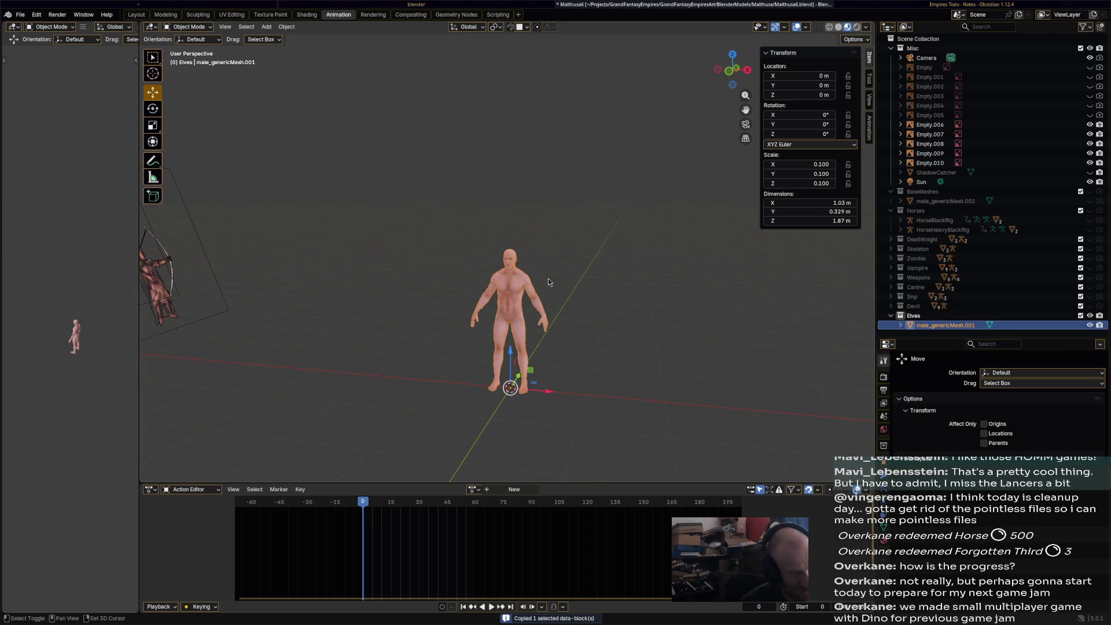
key("shift+d")
key("Escape")
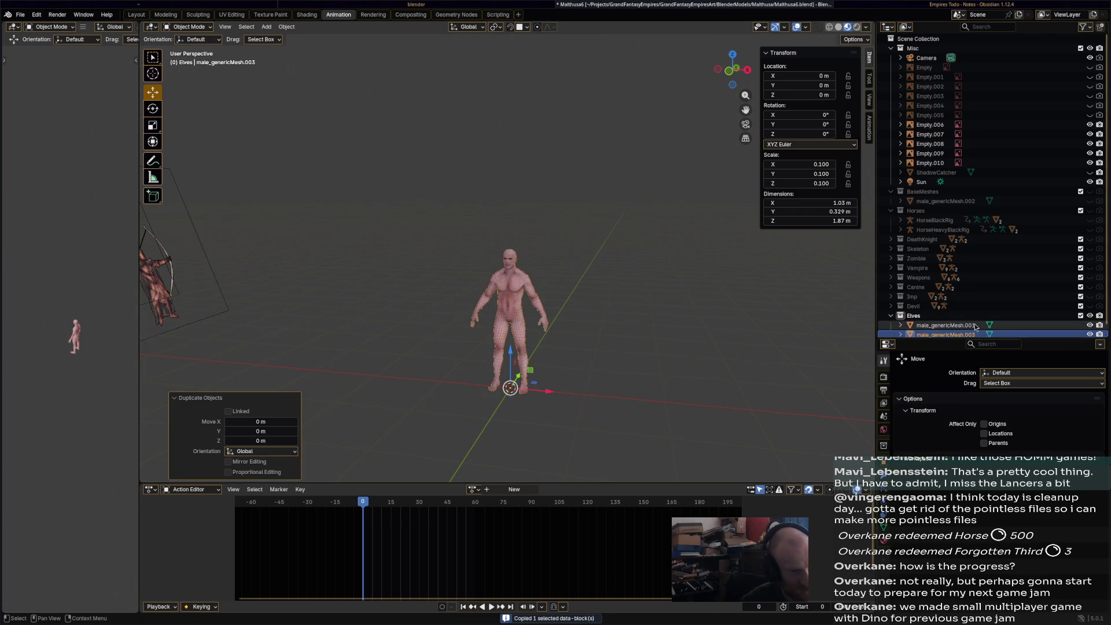
- Move the duplicate male_genericMesh.003 into the BaseMeshes collection and reselect male_genericMesh.001
scroll(966, 324, "down", 1)
left_click_drag(966, 327, 944, 185)
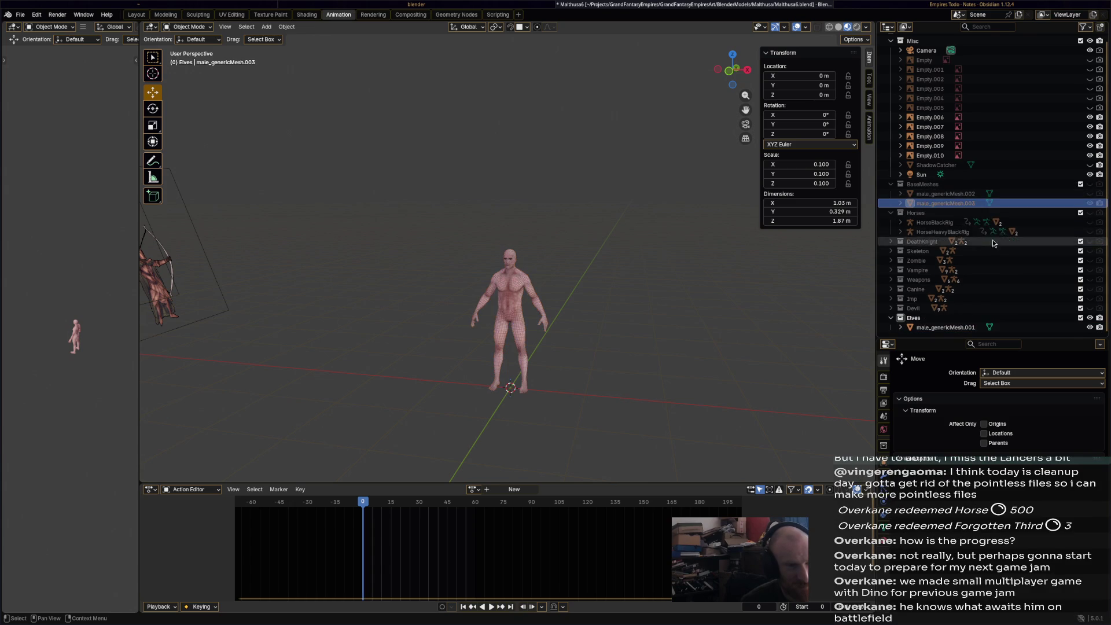
left_click(949, 328)
middle_click_drag(796, 314, 588, 317)
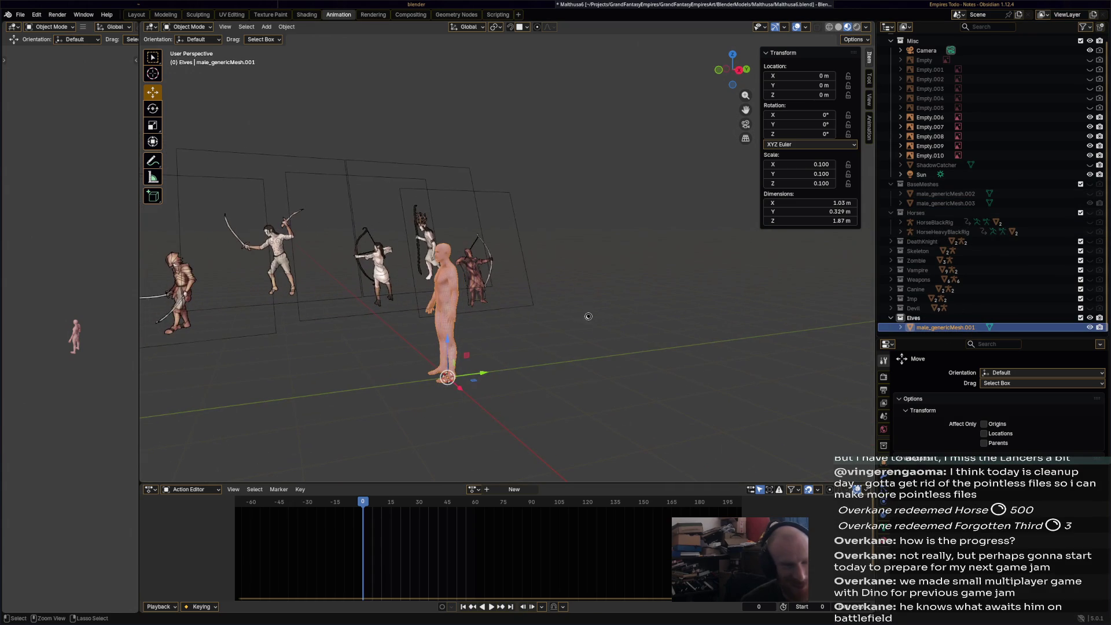
- Save the Blender file and switch to the Obsidian notes window
key("ctrl+s")
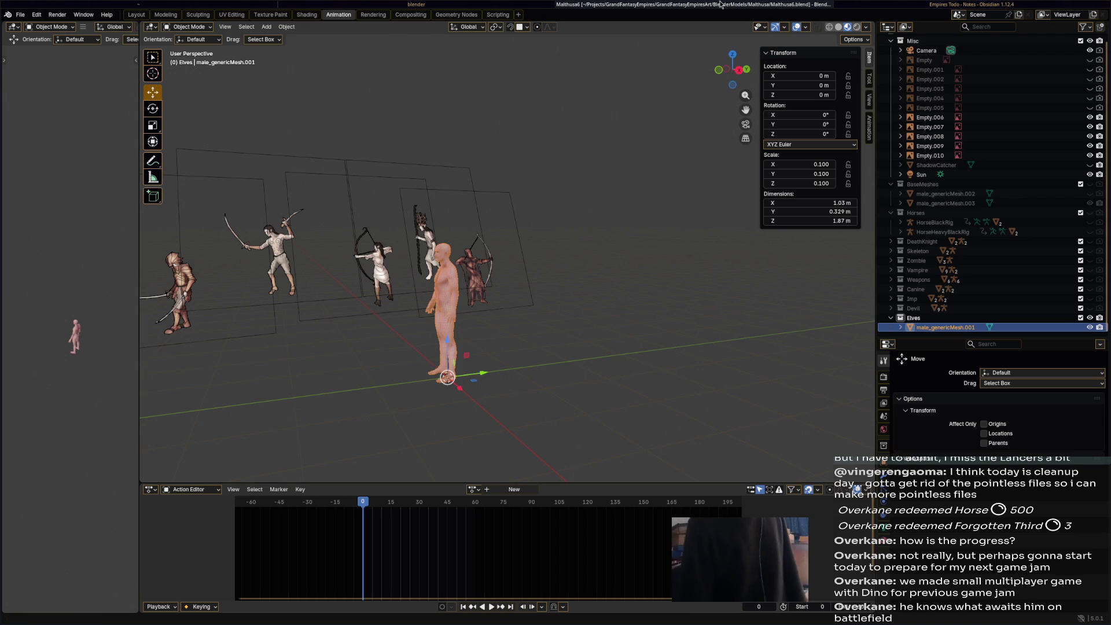
left_click(988, 5)
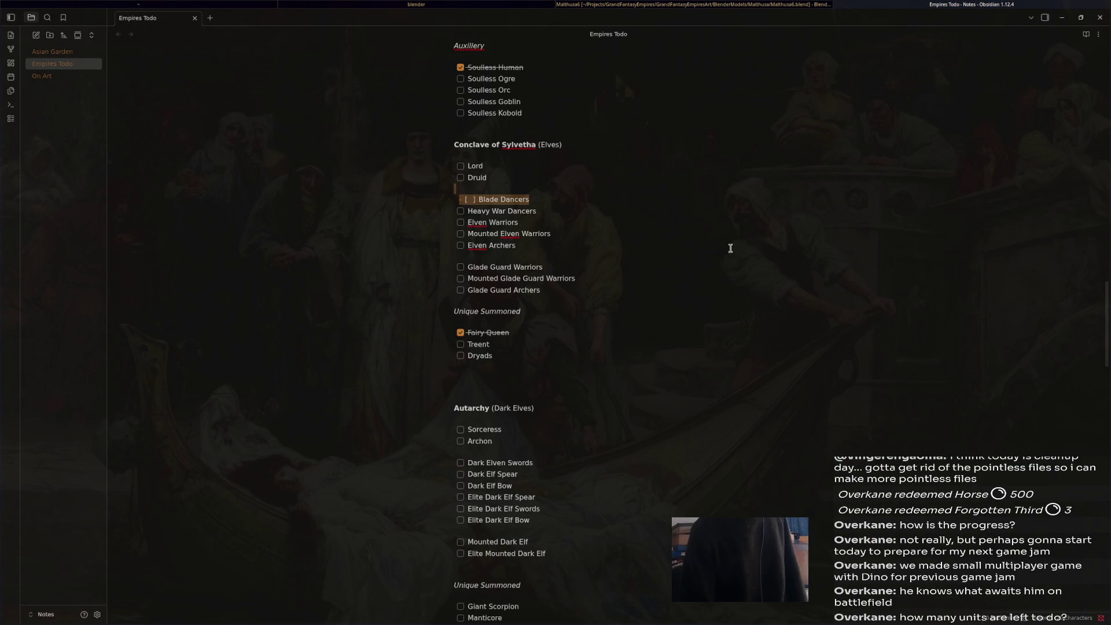
- Scroll through the Empires Todo checklist from the Glade Guard Archers entry, selecting then clearing a text block
left_click(622, 284)
scroll(622, 283, "down", 10)
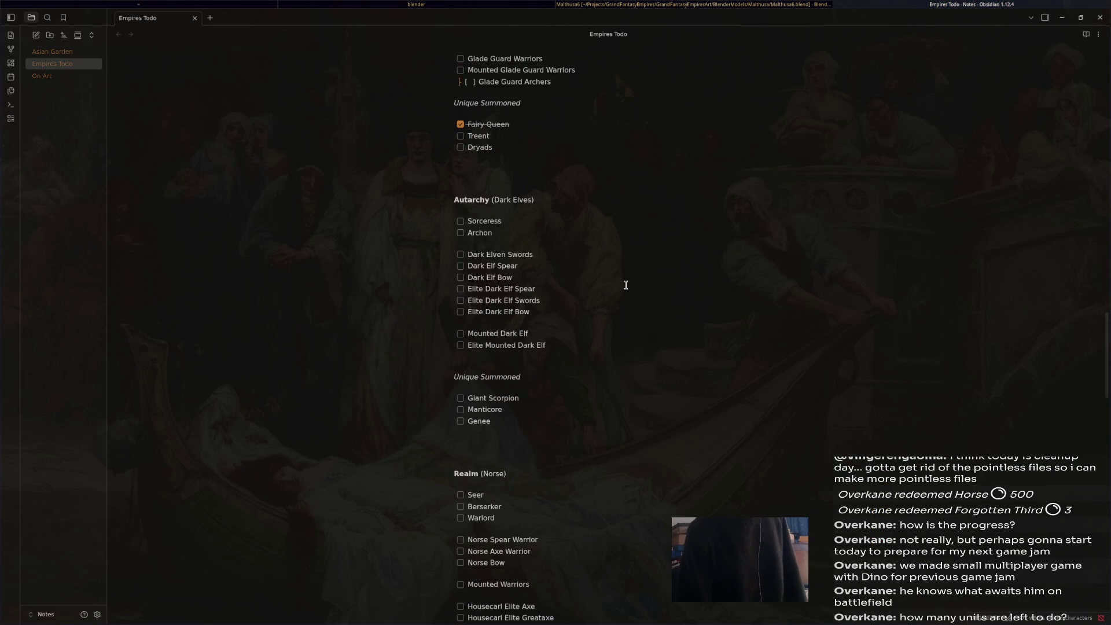
scroll(660, 365, "down", 6)
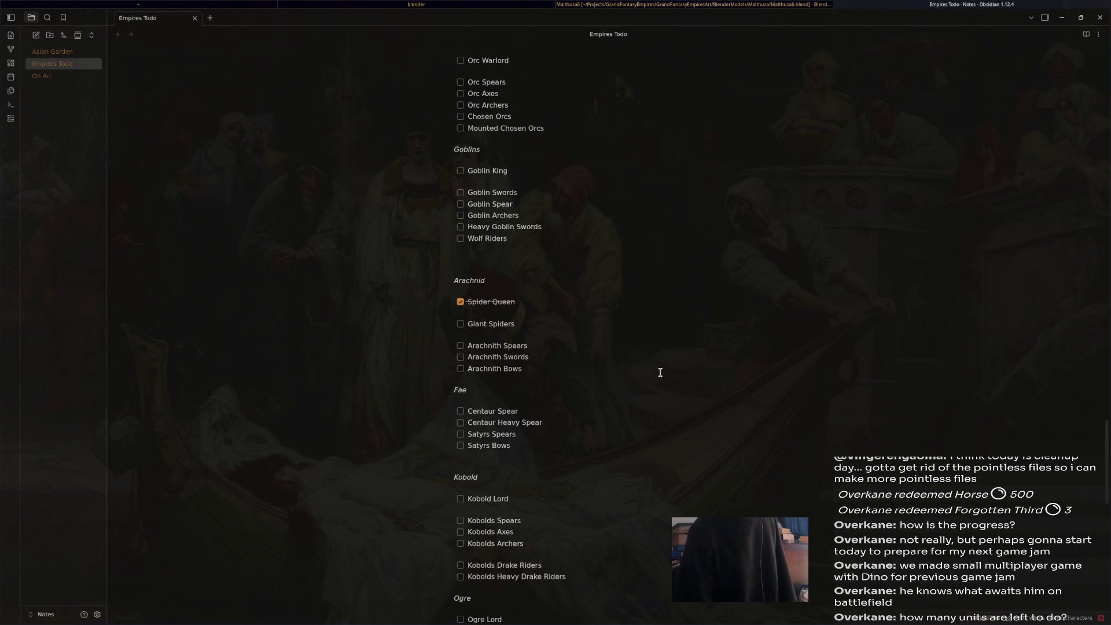
scroll(667, 366, "down", 8)
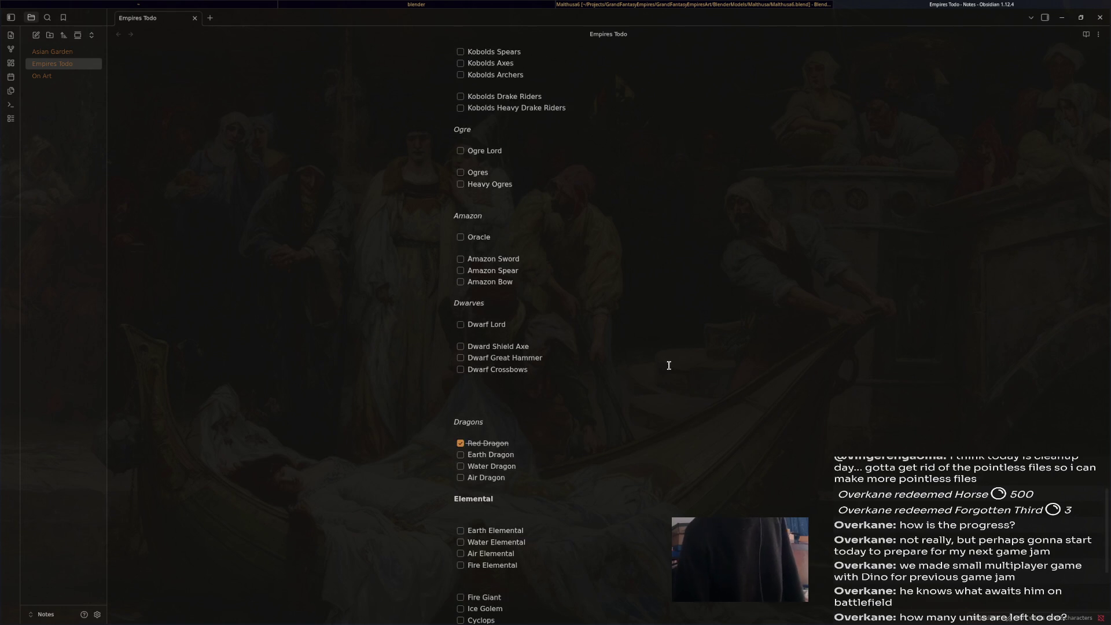
scroll(682, 359, "up", 15)
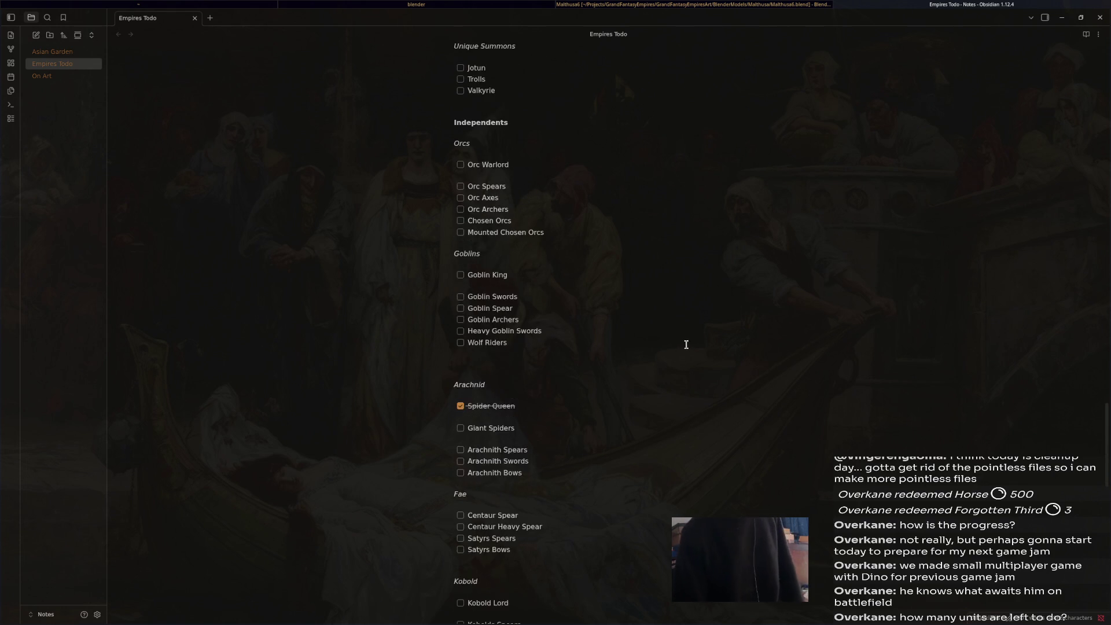
scroll(684, 341, "up", 9)
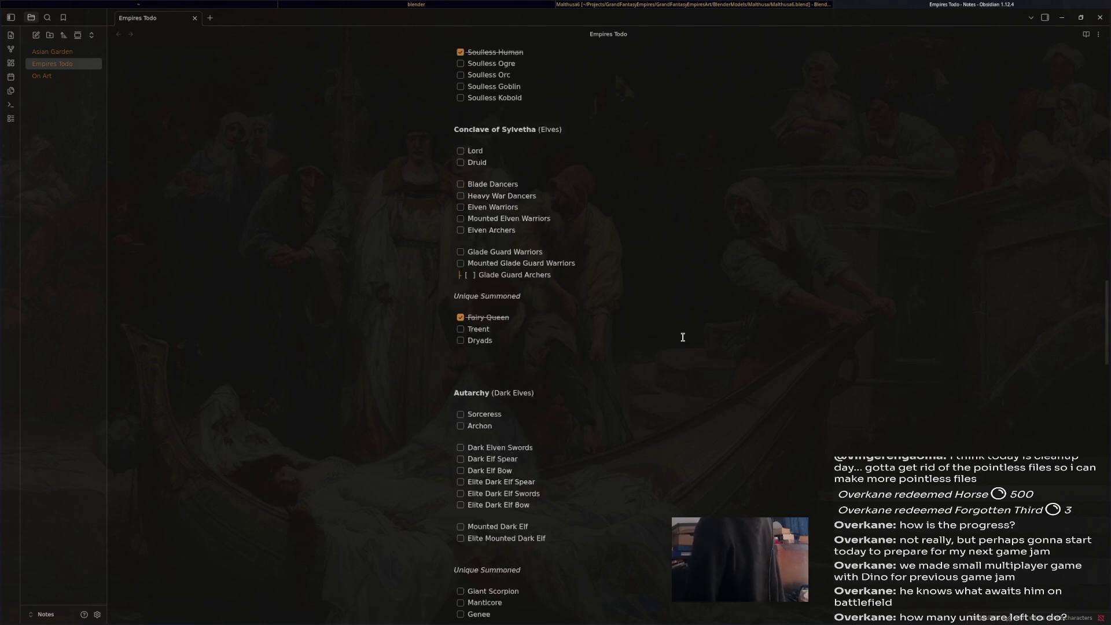
scroll(683, 339, "up", 10)
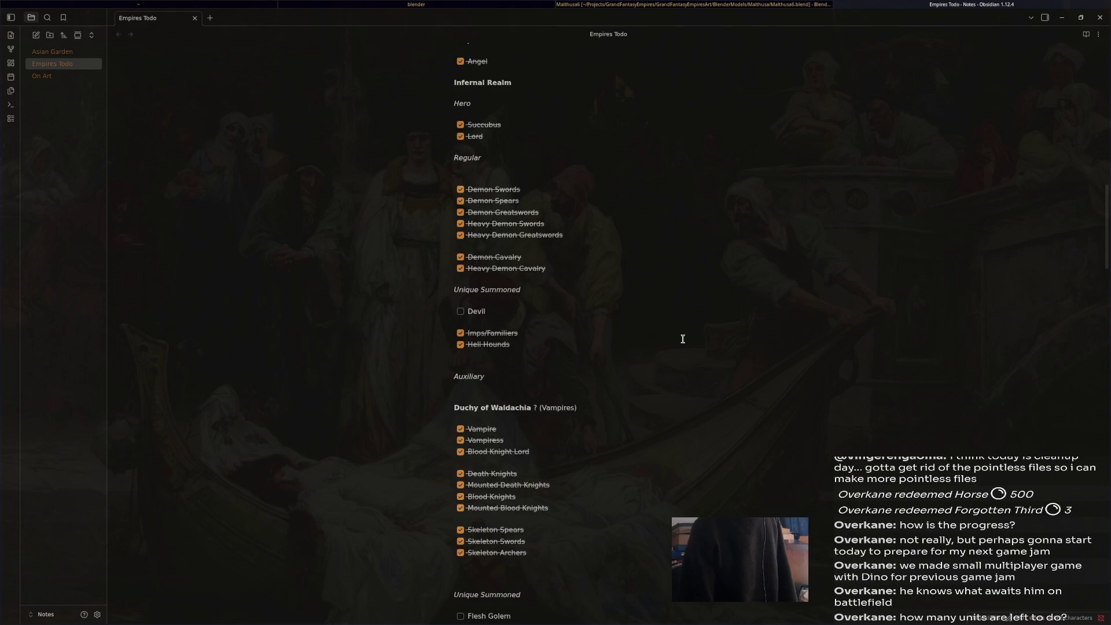
scroll(685, 341, "up", 6)
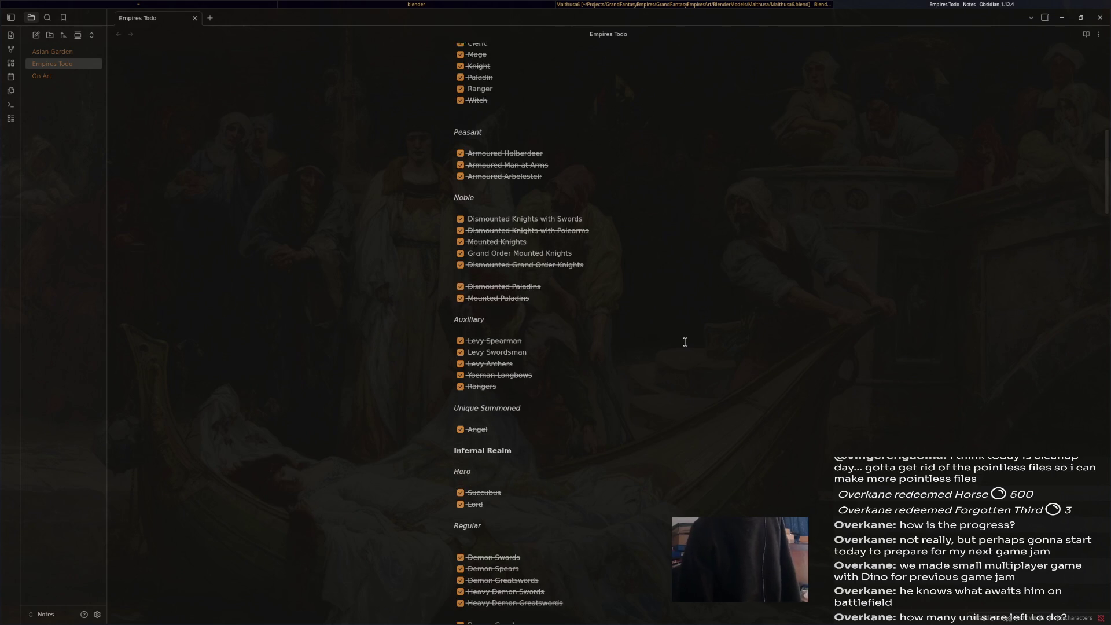
mouse_move(524, 190)
left_mouse_down()
mouse_move(670, 392)
mouse_move(699, 400)
mouse_move(707, 426)
mouse_move(727, 429)
left_mouse_up()
scroll(699, 399, "down", 10)
scroll(723, 428, "down", 3)
scroll(727, 429, "down", 4)
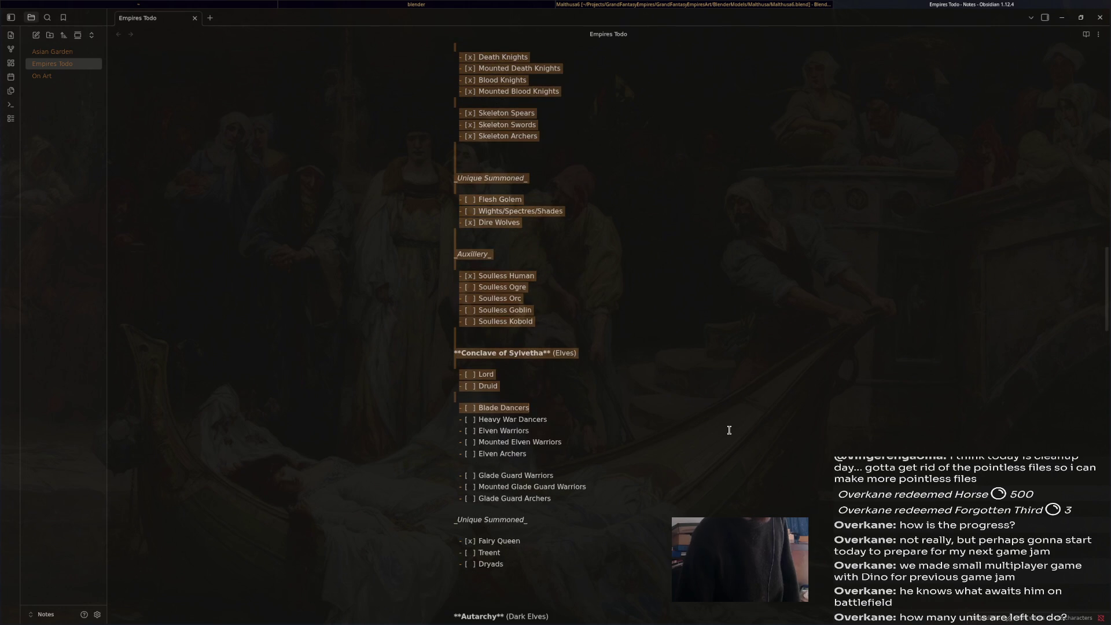
scroll(689, 377, "up", 16)
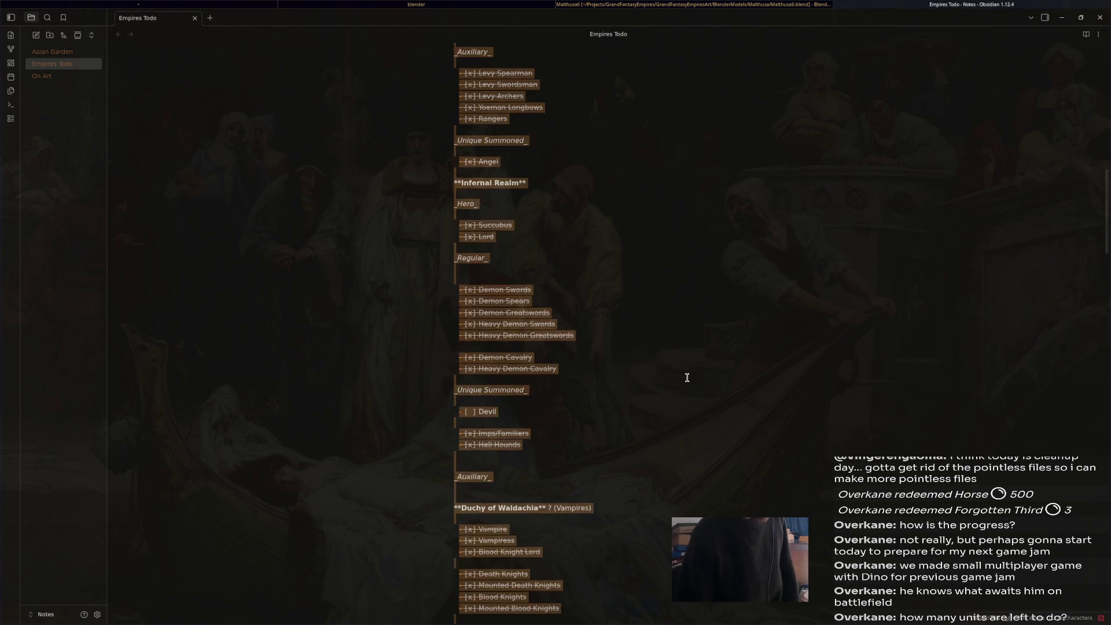
left_click(689, 376)
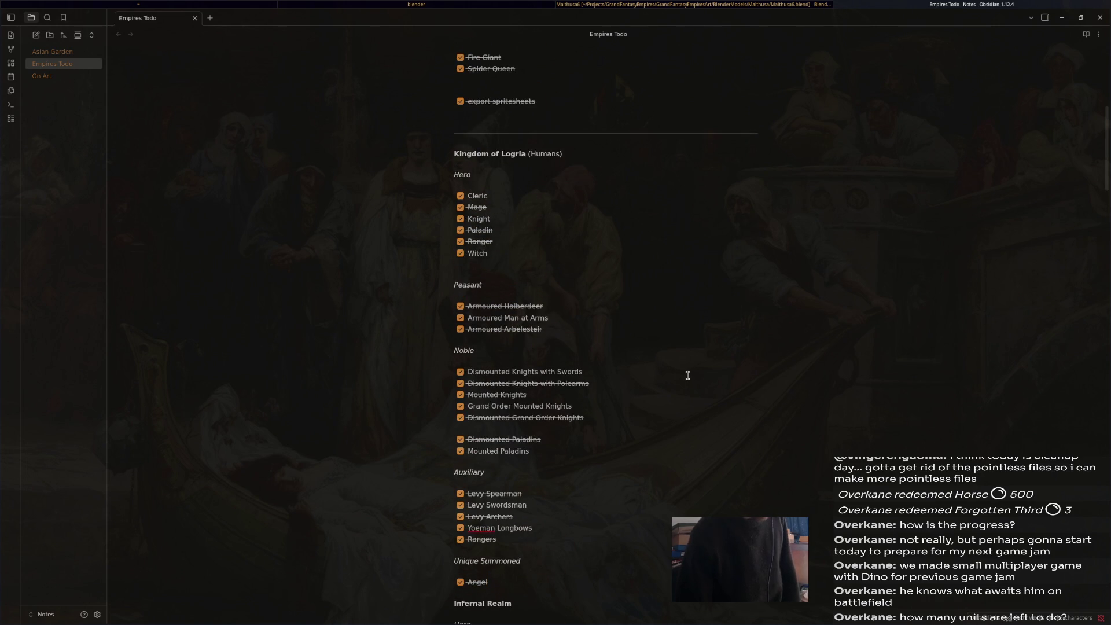
- Scroll through the rest of the checklist, then bring up the terminal running Blender's log
scroll(687, 376, "down", 12)
scroll(687, 375, "down", 20)
scroll(688, 375, "down", 7)
scroll(688, 375, "up", 13)
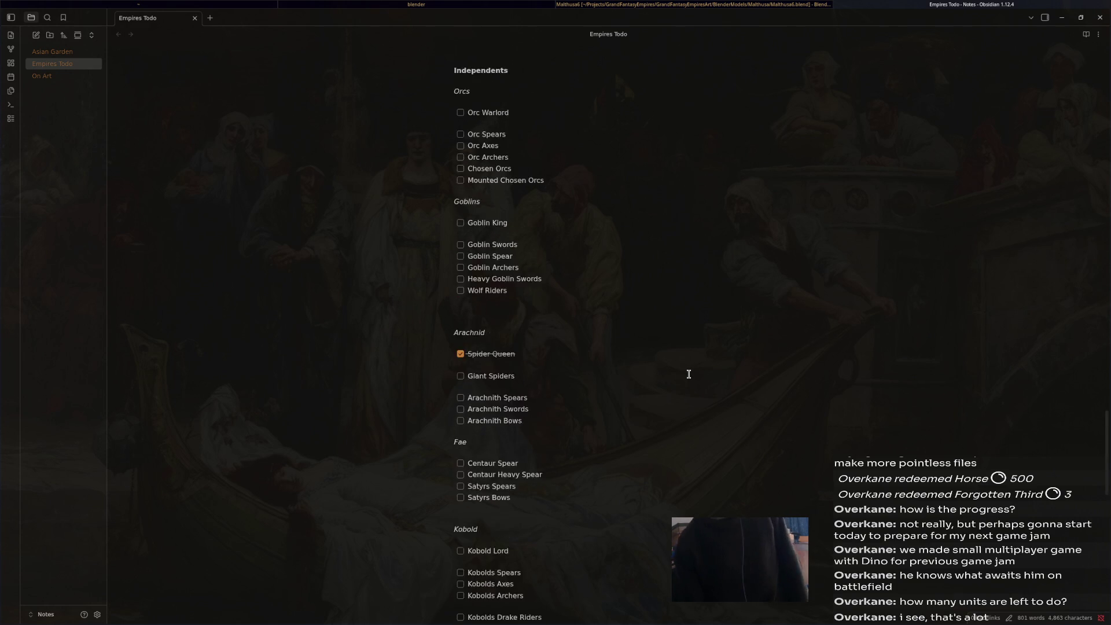
scroll(689, 372, "up", 20)
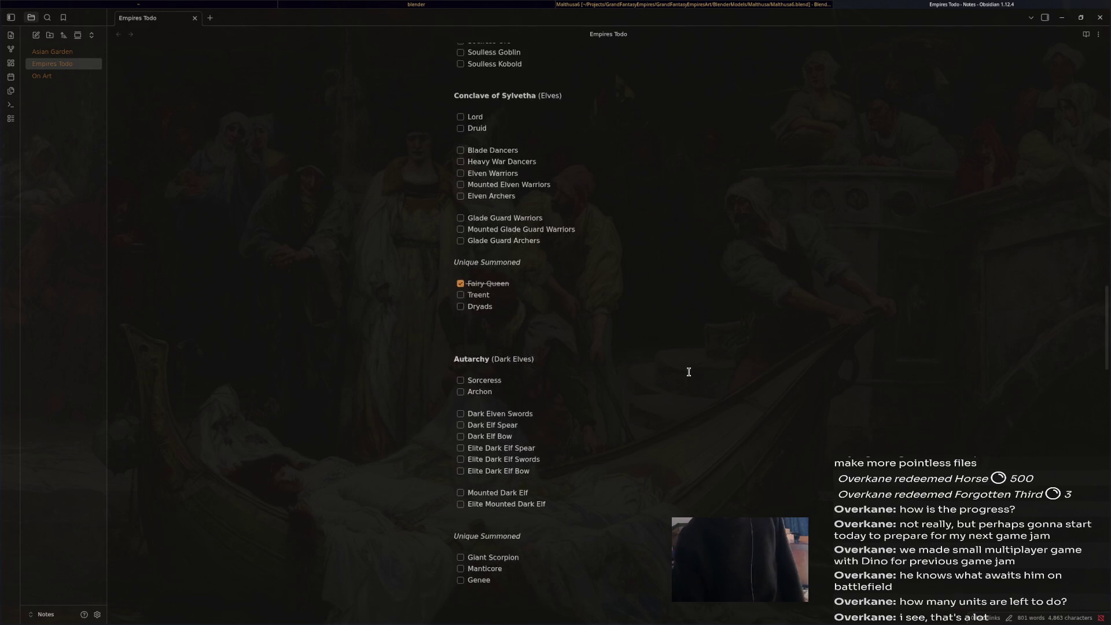
scroll(689, 369, "up", 20)
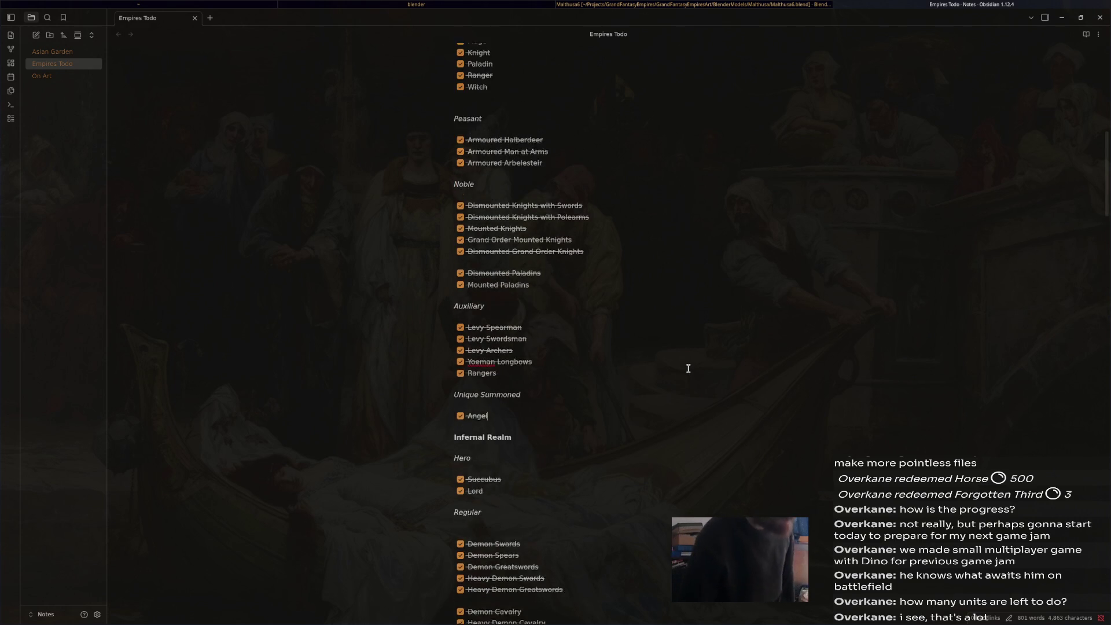
scroll(688, 367, "down", 5)
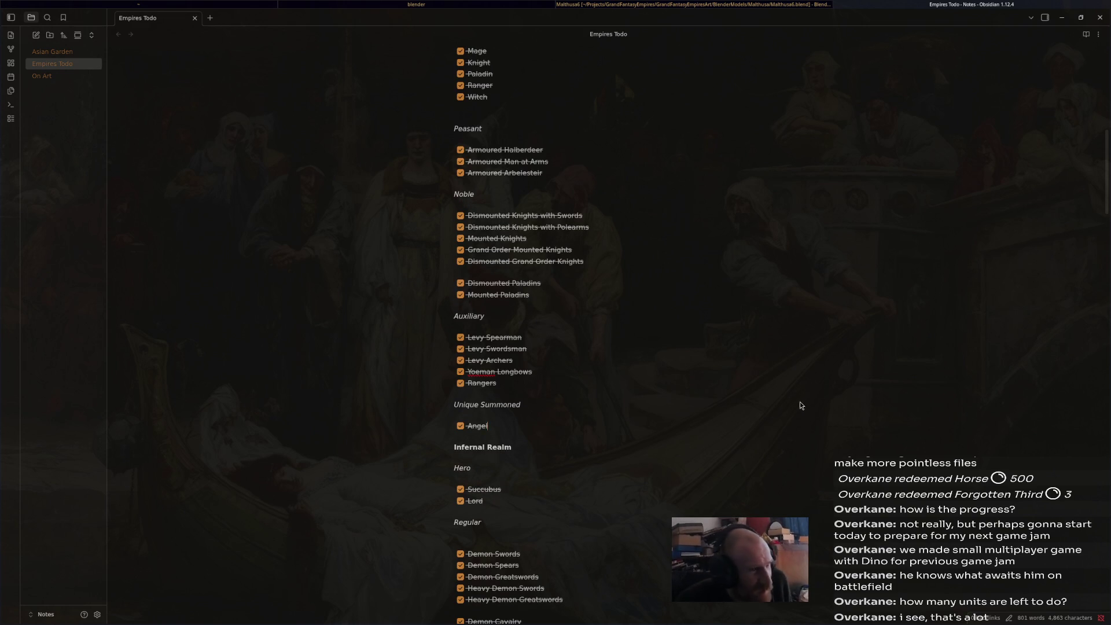
scroll(802, 406, "down", 8)
scroll(800, 408, "down", 19)
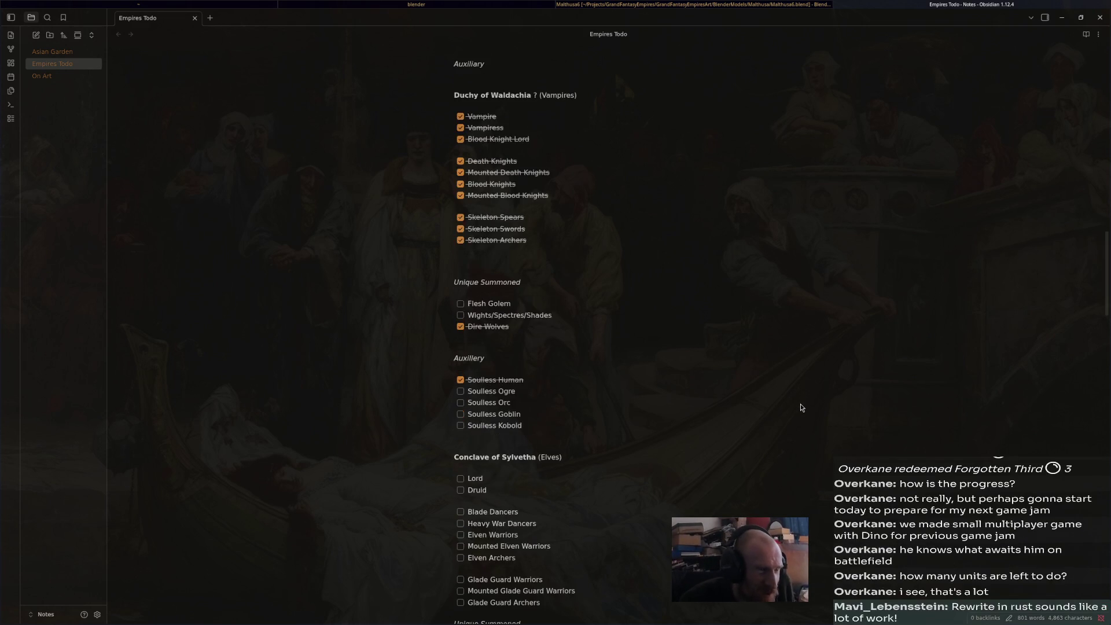
scroll(801, 408, "down", 20)
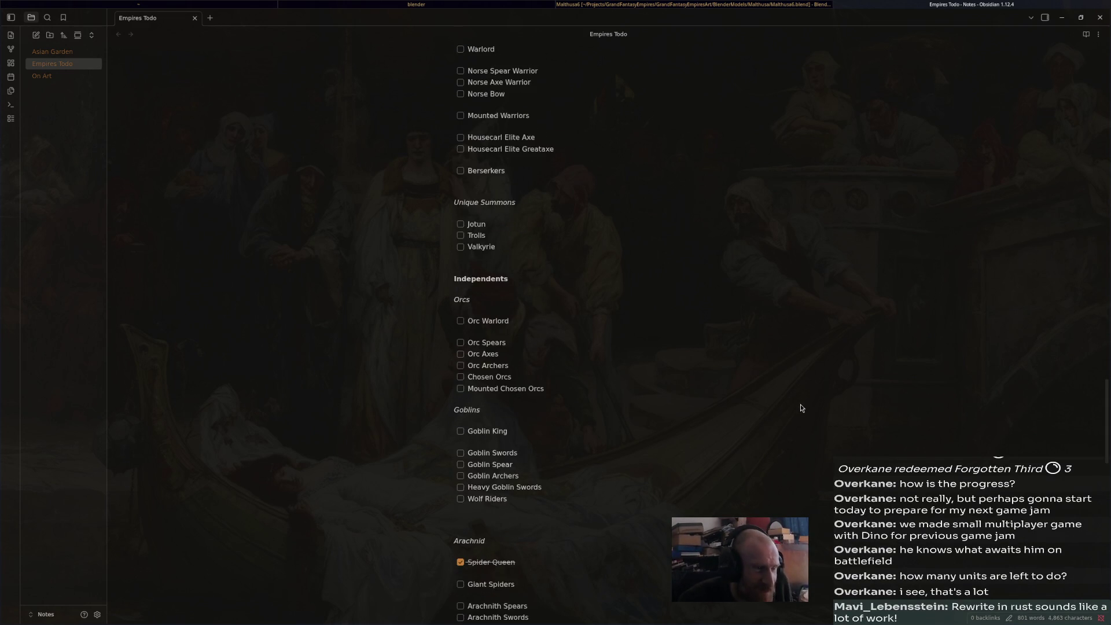
scroll(802, 408, "down", 13)
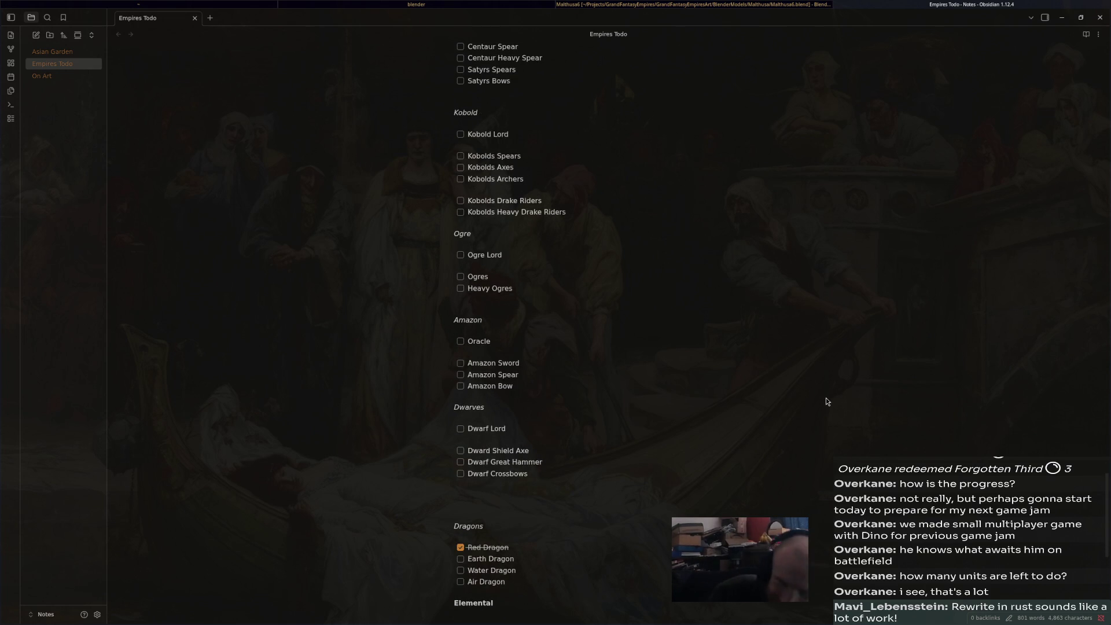
left_click(632, 5)
left_click(490, 5)
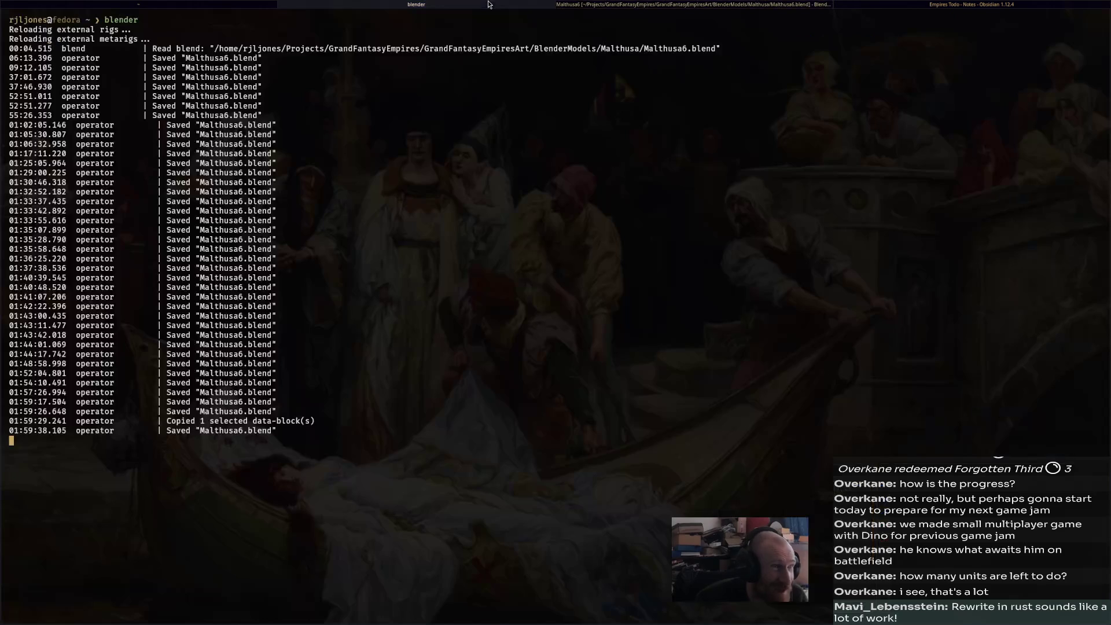
- Switch to the home-directory terminal tab that shows the finished yt-dlp download
left_click(202, 4)
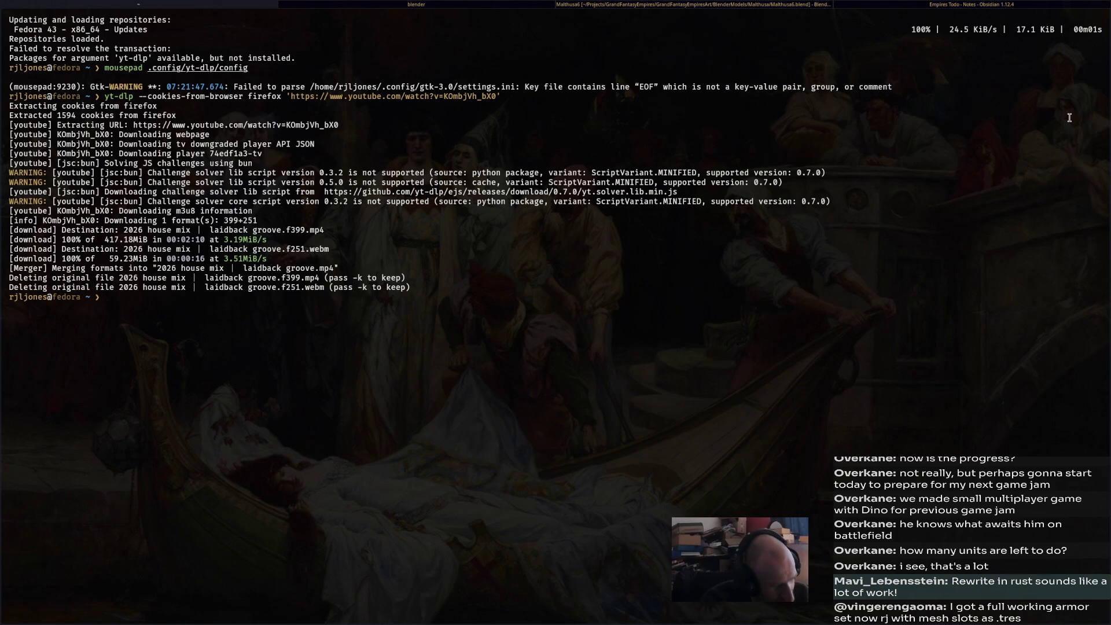
- Change into Projects/arena and launch the arena game with cargo run
type("cd ")
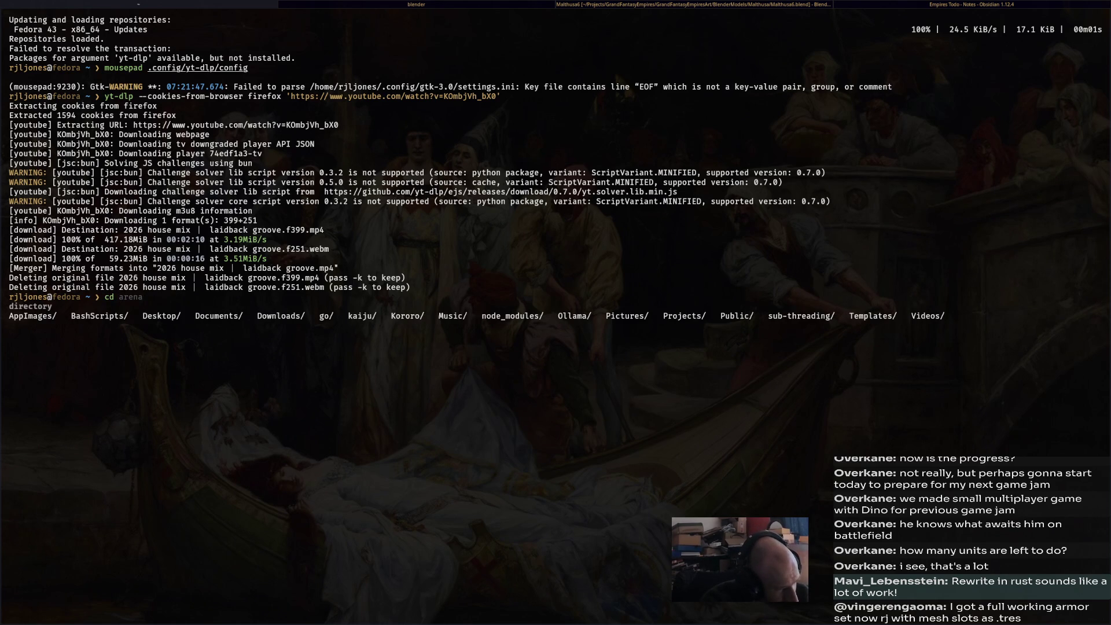
type("pr")
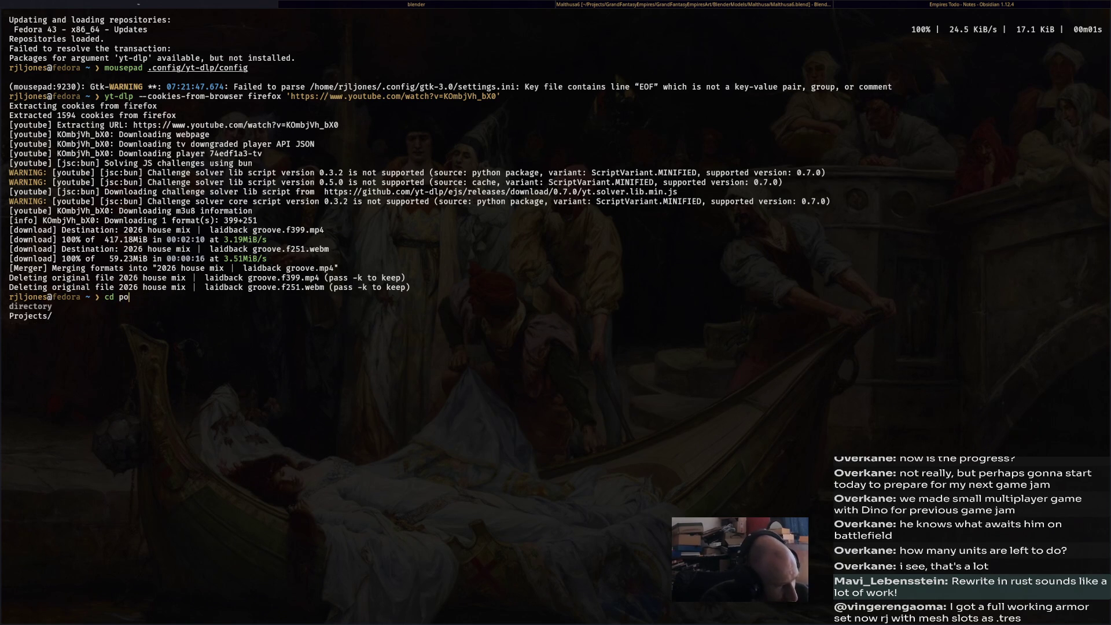
key("Right")
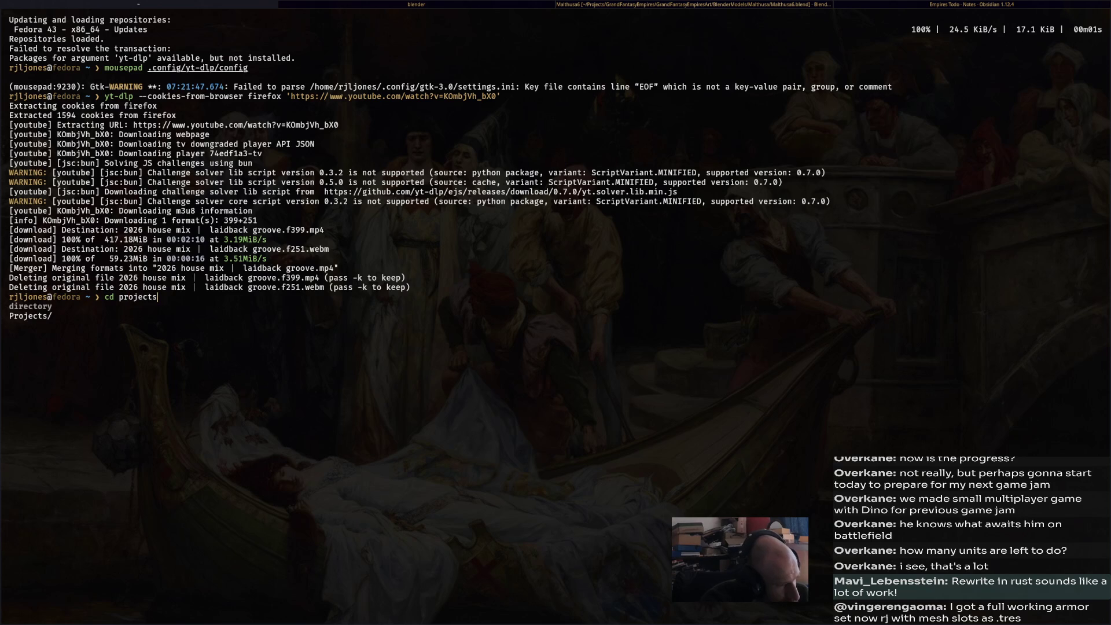
key("Return")
type("cd Projects")
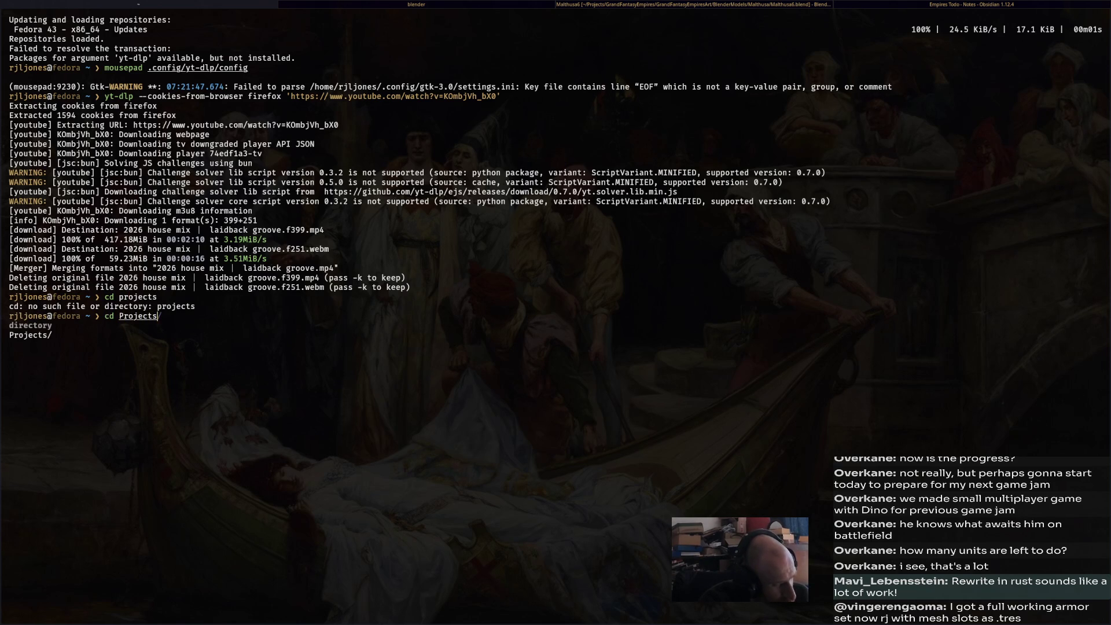
key("Tab")
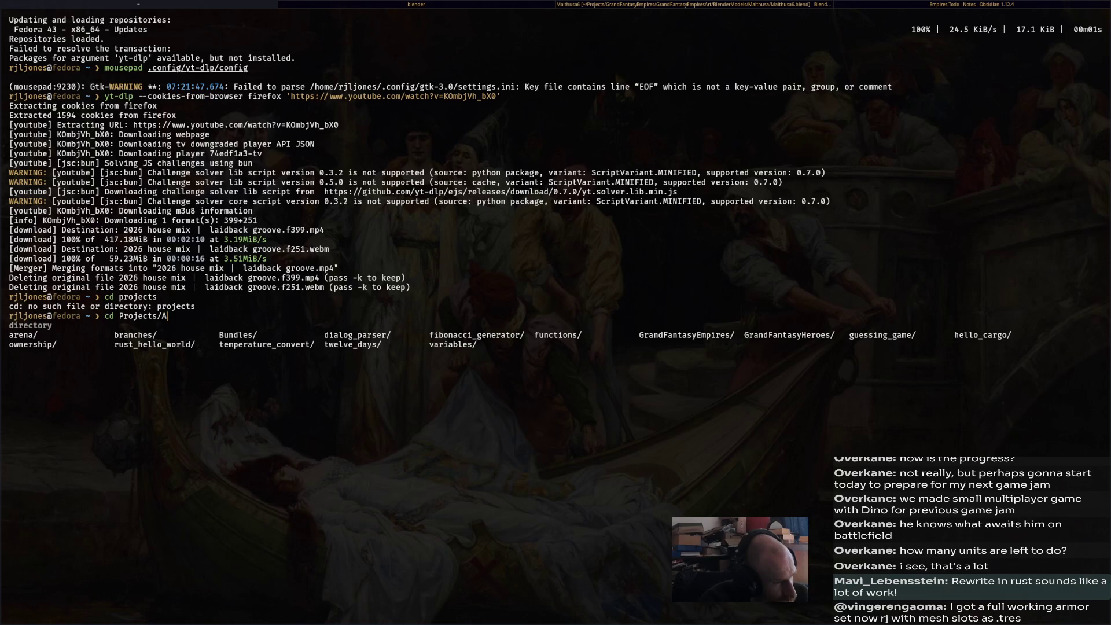
type("arena")
key("Return")
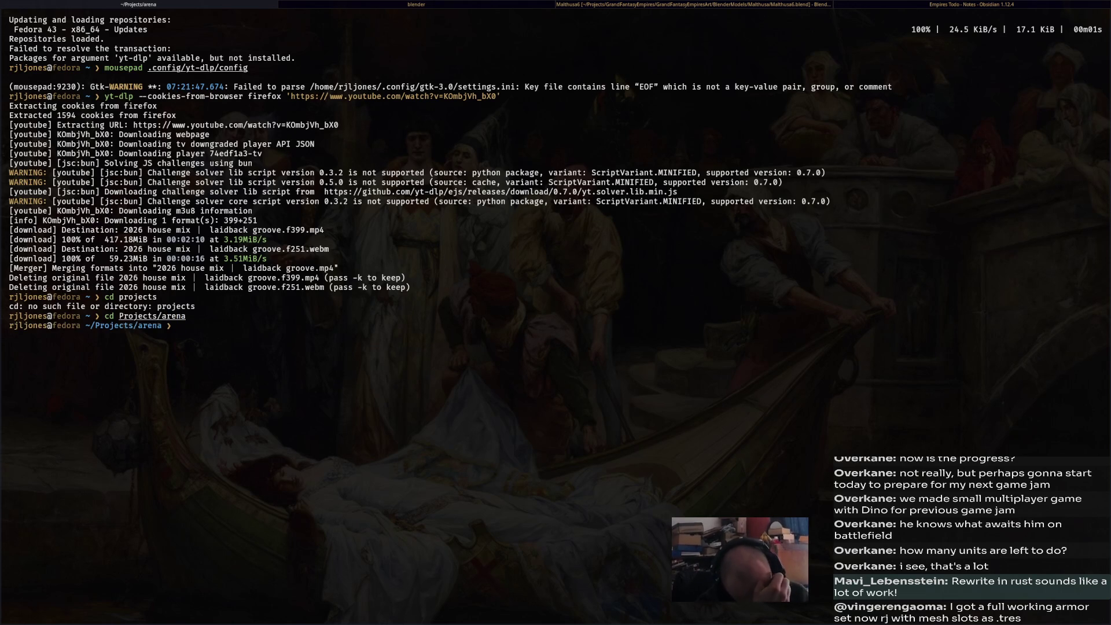
type("cargo run")
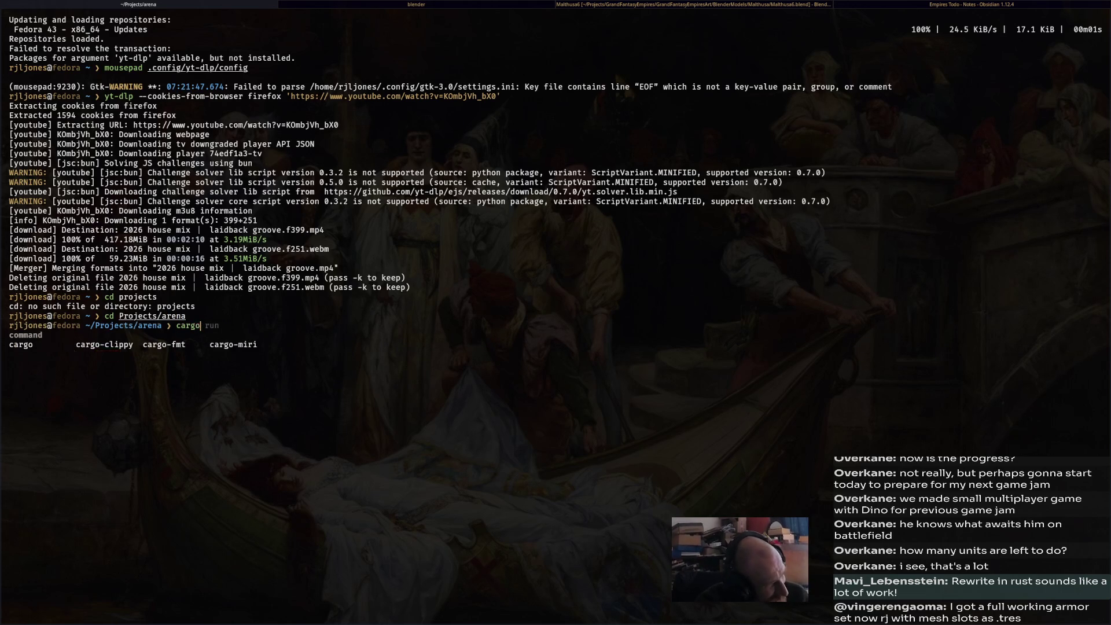
key("Return")
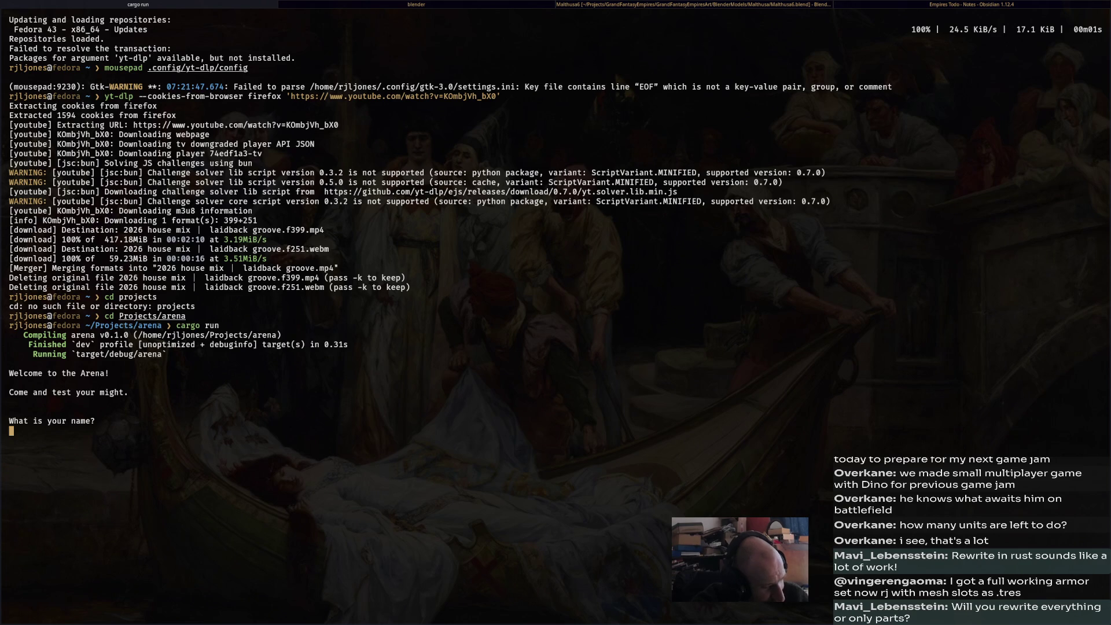
- Name the fighter Bob, fight Carl to reach level 2, and highlight the stats line
type("Bob")
key("Return")
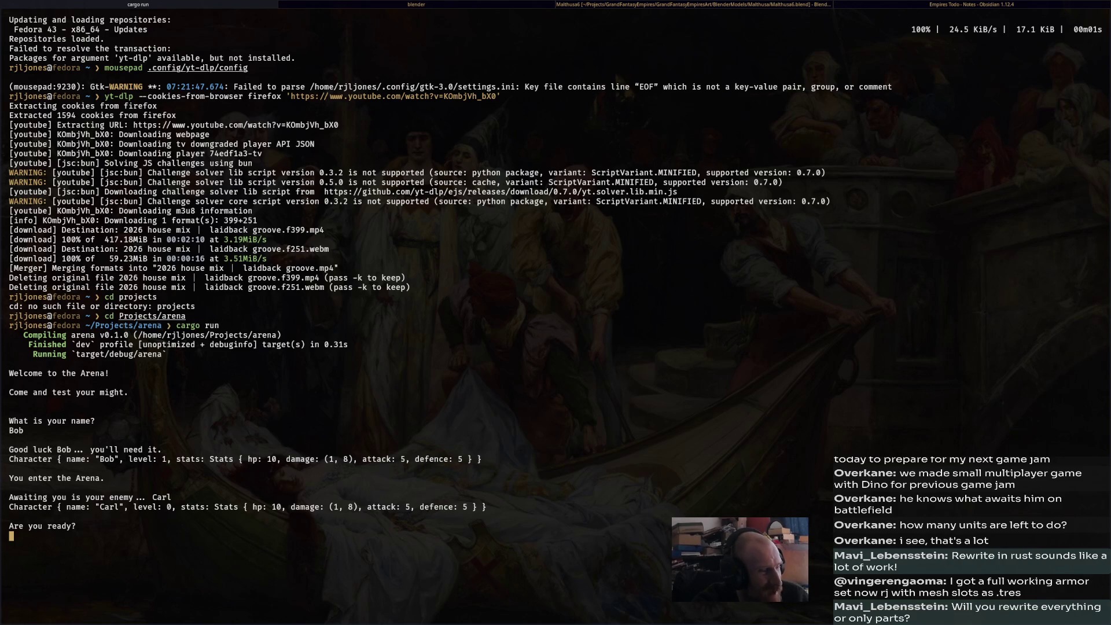
key("Return")
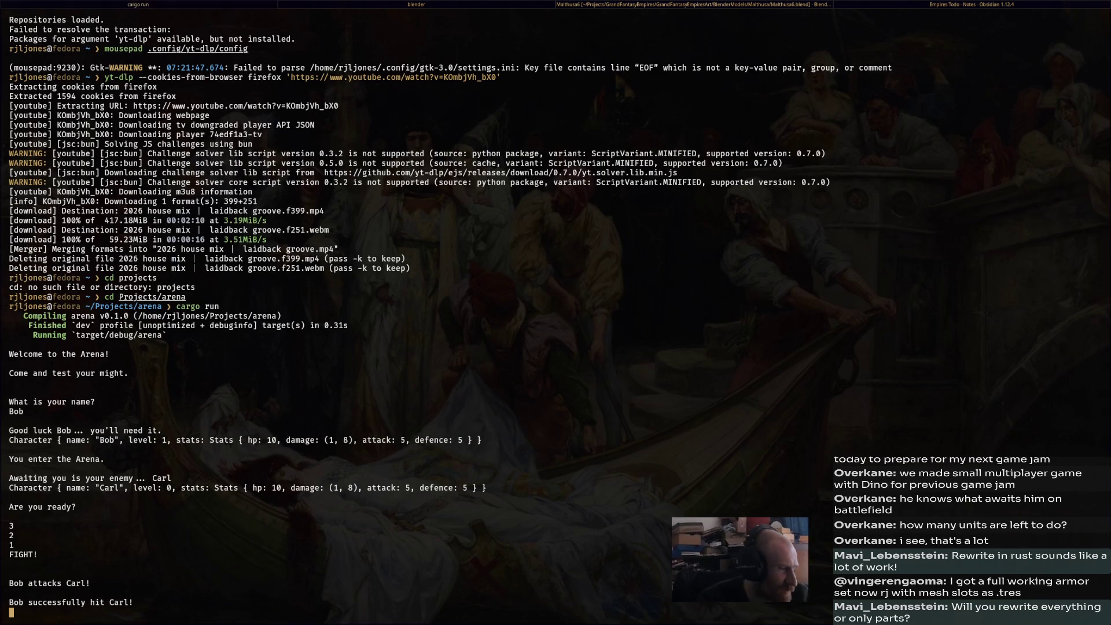
left_click(547, 370)
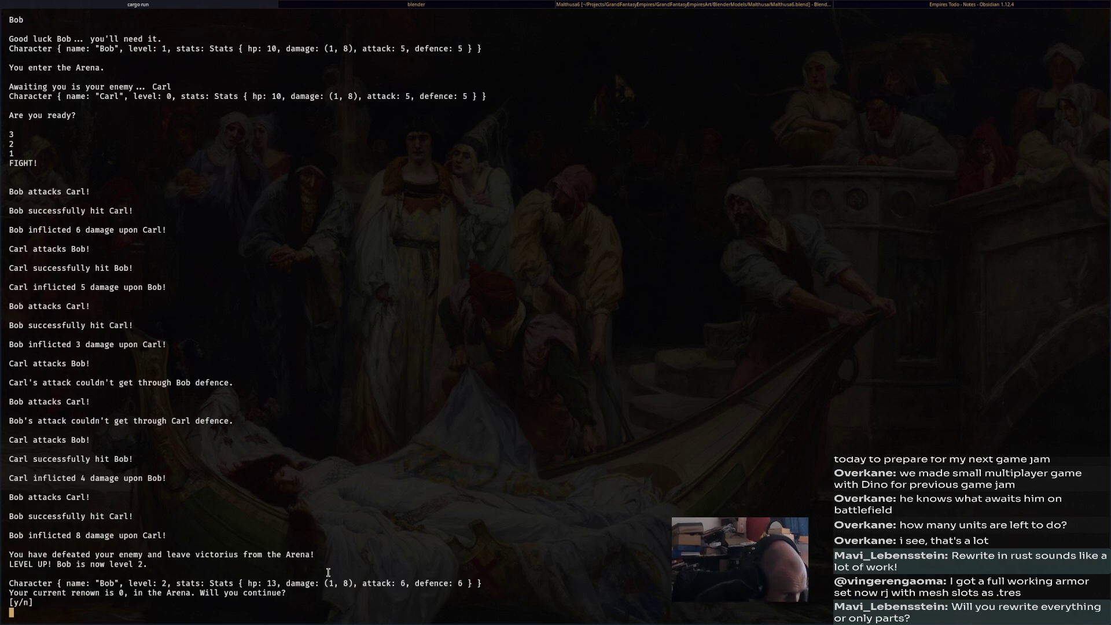
triple_click(424, 579)
left_click(345, 613)
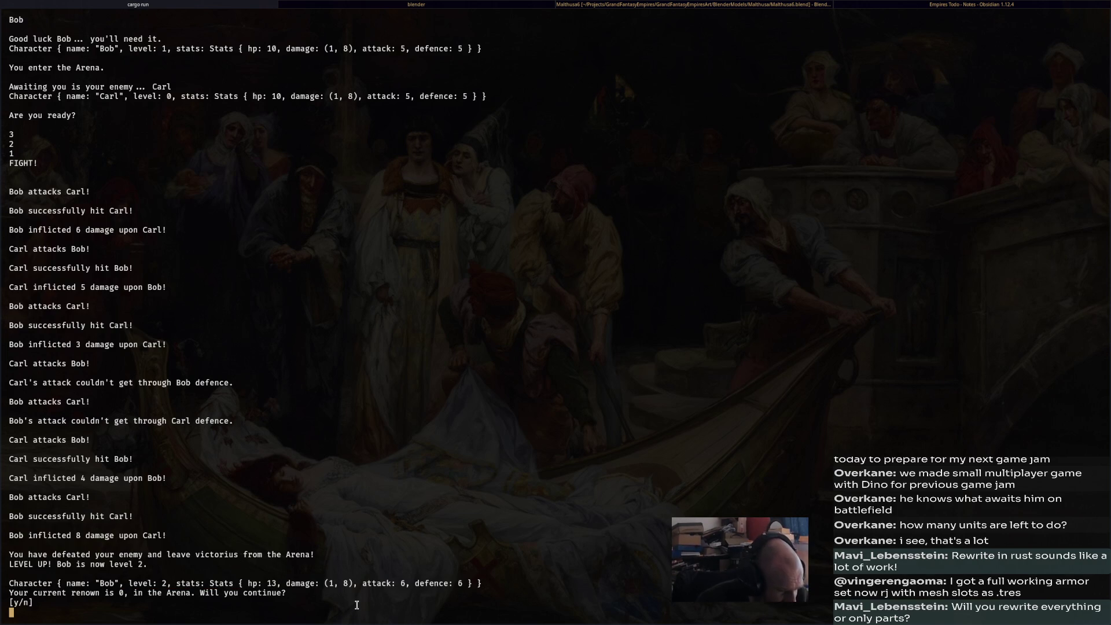
- Answer y to fight Polly and reach level 3, then answer n to retire; type zed
type("y")
key("Return")
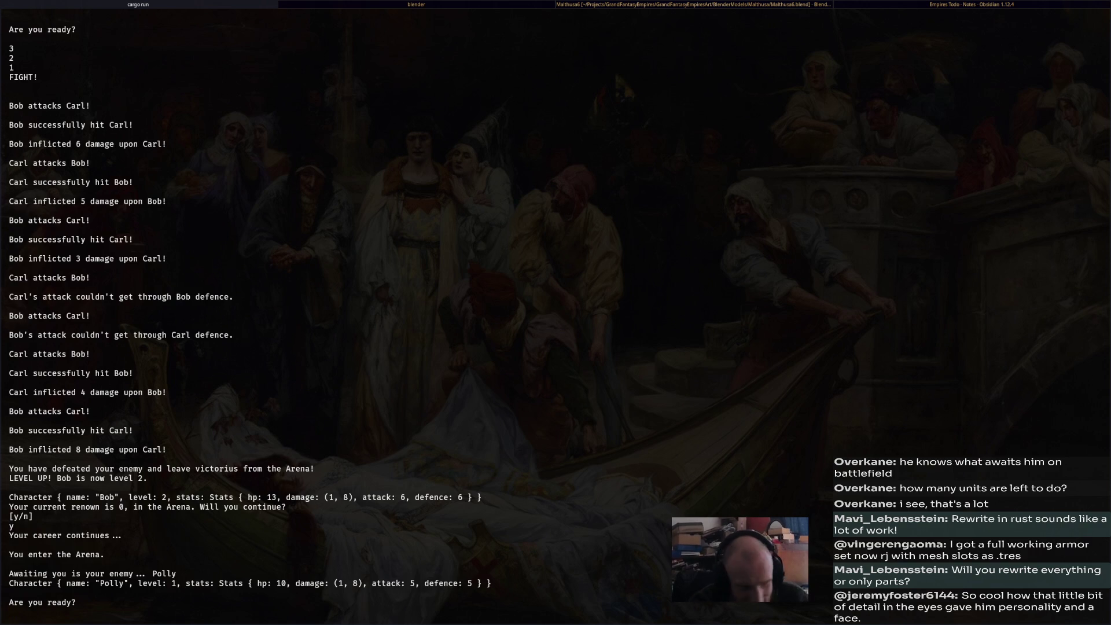
key("Return")
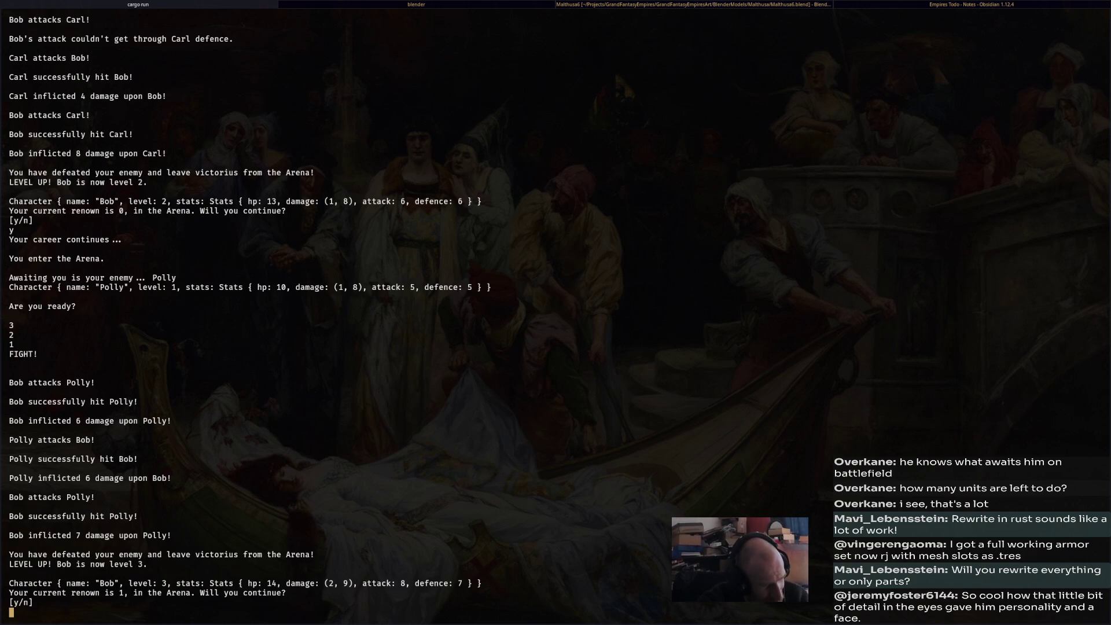
type("n")
key("Return")
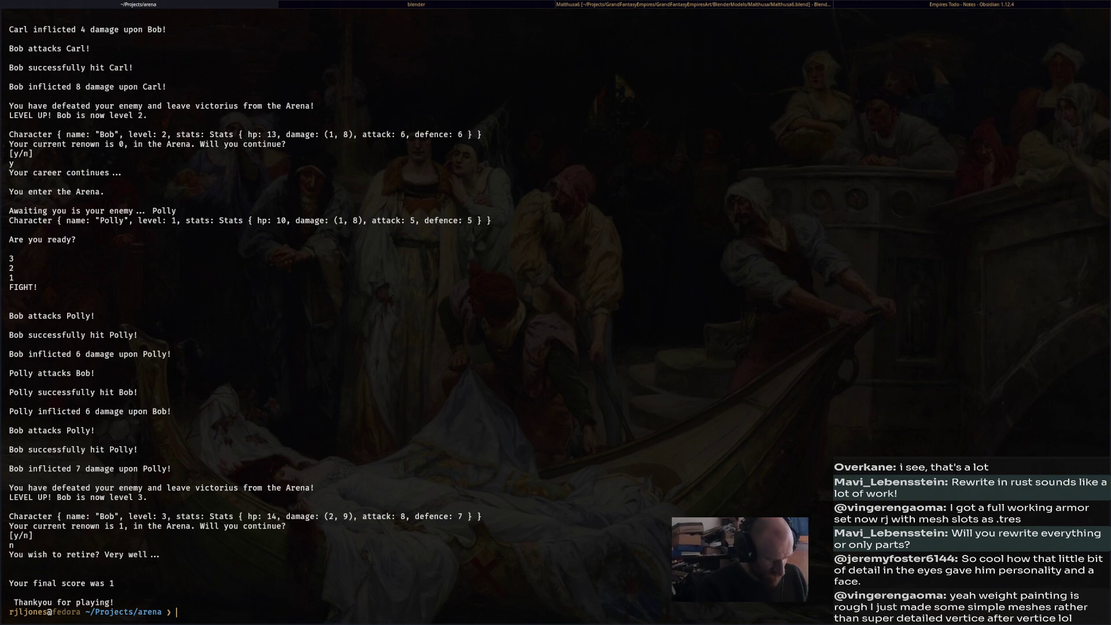
type("zed")
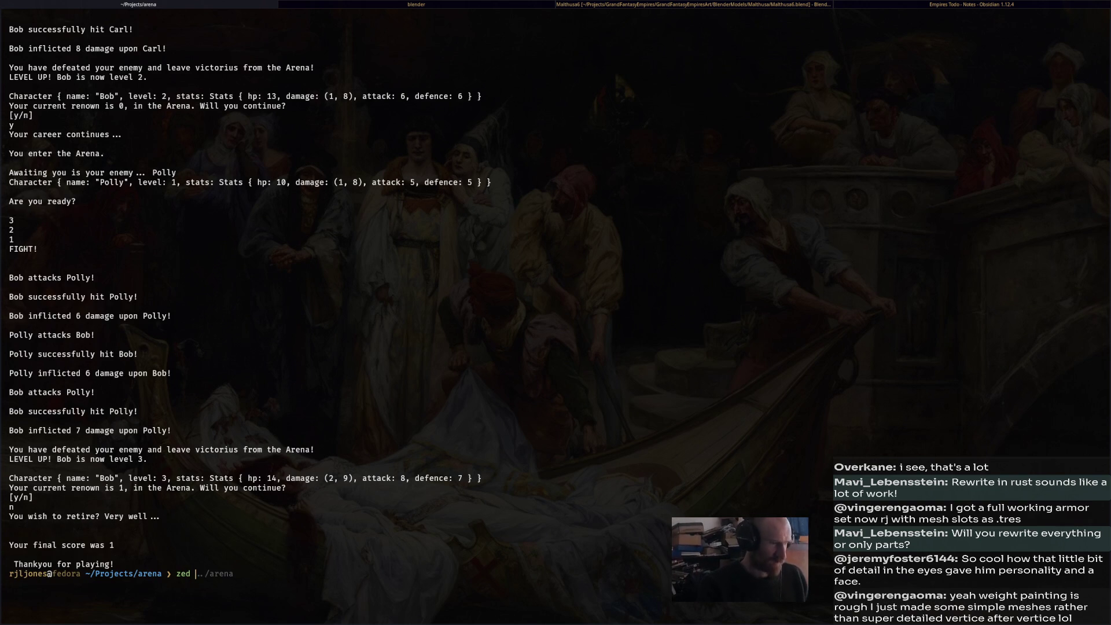
key("Right")
key("Return")
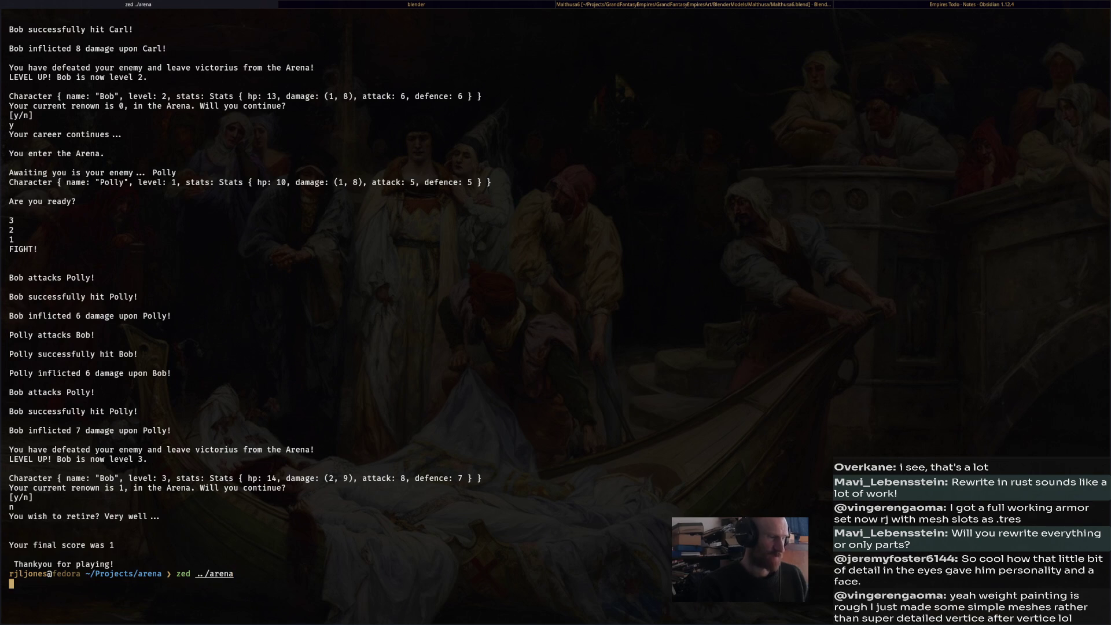
type("•••••")
key("Return")
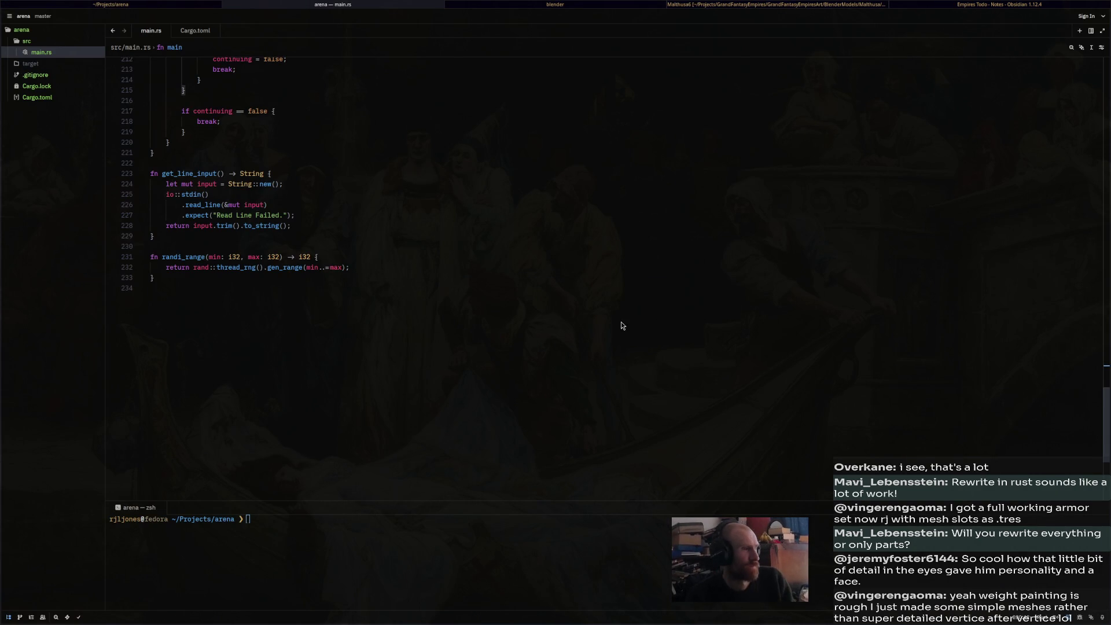
scroll(478, 482, "up", 5)
scroll(479, 481, "up", 2)
scroll(342, 339, "down", 2)
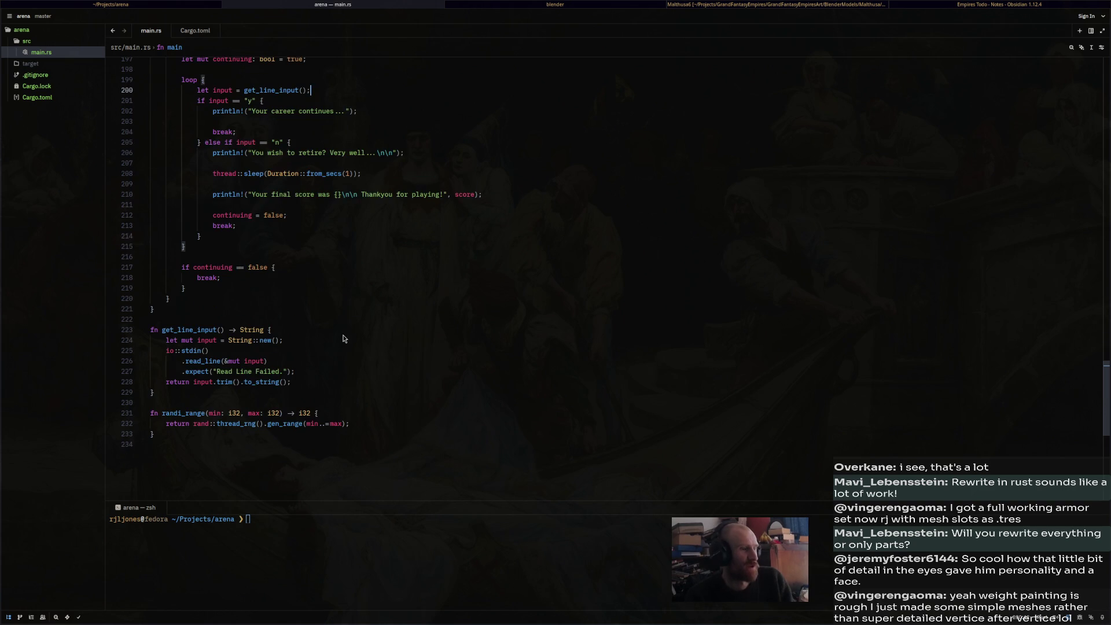
mouse_move(405, 434)
left_mouse_down()
mouse_move(300, 254)
mouse_move(340, 328)
mouse_move(324, 324)
mouse_move(313, 278)
mouse_move(289, 333)
mouse_move(275, 204)
mouse_move(243, 301)
mouse_move(191, 272)
mouse_move(186, 254)
mouse_move(184, 289)
mouse_move(171, 288)
mouse_move(205, 281)
left_mouse_up()
scroll(300, 247, "up", 14)
scroll(340, 328, "up", 10)
scroll(275, 203, "up", 4)
scroll(185, 255, "up", 12)
scroll(184, 290, "up", 20)
scroll(178, 289, "up", 4)
left_click(298, 300)
scroll(321, 351, "down", 13)
scroll(321, 351, "down", 13)
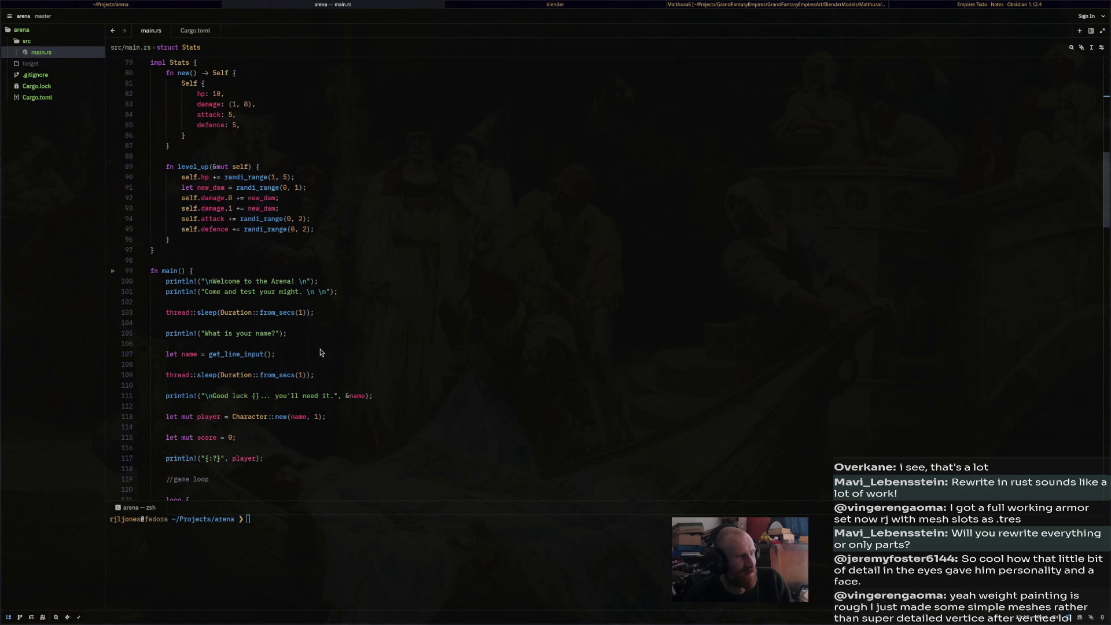
scroll(321, 351, "down", 14)
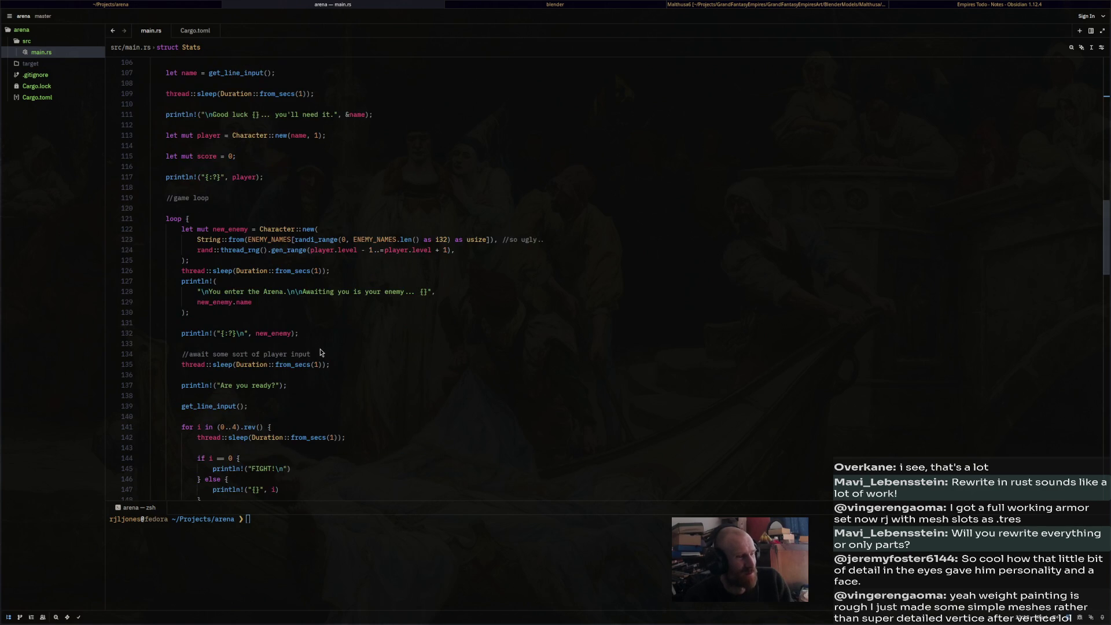
scroll(321, 353, "down", 8)
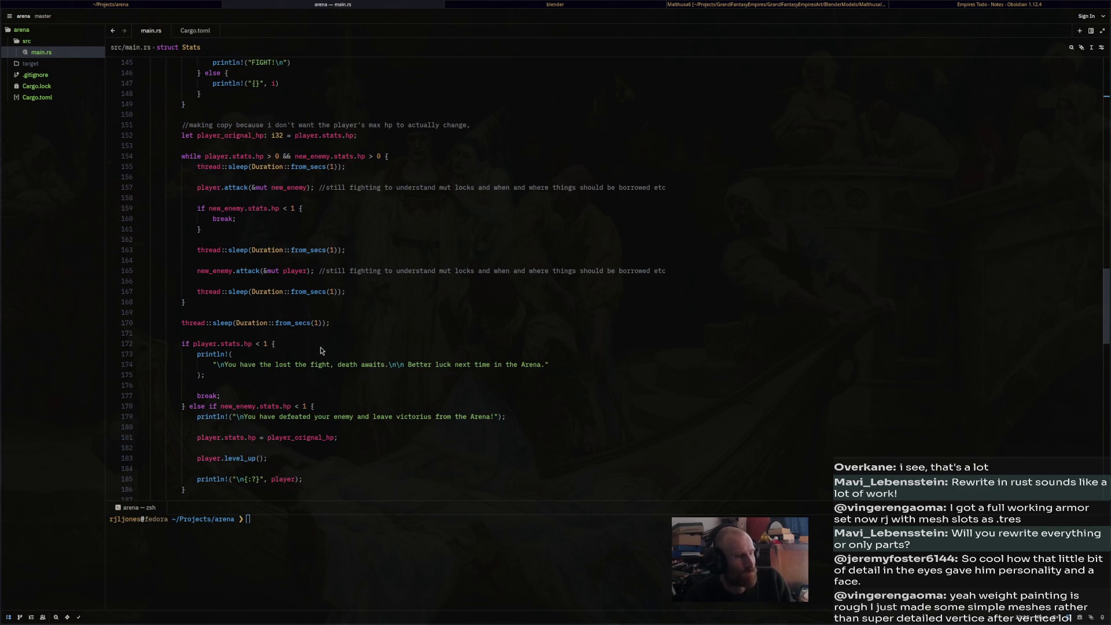
scroll(322, 351, "down", 4)
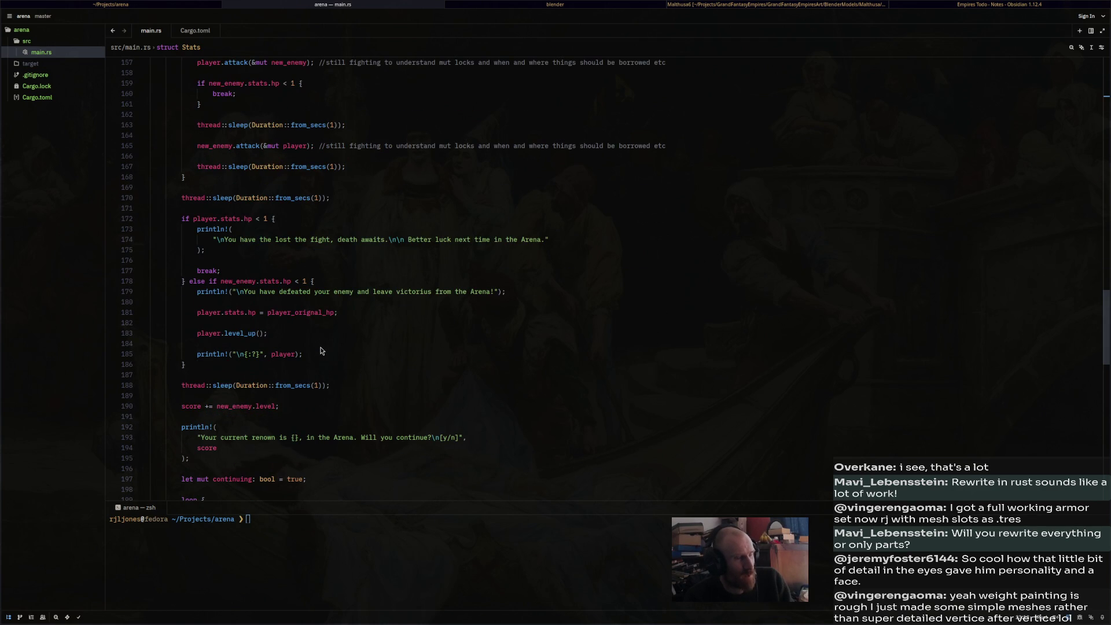
middle_click(350, 4)
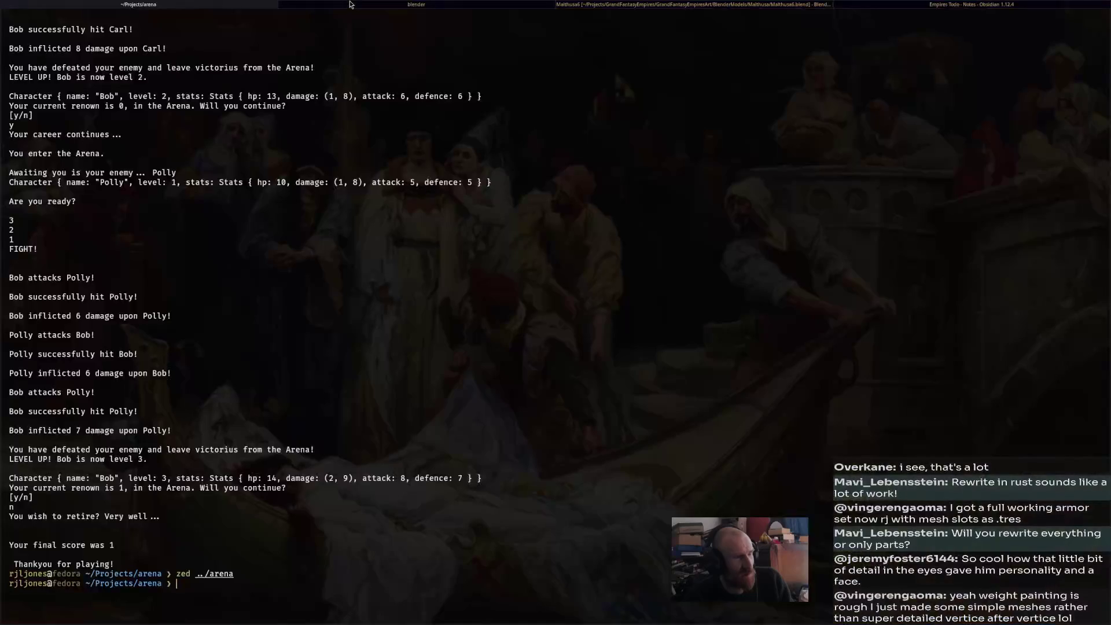
- Bring the Blender scene window forward from the Blender terminal tab and save Malthusa6.blend
left_click(492, 4)
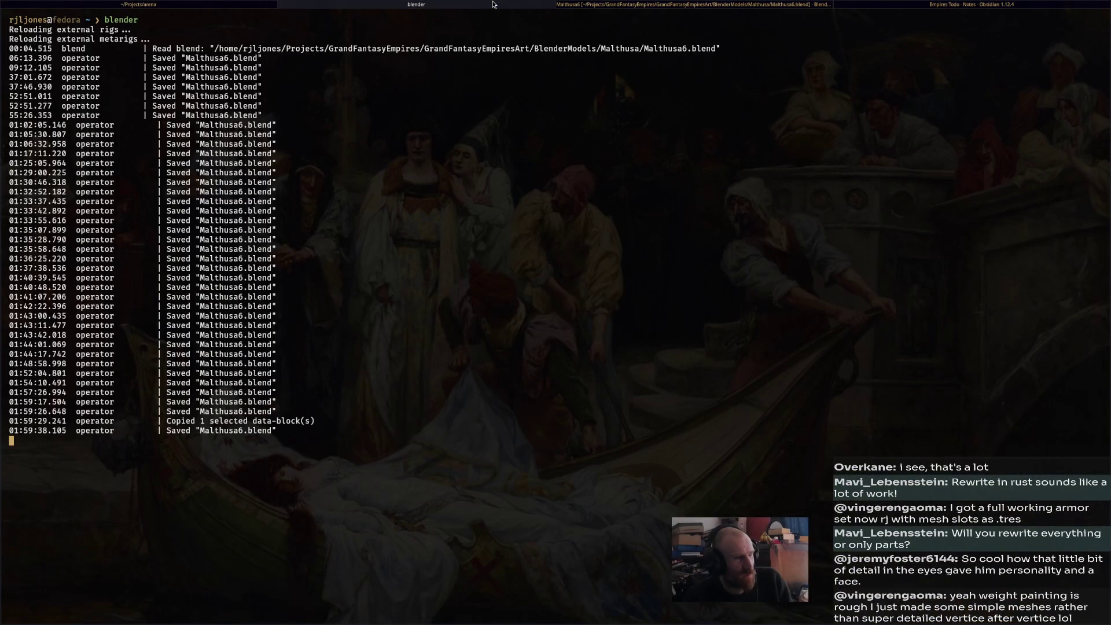
left_click(634, 4)
mouse_move(553, 282)
middle_mouse_down()
mouse_move(519, 295)
mouse_move(572, 302)
middle_mouse_up()
key("ctrl+s")
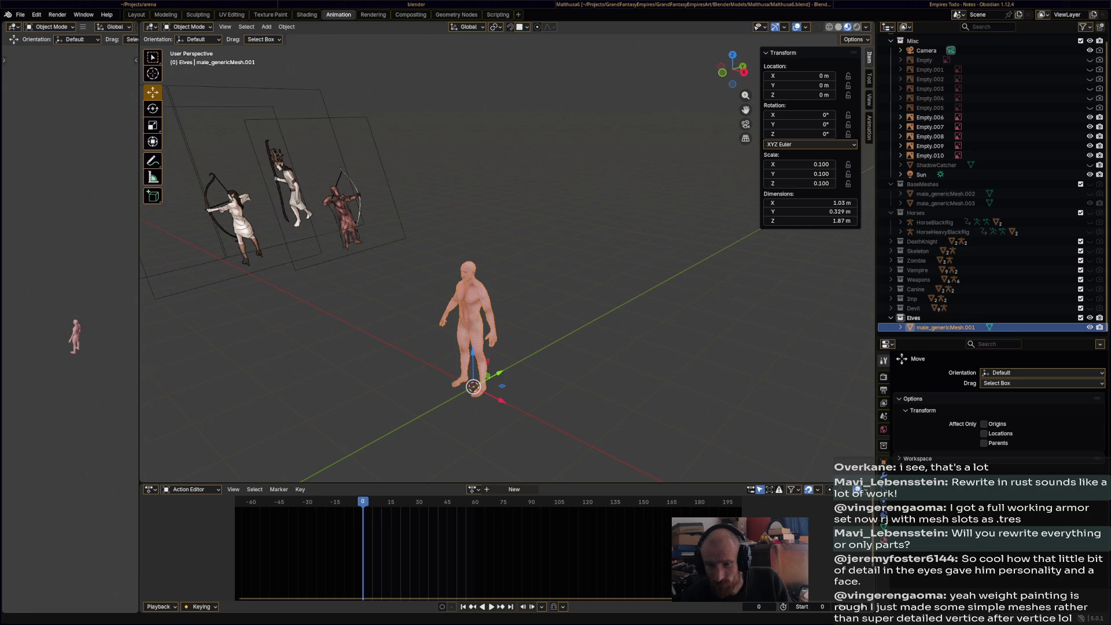
- Inspect the male mesh from several angles, keeping its name, and save the blend file
middle_click_drag(489, 214, 550, 196)
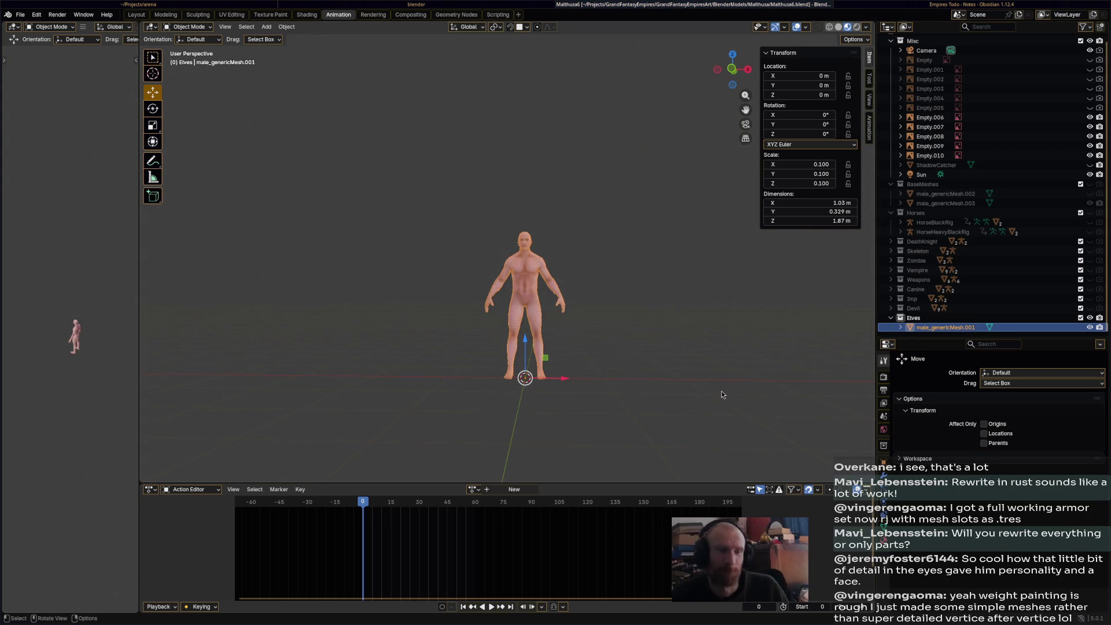
double_click(947, 327)
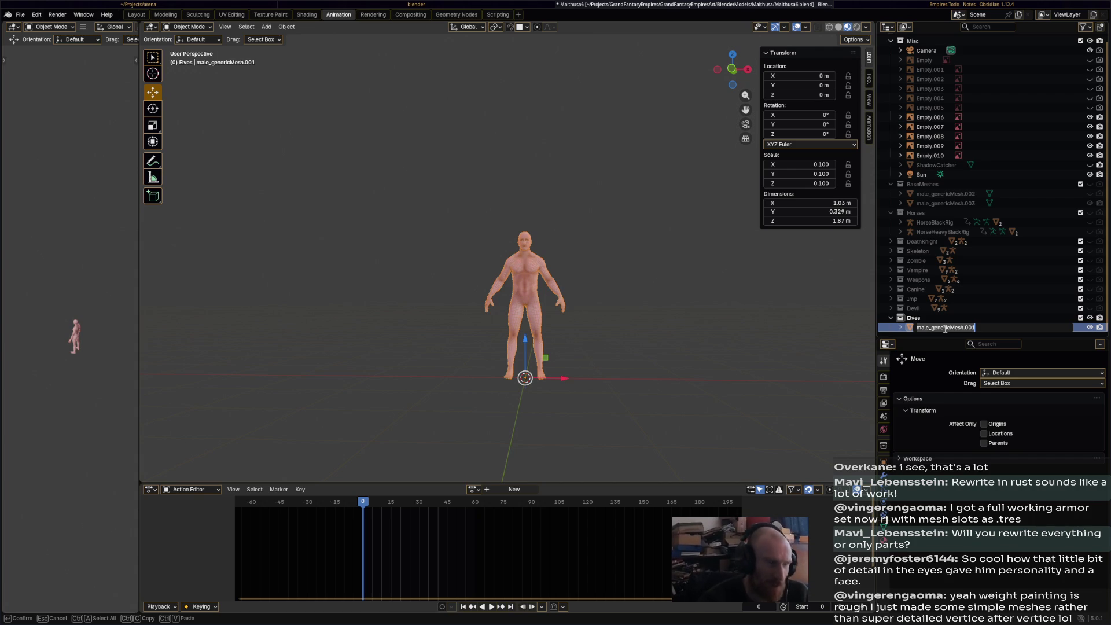
key("Return")
mouse_move(633, 335)
middle_mouse_down()
mouse_move(518, 349)
mouse_move(540, 359)
middle_mouse_up()
middle_click_drag(486, 332, 527, 338)
middle_click_drag(593, 361, 571, 318)
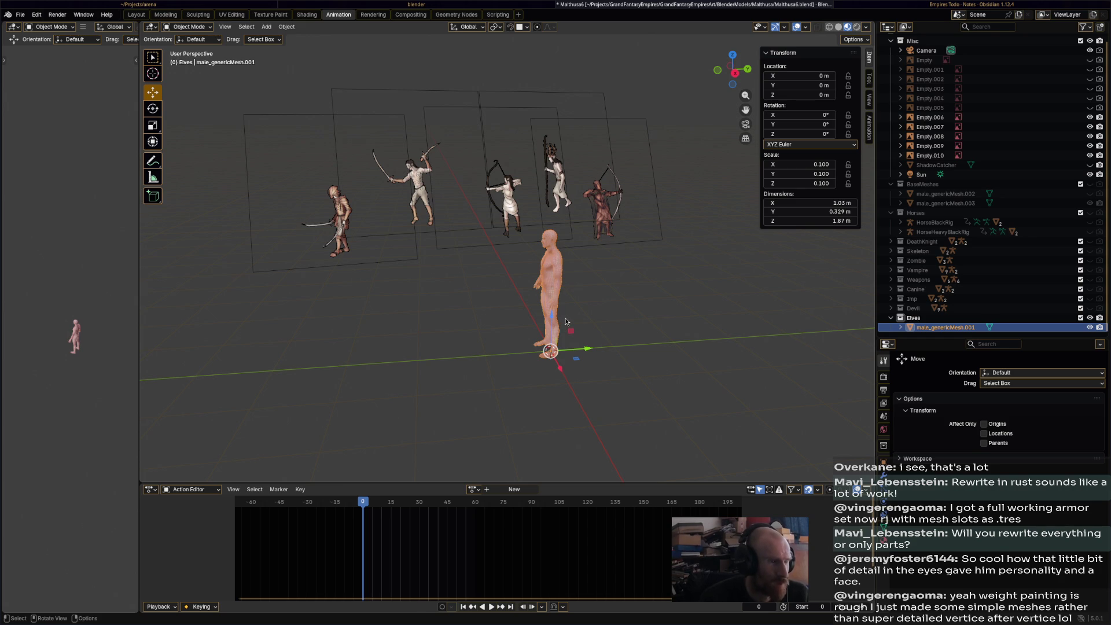
key("ctrl+s")
- Select male_genericMesh.001 and put it into Edit Mode, zoomed on the head
scroll(563, 297, "up", 4)
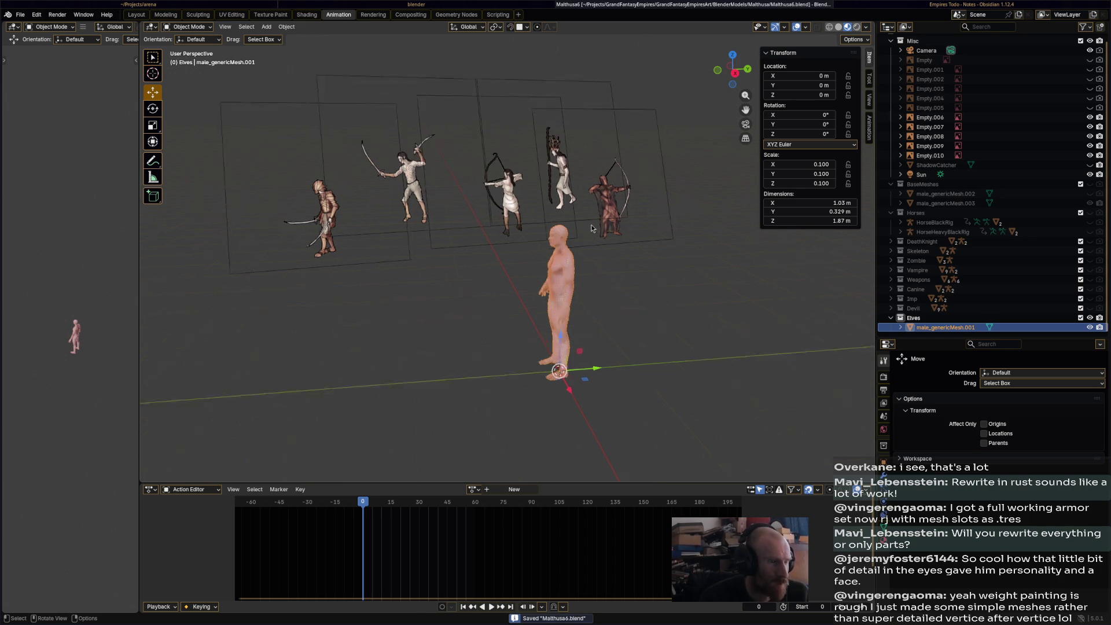
left_click(617, 231)
left_click(608, 237)
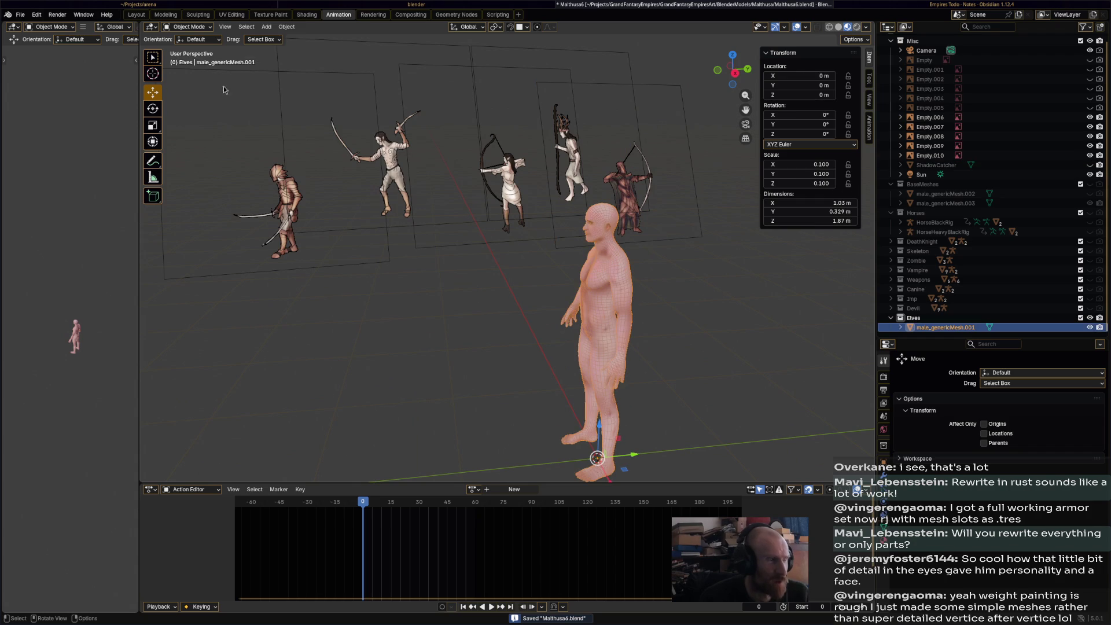
left_click(187, 26)
left_click(188, 49)
middle_click_drag(607, 223, 554, 242, "ctrl")
left_click(187, 26)
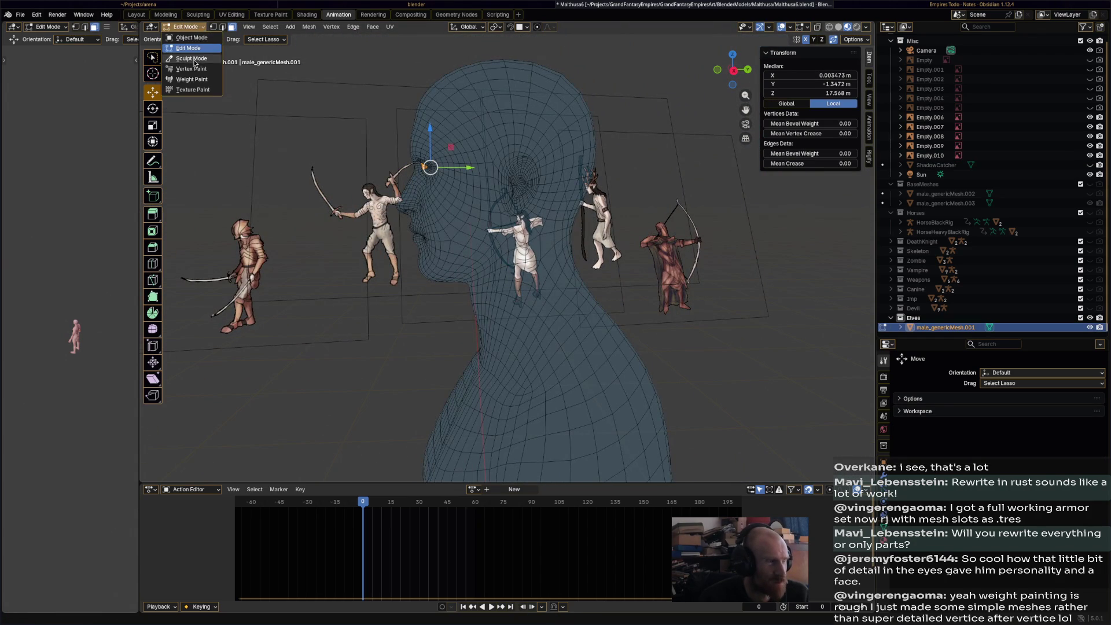
- Enter Sculpt Mode with a 52 px Elastic Snake Hook brush and pull the first ear upward
left_click(197, 58)
middle_click_drag(505, 150, 515, 210)
key("f")
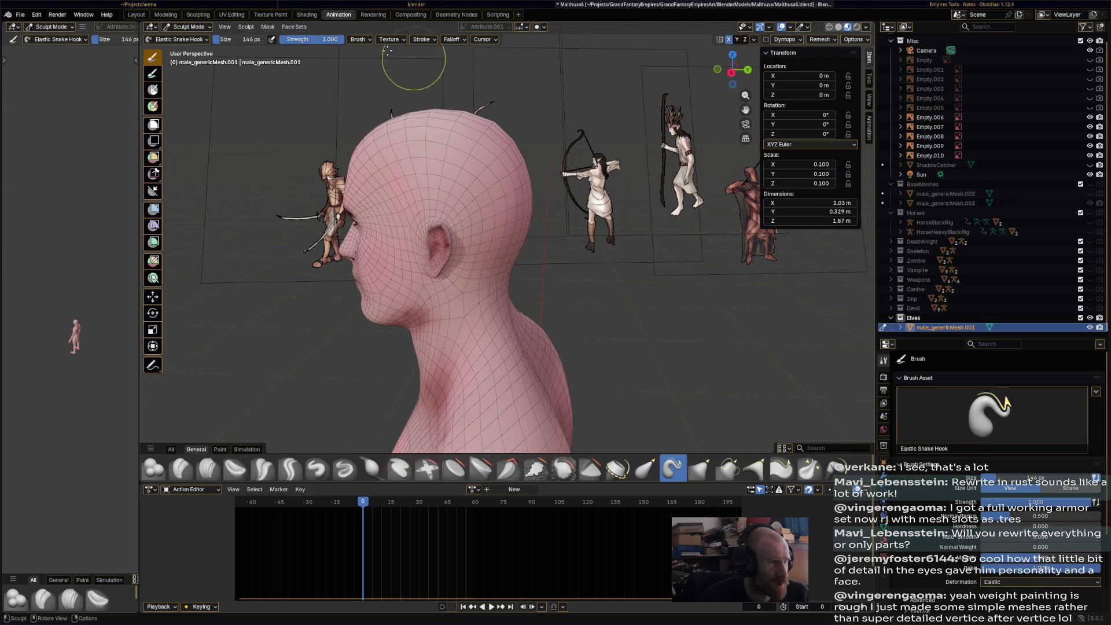
key("Return")
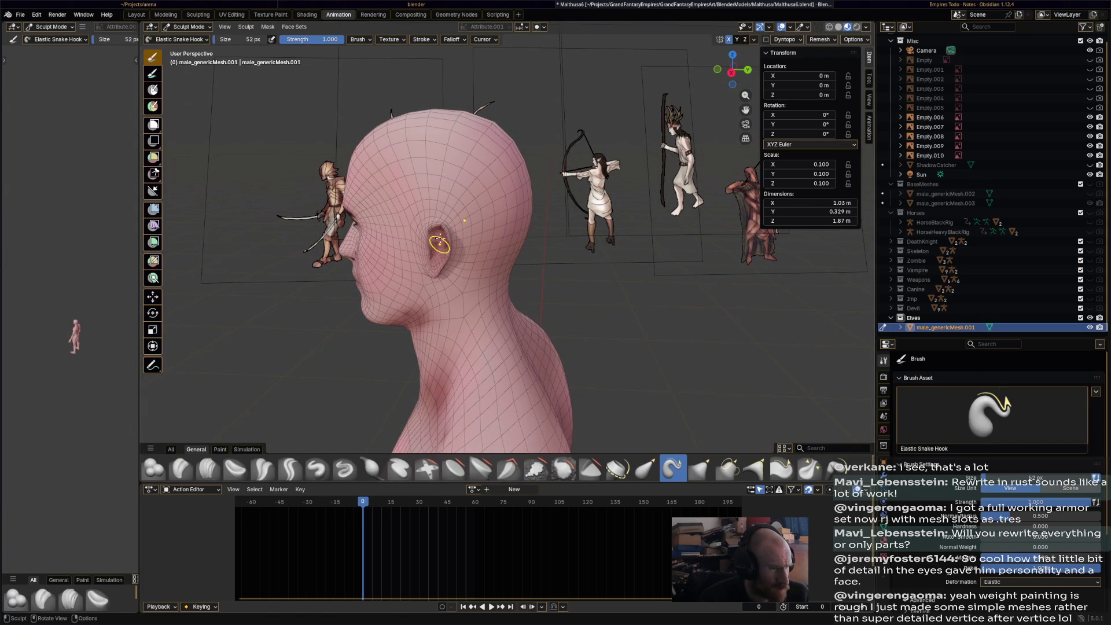
left_click_drag(441, 233, 525, 168)
- Pull the left ear tip up and back, undoing one stroke along the way
mouse_move(524, 255)
middle_mouse_down()
mouse_move(424, 264)
mouse_move(593, 266)
mouse_move(428, 180)
mouse_move(550, 266)
middle_mouse_up()
mouse_move(428, 174)
left_mouse_down()
mouse_move(384, 91)
mouse_move(416, 135)
mouse_move(383, 93)
mouse_move(421, 177)
left_mouse_up()
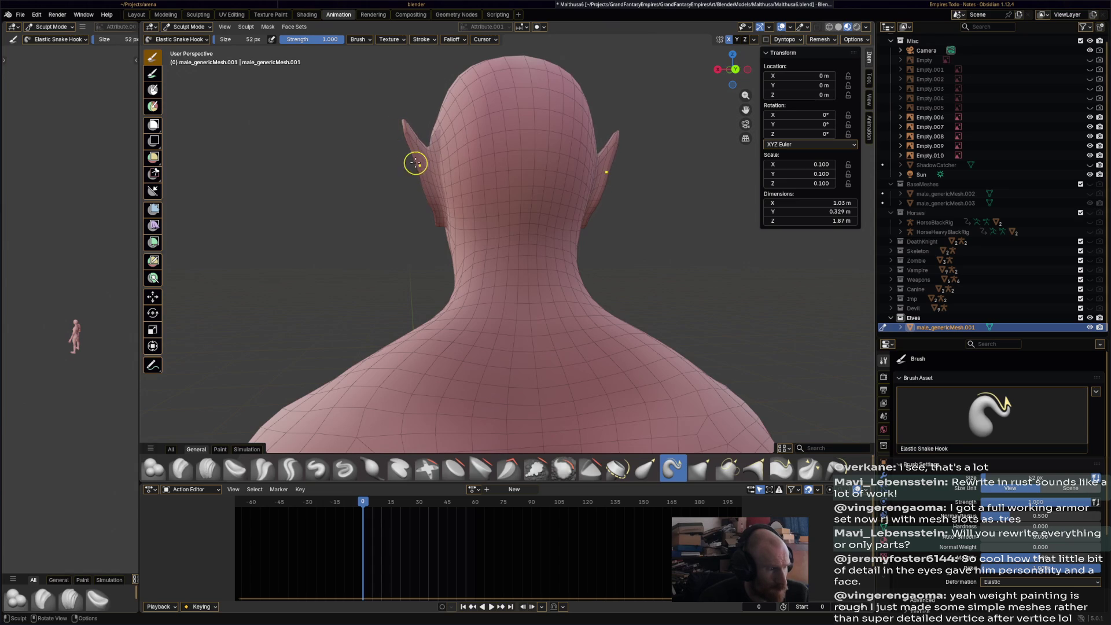
left_click_drag(407, 129, 387, 94)
mouse_move(401, 146)
middle_mouse_down()
mouse_move(640, 111)
mouse_move(528, 144)
middle_mouse_up()
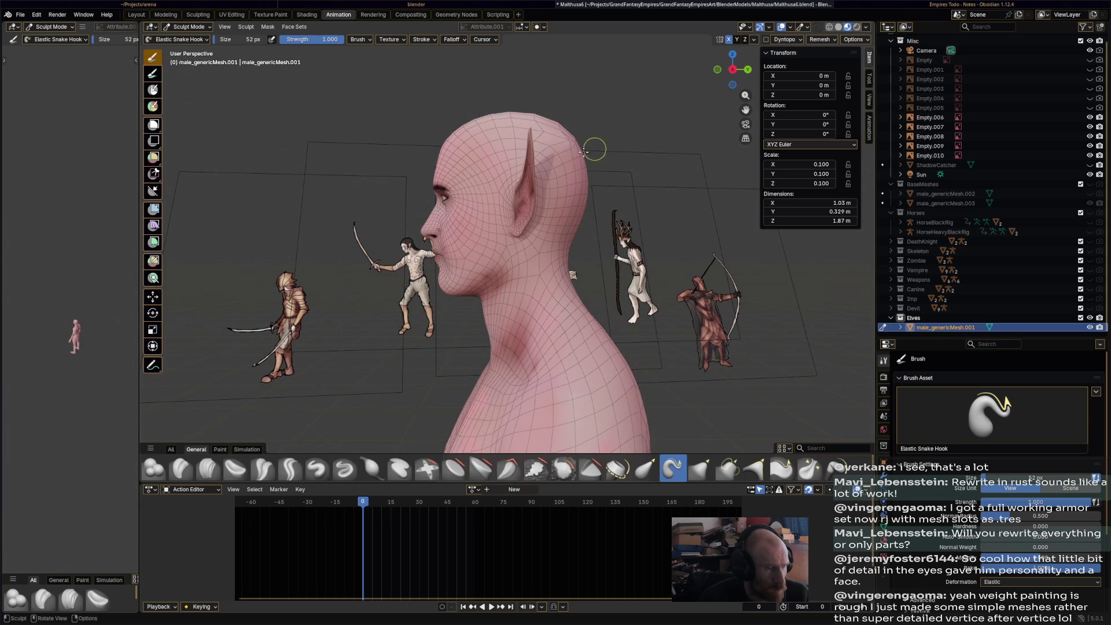
key("ctrl+z")
key("ctrl+z")
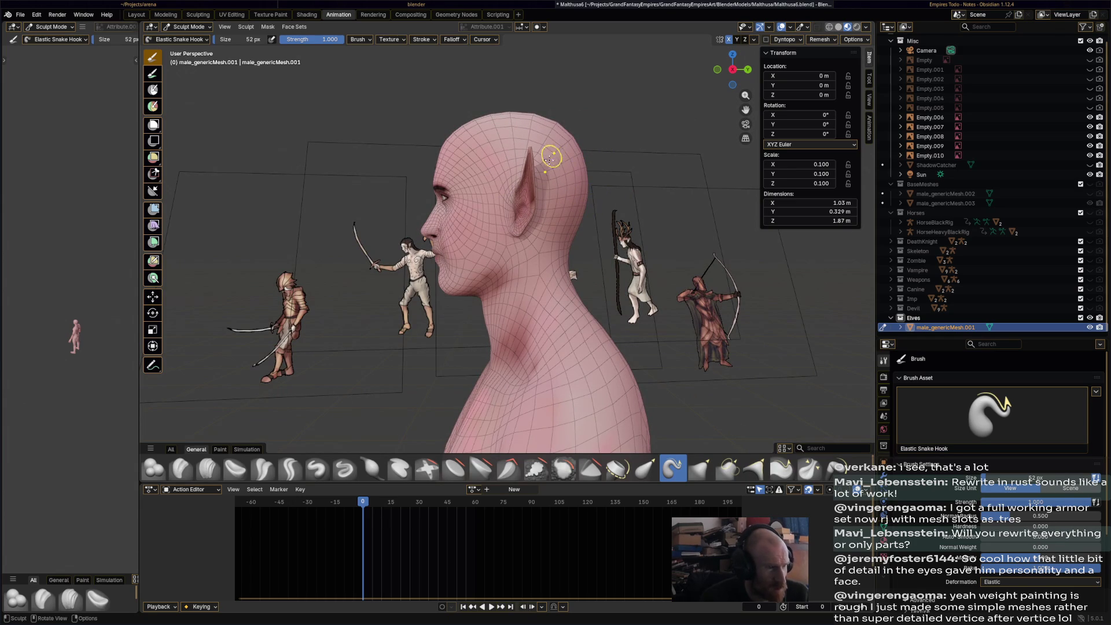
middle_click_drag(529, 168, 539, 149)
mouse_move(535, 140)
left_mouse_down()
mouse_move(585, 149)
mouse_move(531, 121)
mouse_move(564, 165)
mouse_move(579, 139)
mouse_move(570, 173)
left_mouse_up()
mouse_move(552, 144)
left_mouse_down()
mouse_move(548, 153)
mouse_move(578, 134)
mouse_move(562, 124)
mouse_move(567, 150)
left_mouse_up()
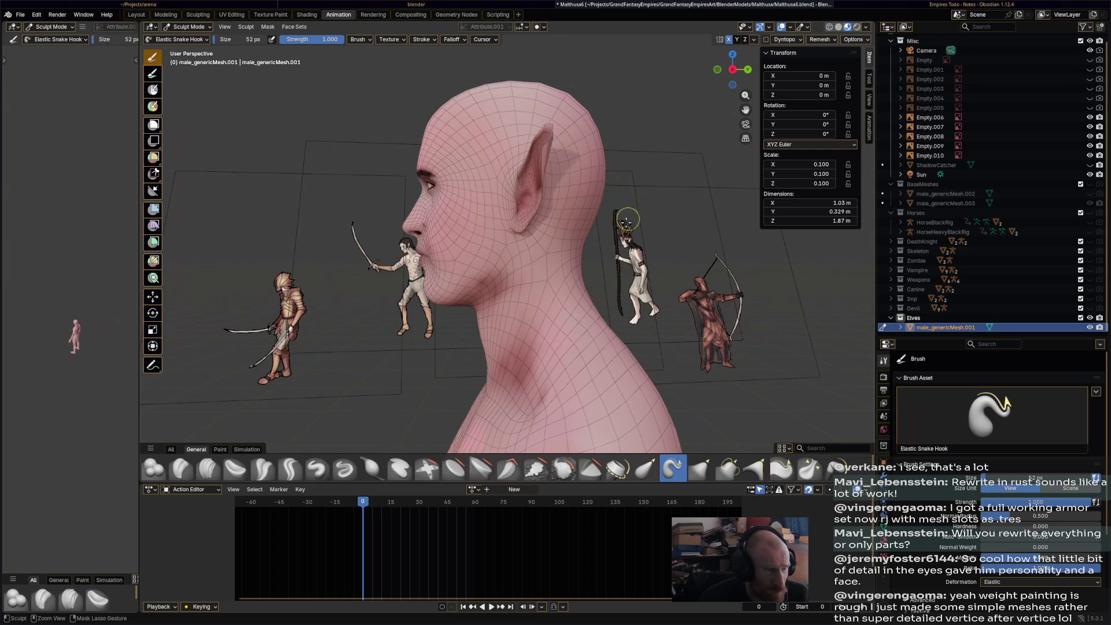
- Stretch both ear tips further outward into long elf points
mouse_move(605, 235)
middle_mouse_down()
mouse_move(505, 224)
mouse_move(606, 242)
mouse_move(594, 260)
mouse_move(533, 255)
middle_mouse_up()
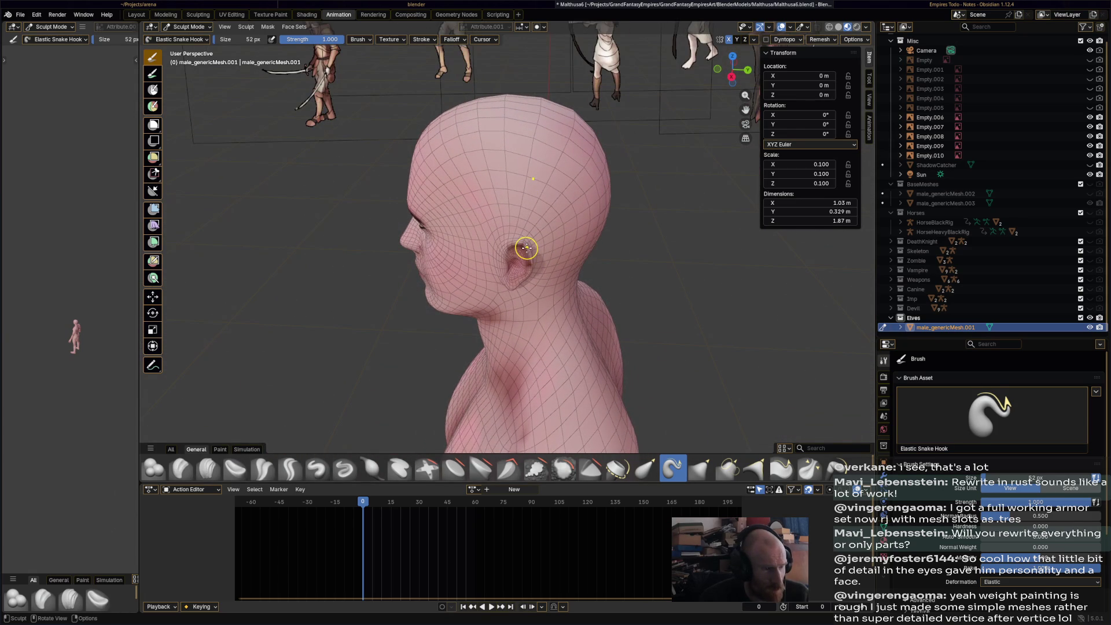
left_click_drag(531, 250, 546, 239)
middle_click_drag(546, 239, 394, 200)
mouse_move(399, 201)
left_mouse_down()
mouse_move(383, 168)
mouse_move(386, 187)
left_mouse_up()
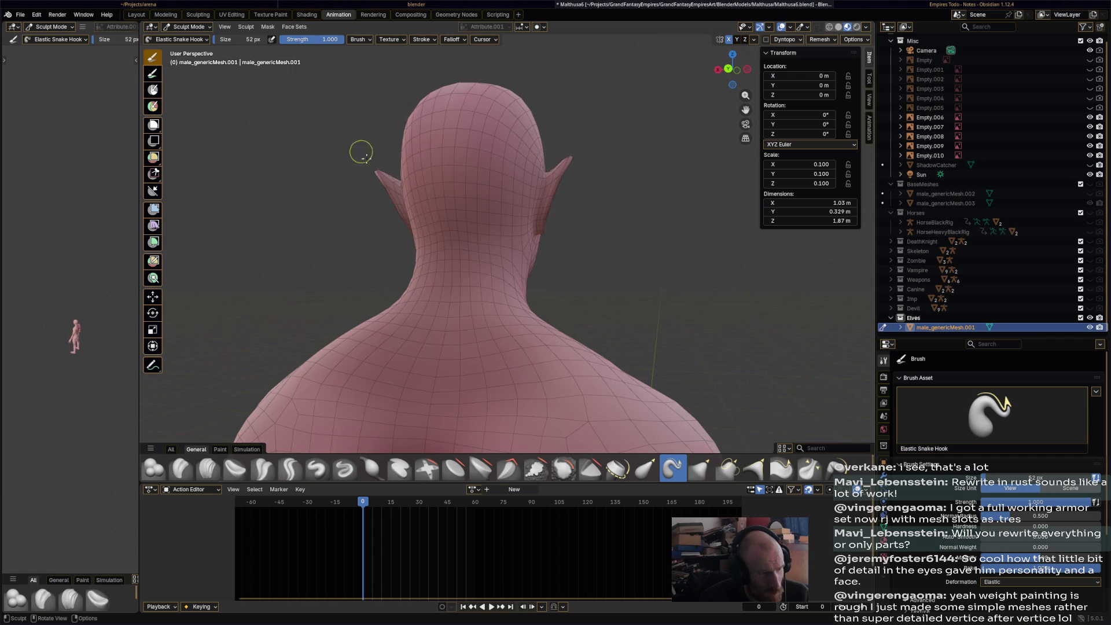
mouse_move(385, 186)
middle_mouse_down()
mouse_move(537, 206)
mouse_move(377, 183)
middle_mouse_up()
left_click_drag(377, 183, 318, 137)
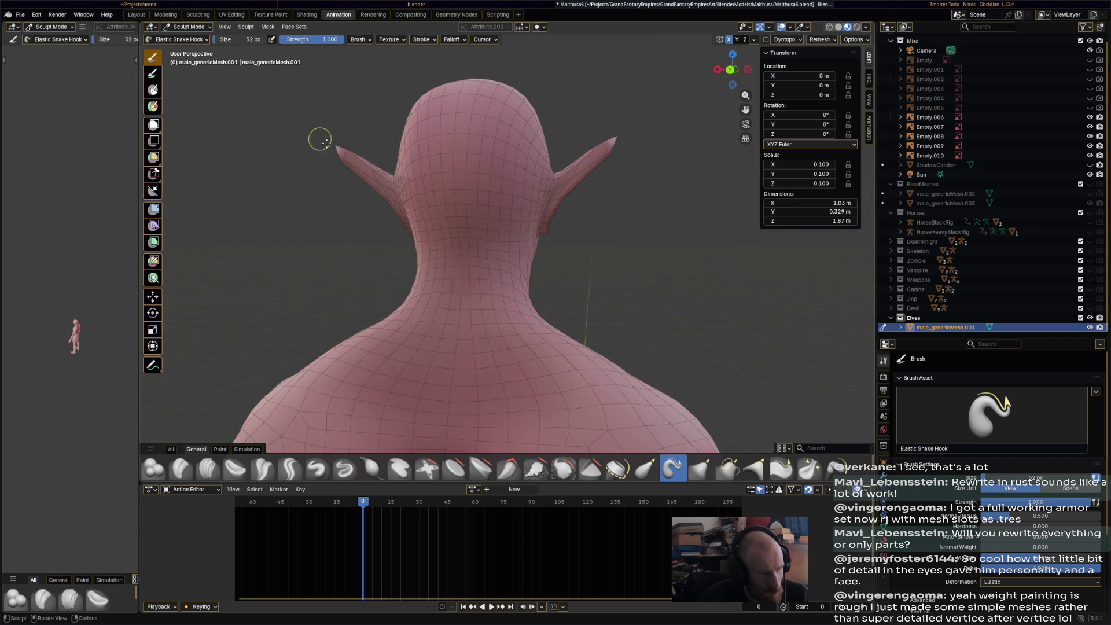
mouse_move(307, 163)
middle_mouse_down()
mouse_move(453, 177)
mouse_move(385, 191)
mouse_move(453, 197)
mouse_move(569, 180)
middle_mouse_up()
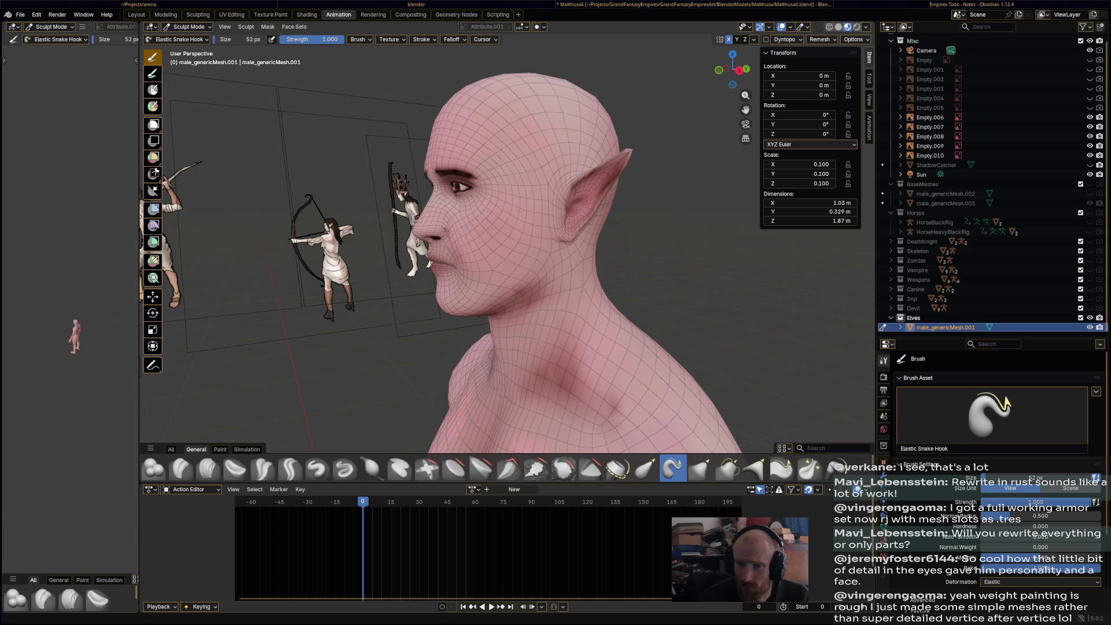
- Draw the ear tissue up toward the tip from the front and three-quarter views
mouse_move(521, 168)
middle_mouse_down()
mouse_move(629, 164)
mouse_move(602, 207)
middle_mouse_up()
scroll(602, 208, "up", 2)
left_click_drag(609, 167, 655, 122)
left_click_drag(650, 131, 640, 144)
middle_click_drag(640, 144, 709, 159)
mouse_move(729, 141)
left_mouse_down()
mouse_move(722, 129)
mouse_move(727, 149)
left_mouse_up()
- Refine the ear base and tips from behind and above, then save the file
middle_click_drag(726, 149, 370, 367)
left_click_drag(395, 323, 387, 338)
mouse_move(372, 357)
middle_mouse_down()
mouse_move(460, 247)
mouse_move(454, 237)
middle_mouse_up()
middle_click_drag(442, 117, 472, 169)
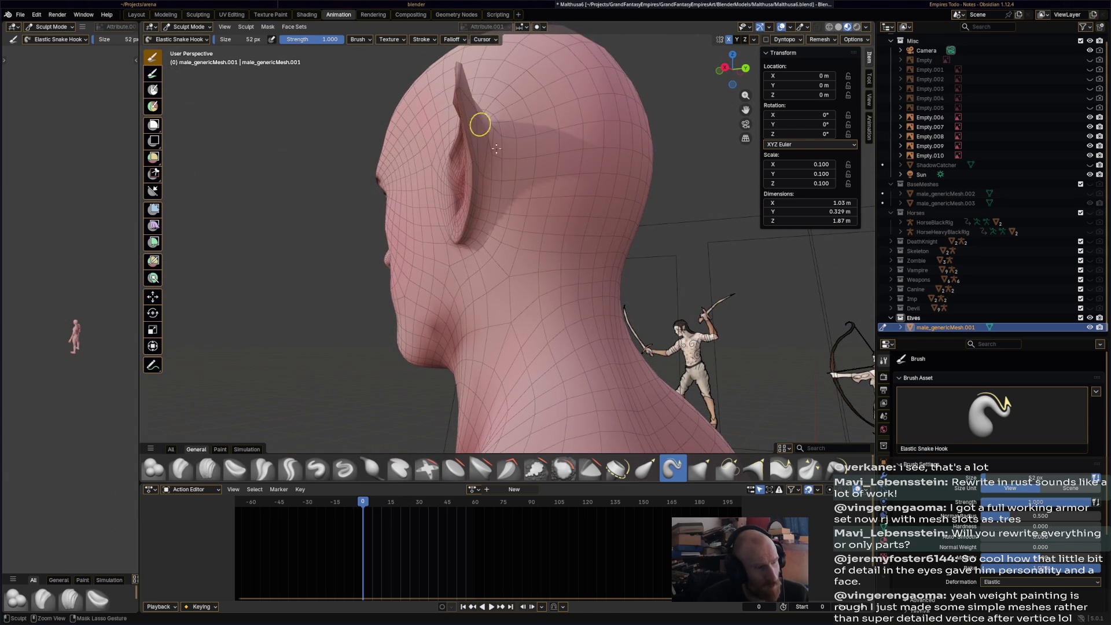
middle_click_drag(564, 170, 696, 182)
left_click_drag(697, 181, 681, 153)
mouse_move(706, 219)
middle_mouse_down()
mouse_move(591, 200)
mouse_move(587, 256)
mouse_move(623, 233)
mouse_move(562, 161)
middle_mouse_up()
key("ctrl+s")
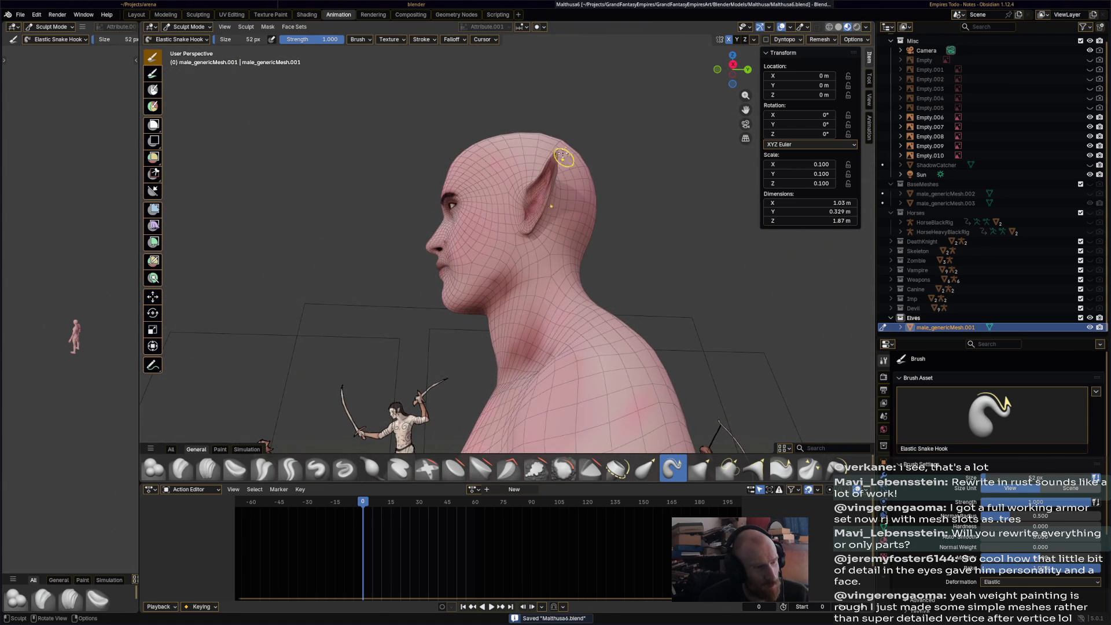
- Redo the ear-tip pull after undoing one stroke and save Malthusa6.blend
mouse_move(557, 152)
left_mouse_down()
mouse_move(591, 138)
mouse_move(574, 121)
mouse_move(557, 151)
mouse_move(576, 130)
left_mouse_up()
key("ctrl+z")
mouse_move(656, 200)
middle_mouse_down()
mouse_move(744, 285)
mouse_move(757, 280)
mouse_move(715, 286)
mouse_move(611, 223)
mouse_move(630, 244)
middle_mouse_up()
key("ctrl+s")
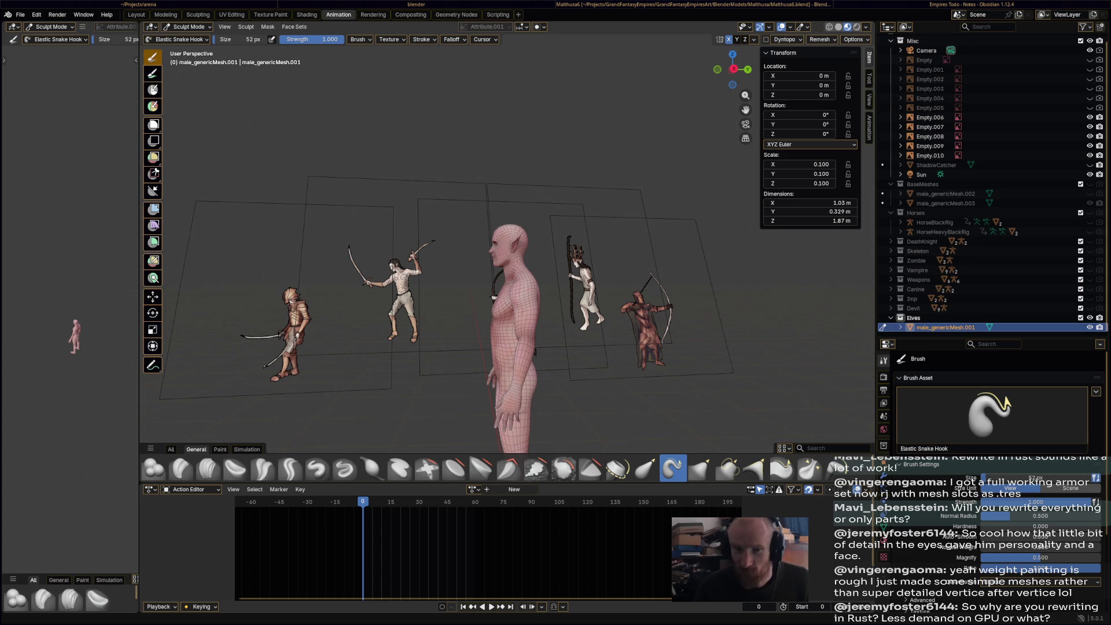
left_click_drag(1108, 139, 577, 204)
- Confirm the glTF 2.0 import and inspect the imported haircut figures
left_click(582, 441)
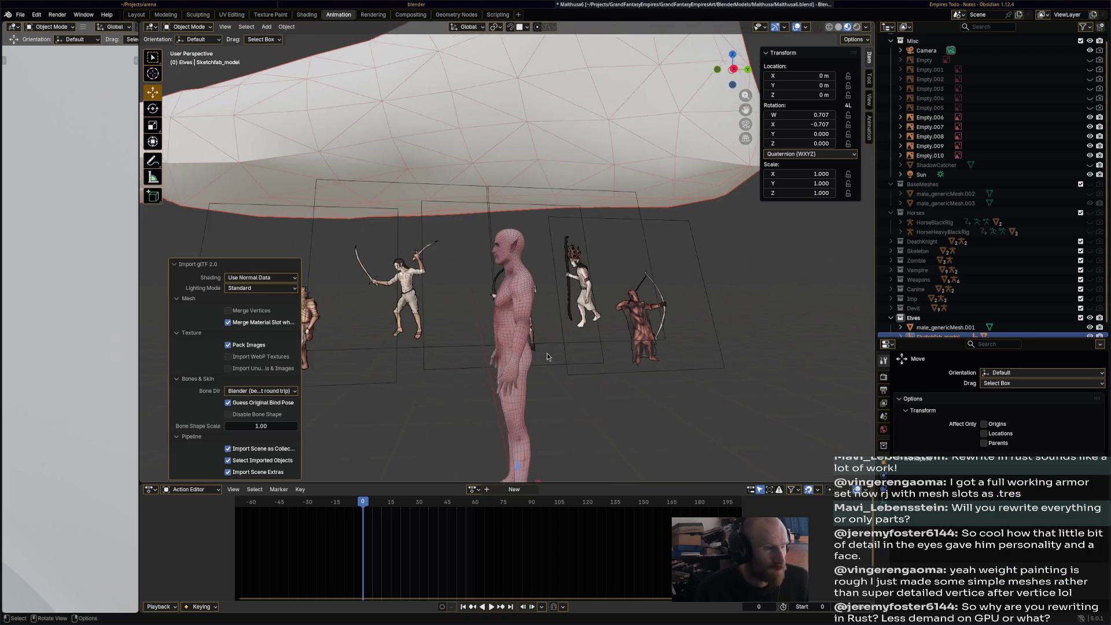
mouse_move(546, 353)
middle_mouse_down()
mouse_move(560, 298)
mouse_move(599, 318)
mouse_move(669, 182)
mouse_move(578, 215)
mouse_move(558, 200)
mouse_move(569, 182)
mouse_move(619, 178)
mouse_move(582, 267)
mouse_move(577, 144)
mouse_move(598, 151)
middle_mouse_up()
left_click(578, 144)
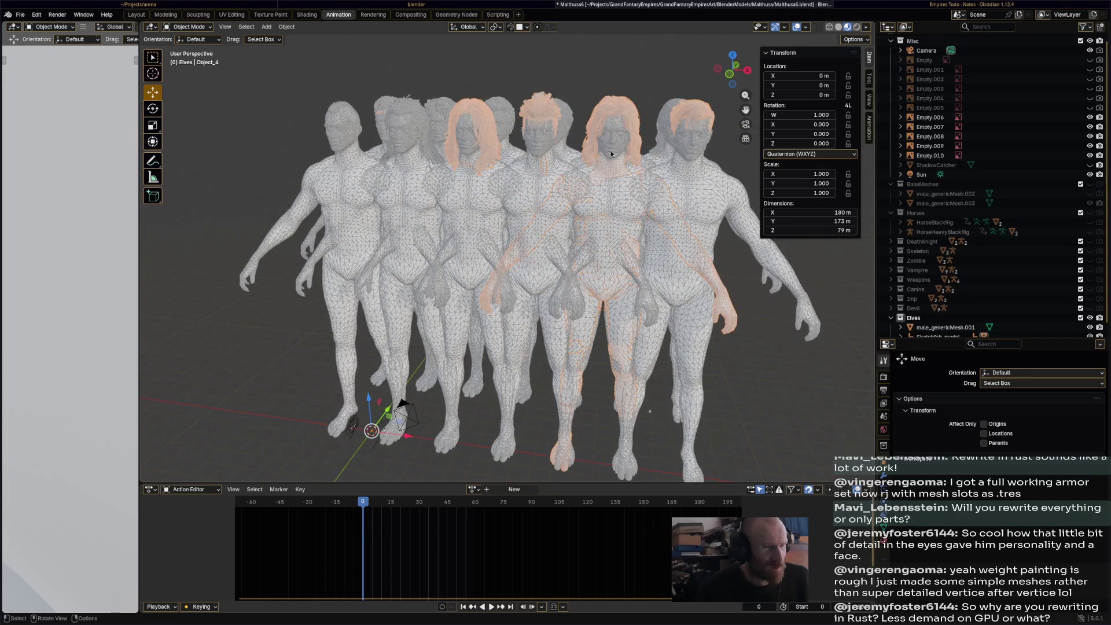
- Remove Sketchfab_model and all its children with Delete Hierarchy
scroll(949, 312, "down", 1)
left_click(935, 328)
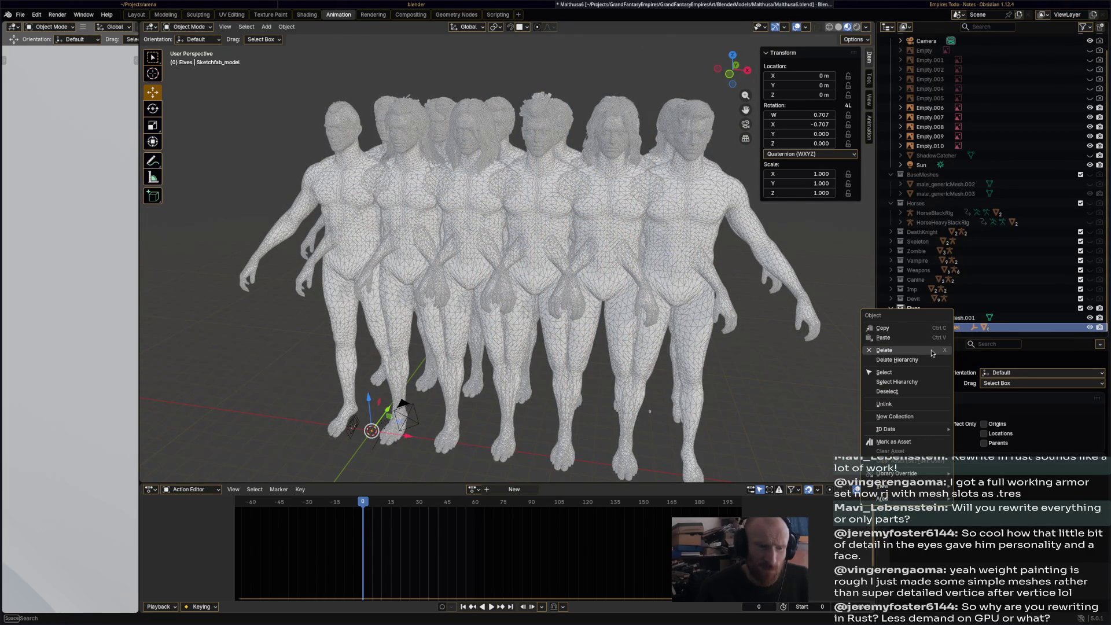
key("Delete")
key("ctrl+z")
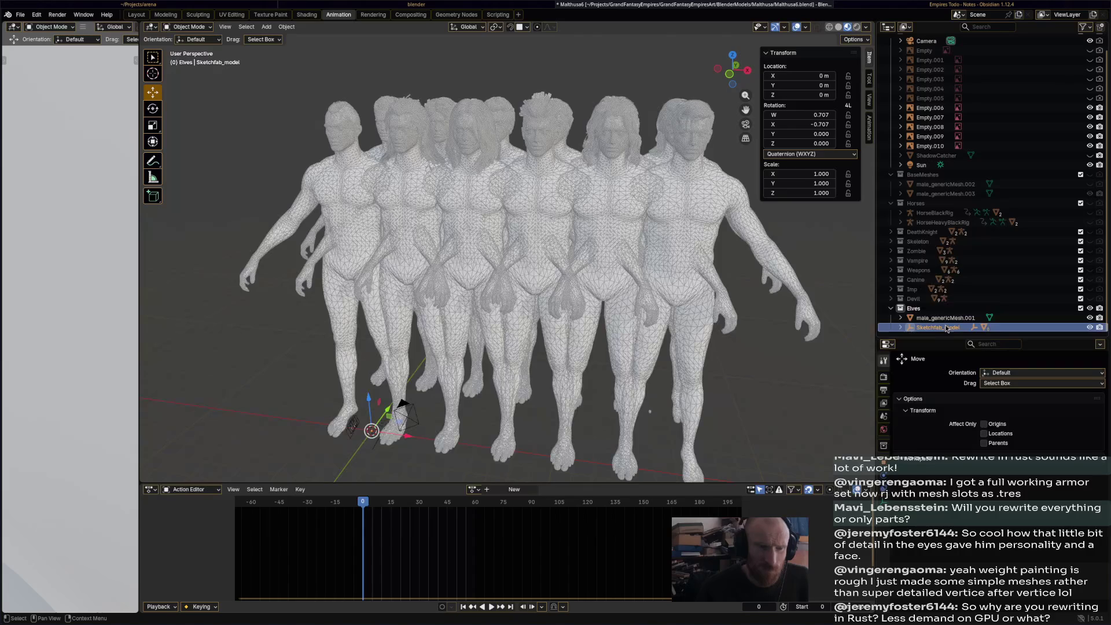
right_click(943, 327)
left_click(939, 336)
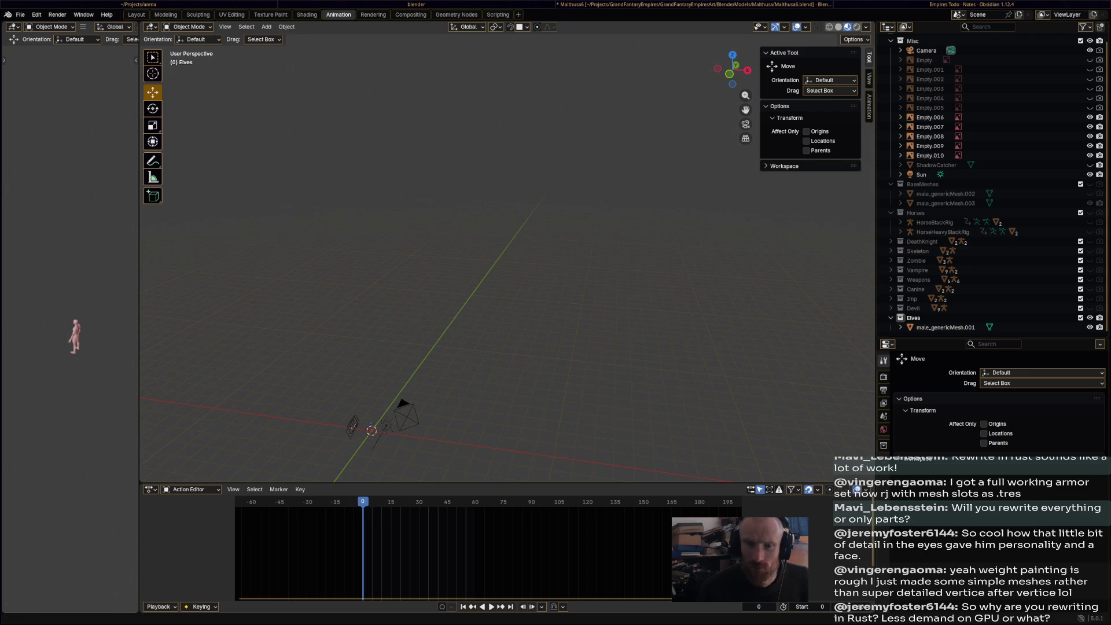
- Import the haircut figures as an OBJ file and enter Edit Mode
left_click_drag(1105, 145, 579, 405)
left_click(580, 405)
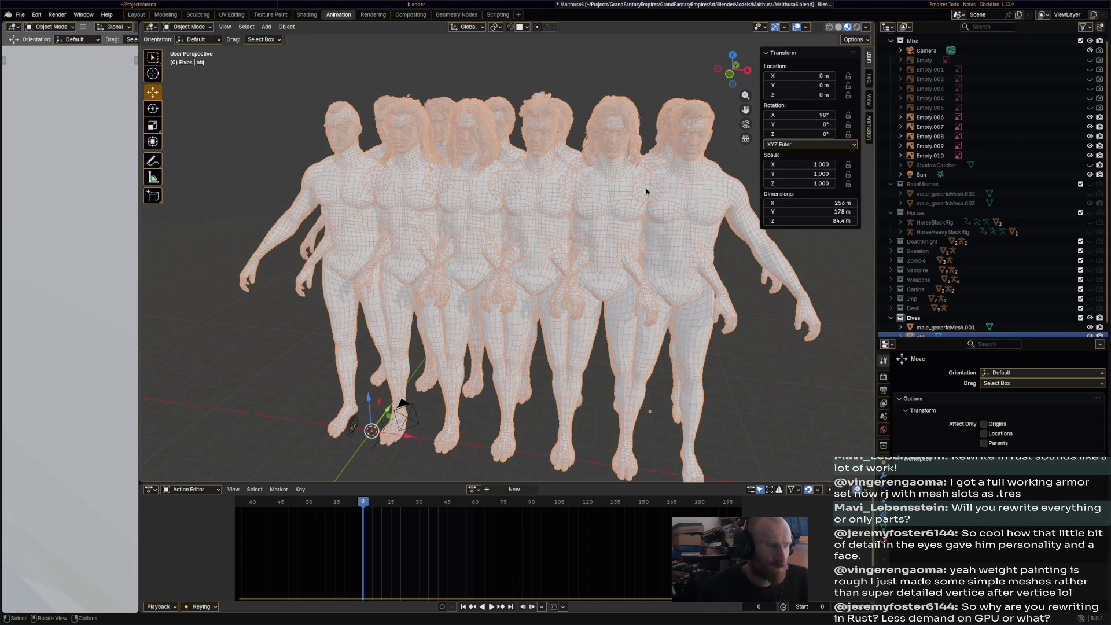
left_click(187, 26)
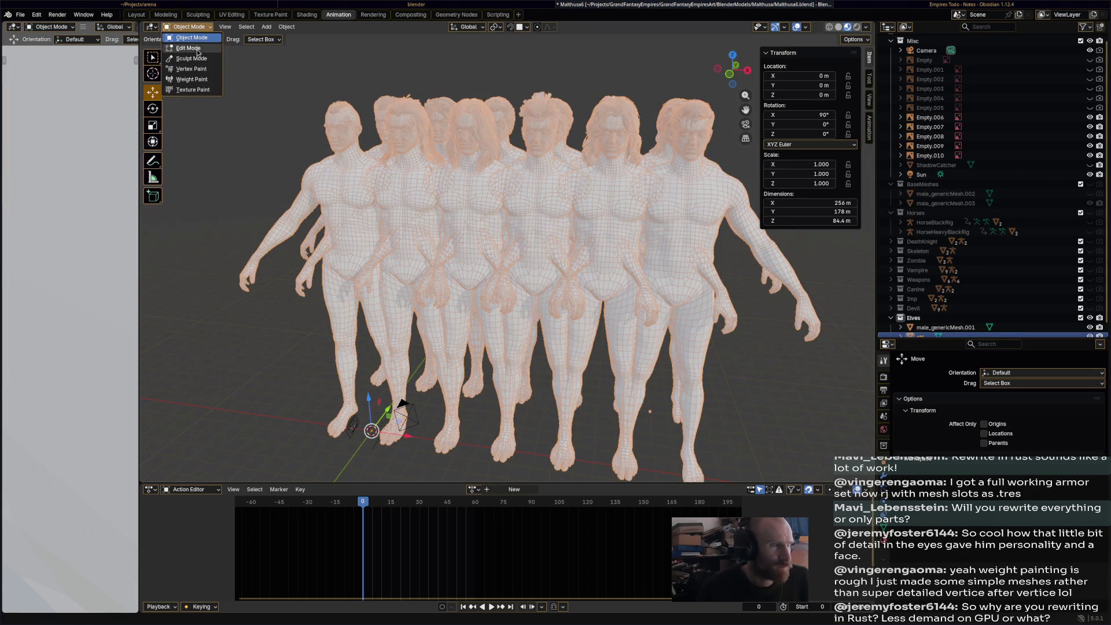
left_click(185, 50)
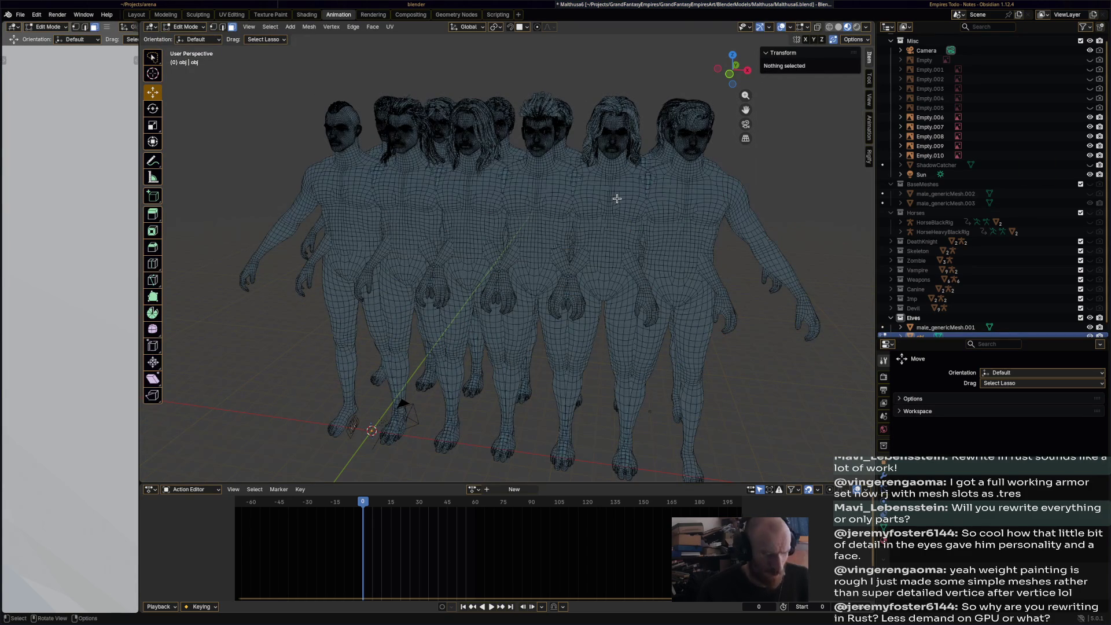
- Delete all the figure body meshes, keeping only the hair pieces
key("l")
key("l")
key("l")
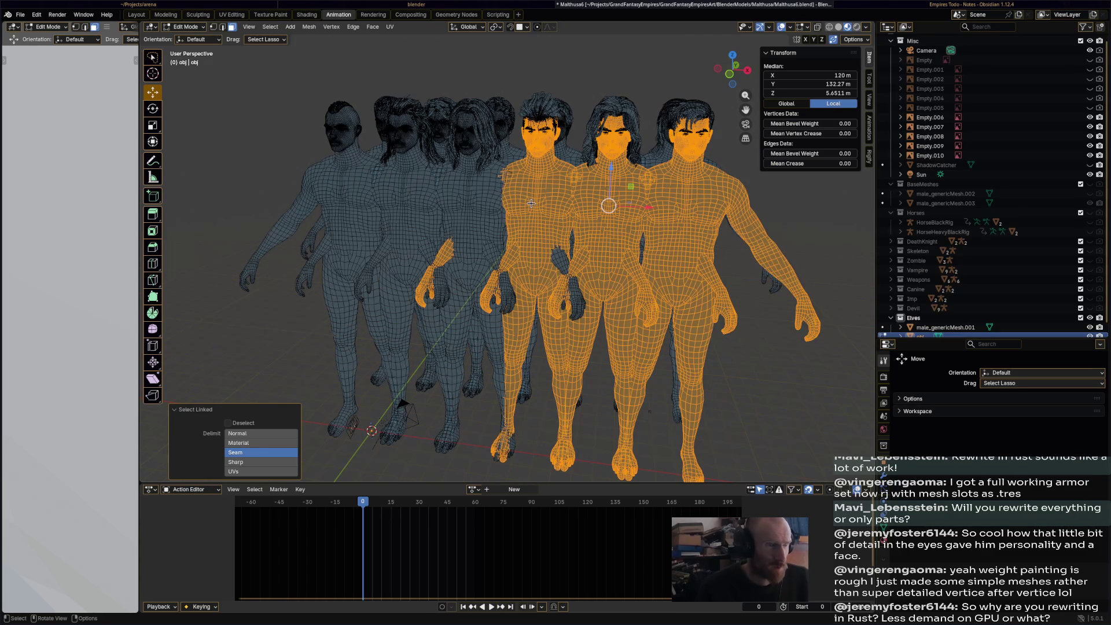
key("l")
key("l")
key("x")
left_click(500, 226)
key("l")
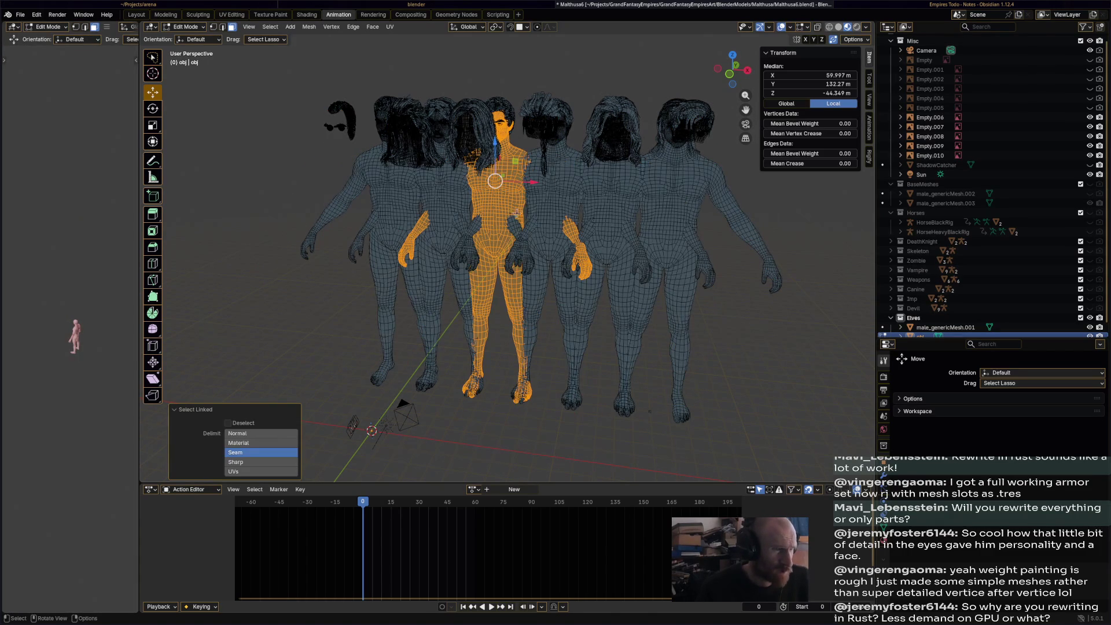
key("l")
key("l")
key("l")
key("l")
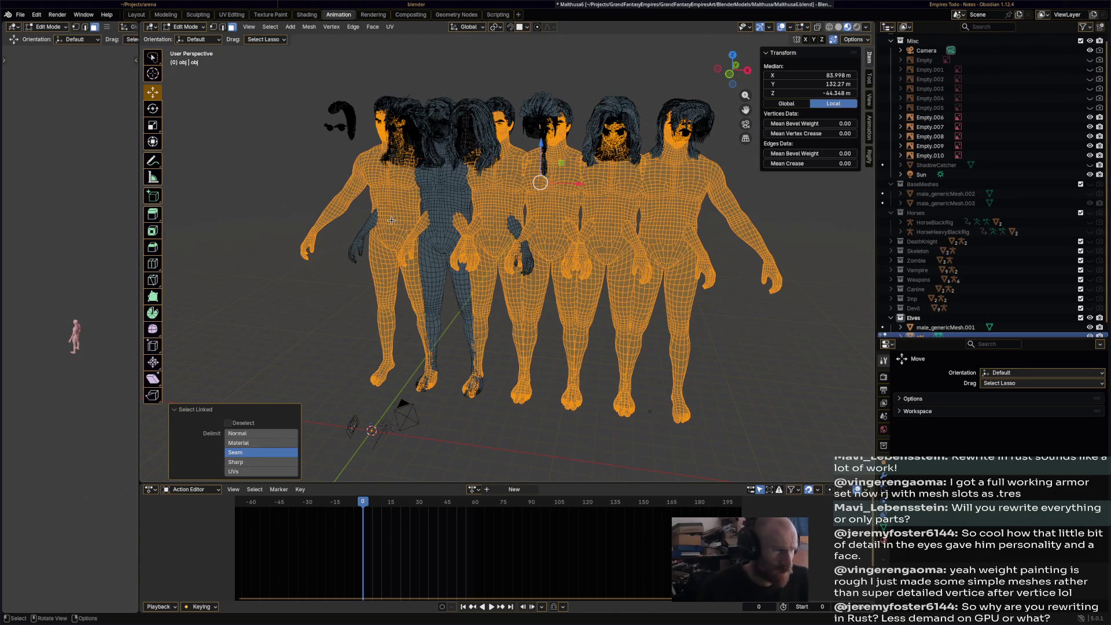
key("l")
key("x")
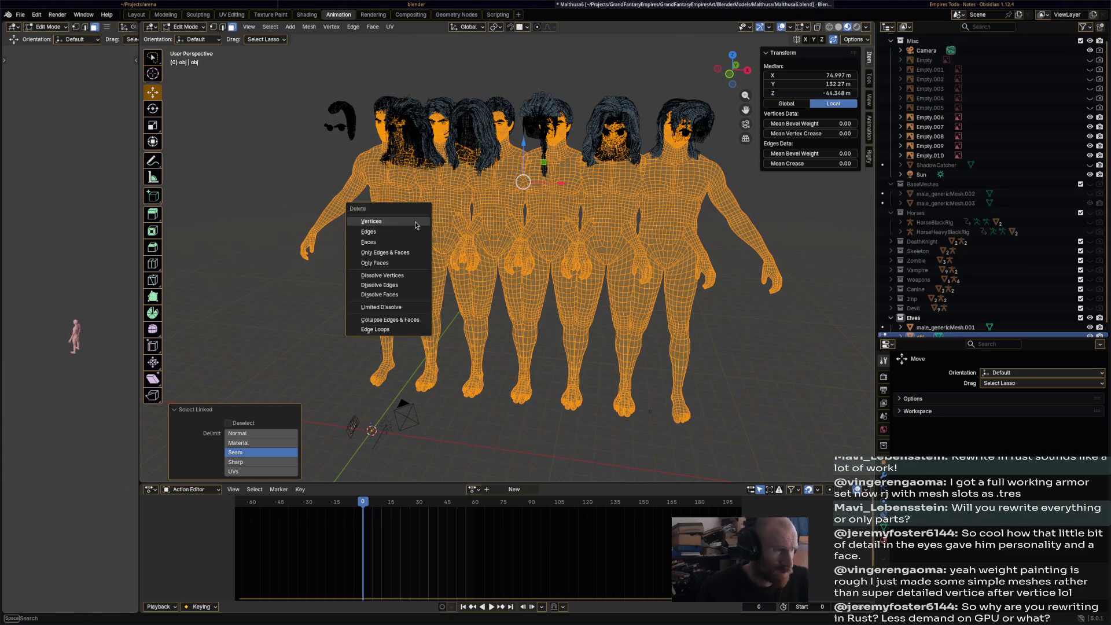
left_click(415, 221)
- Move the obj hair object into the BaseMeshes collection and make it visible
mouse_move(518, 212)
middle_mouse_down()
mouse_move(513, 226)
mouse_move(547, 213)
middle_mouse_up()
scroll(938, 211, "down", 1)
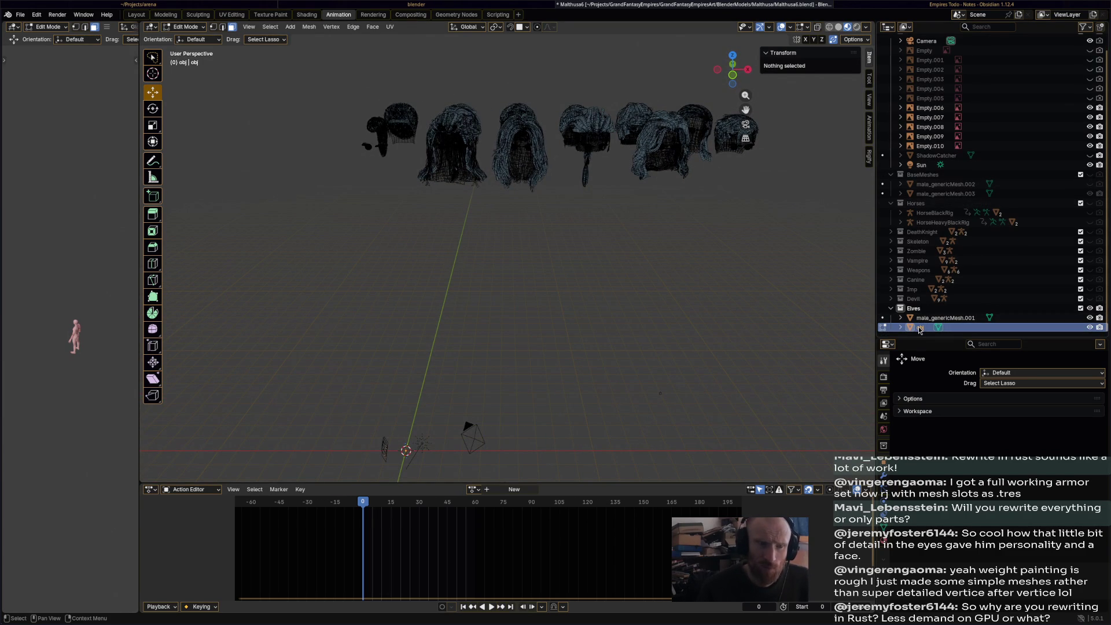
mouse_move(920, 328)
left_mouse_down()
mouse_move(931, 208)
mouse_move(949, 179)
left_mouse_up()
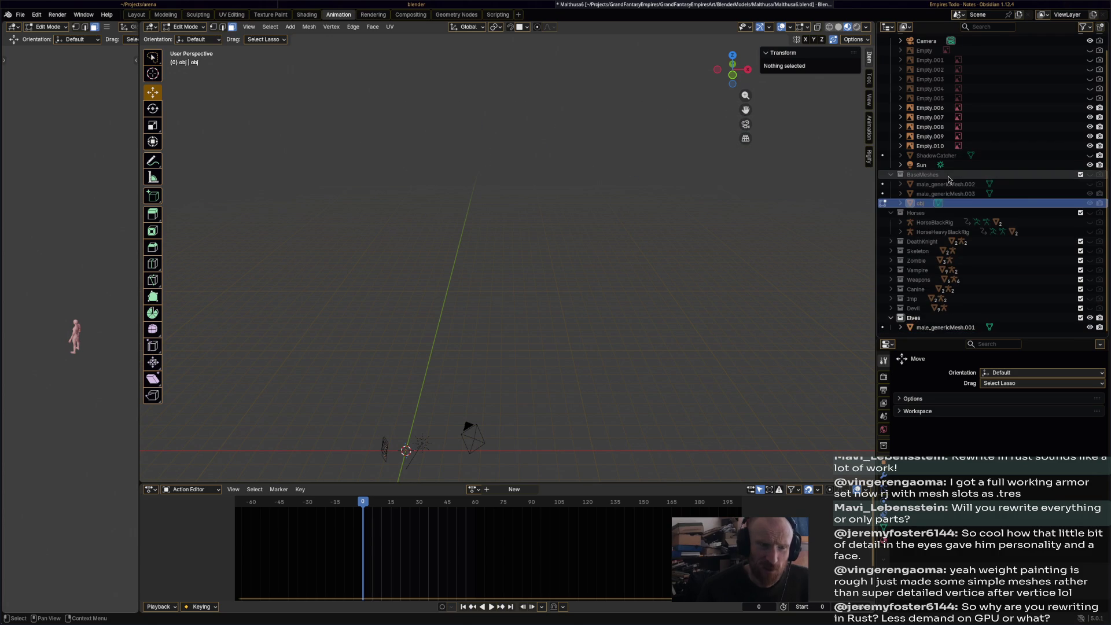
left_click(1090, 175)
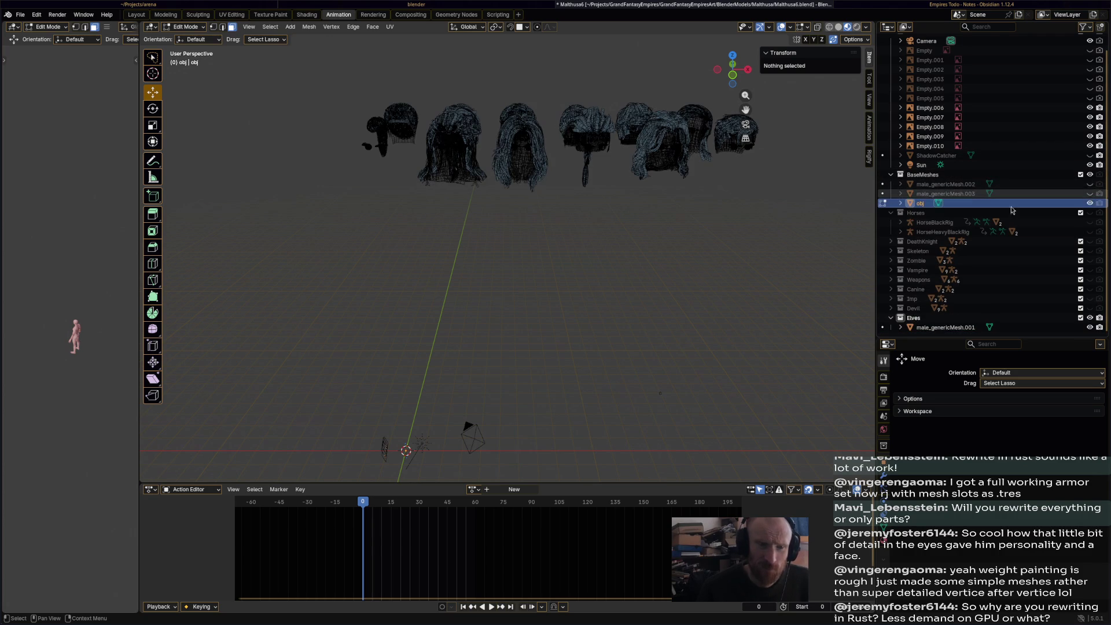
mouse_move(535, 196)
middle_mouse_down()
mouse_move(673, 248)
mouse_move(602, 228)
mouse_move(536, 238)
mouse_move(600, 230)
mouse_move(643, 257)
mouse_move(633, 236)
mouse_move(692, 240)
mouse_move(637, 241)
mouse_move(610, 263)
mouse_move(520, 245)
mouse_move(619, 249)
mouse_move(590, 302)
mouse_move(578, 281)
mouse_move(564, 287)
middle_mouse_up()
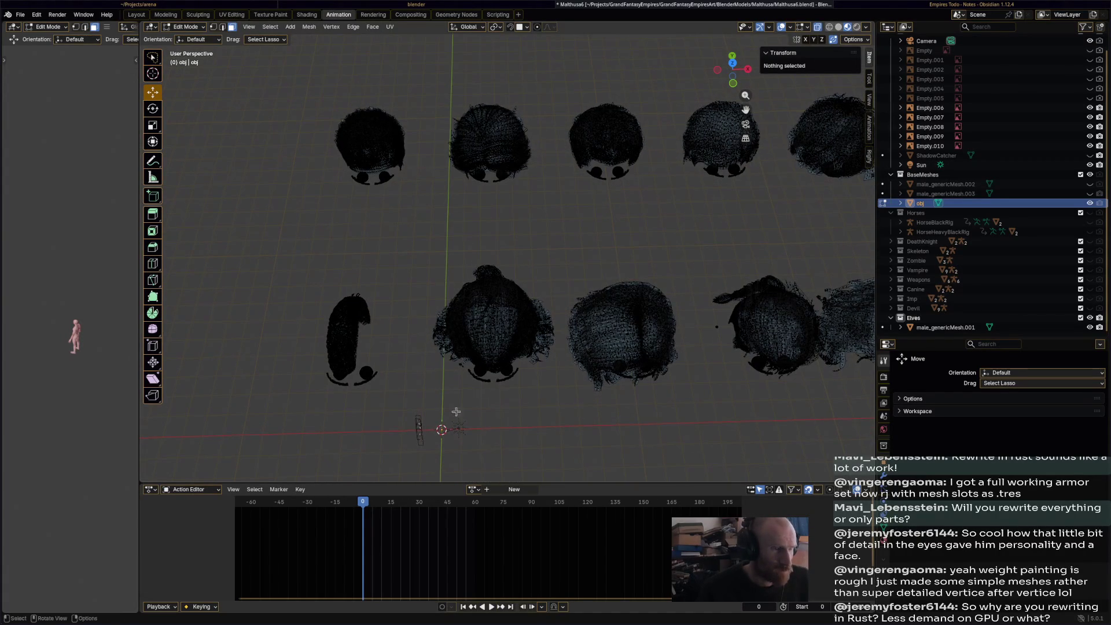
- Select part of the middle hair and extend it with Select Linked, delimited by Seam
left_click_drag(428, 423, 495, 405)
mouse_move(495, 405)
middle_mouse_down()
mouse_move(506, 390)
mouse_move(506, 243)
mouse_move(484, 260)
middle_mouse_up()
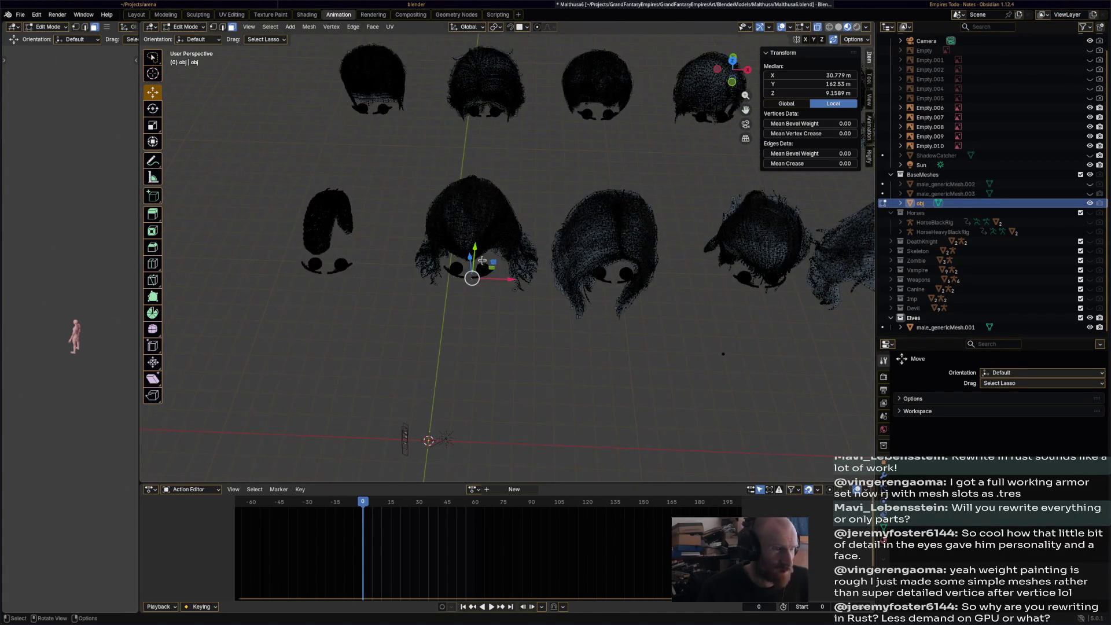
scroll(484, 260, "up", 2)
key("ctrl+l")
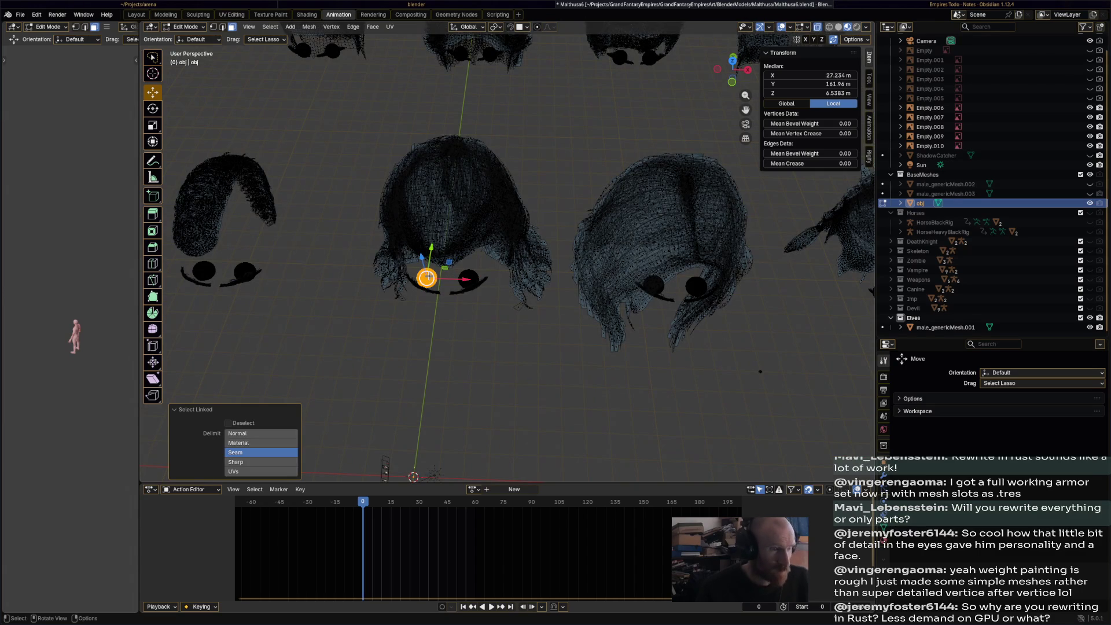
right_click(428, 277)
left_click(445, 283)
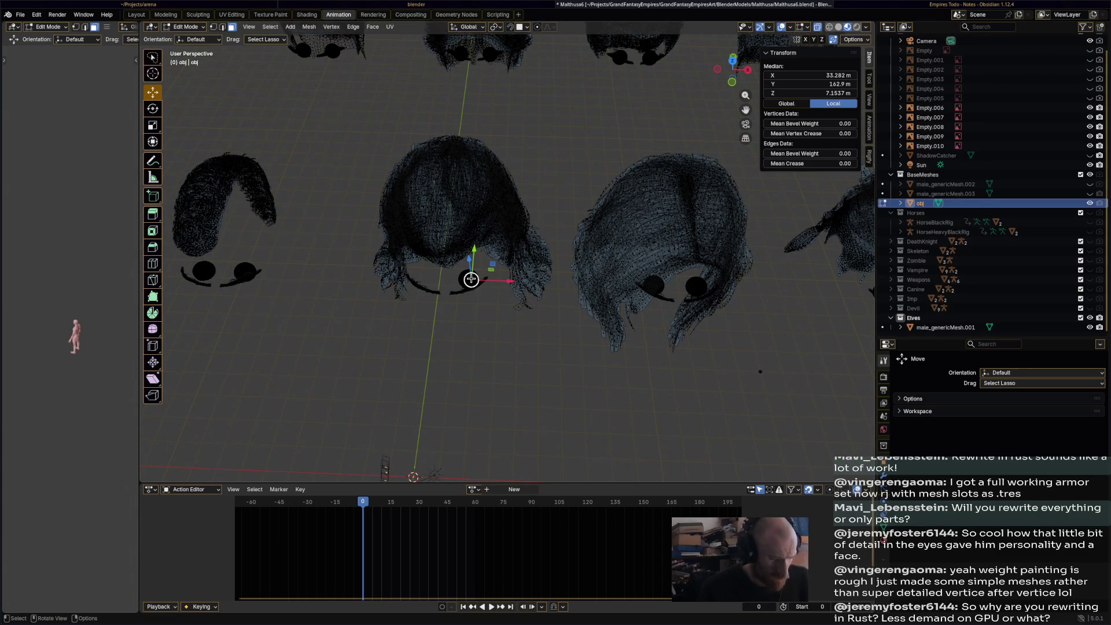
- Clear the selection and lasso-select the middle hair piece's vertices from a top-down view
left_click(471, 279)
right_click(471, 279)
left_click(474, 296)
middle_click_drag(475, 296, 430, 405)
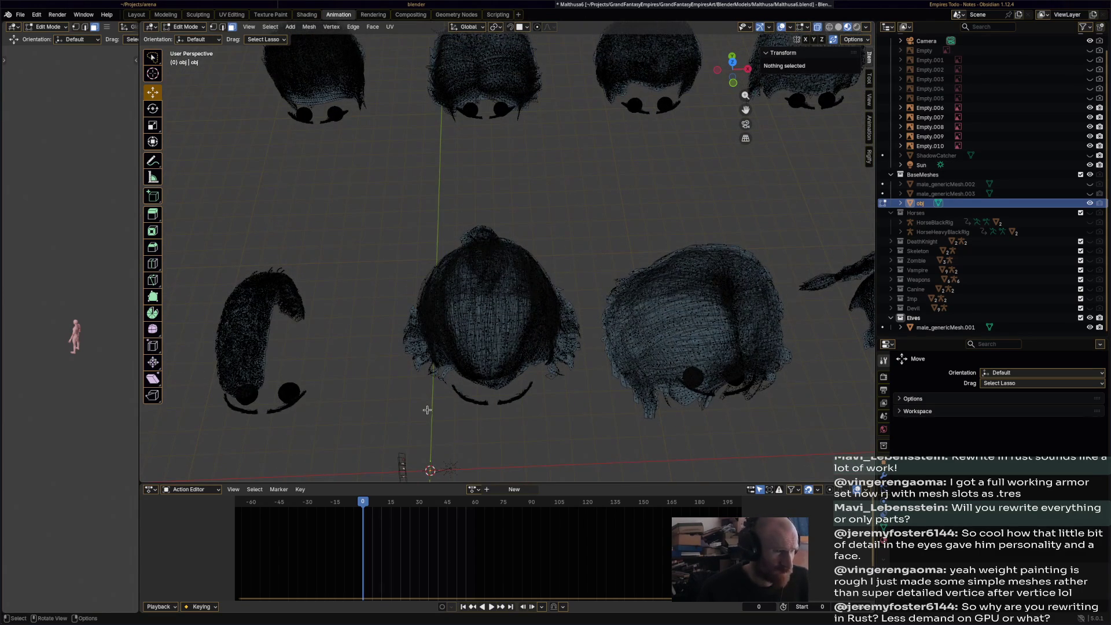
mouse_move(405, 432)
left_mouse_down()
mouse_move(581, 219)
mouse_move(372, 274)
mouse_move(507, 447)
mouse_move(589, 414)
mouse_move(598, 423)
left_mouse_up()
left_click(582, 217)
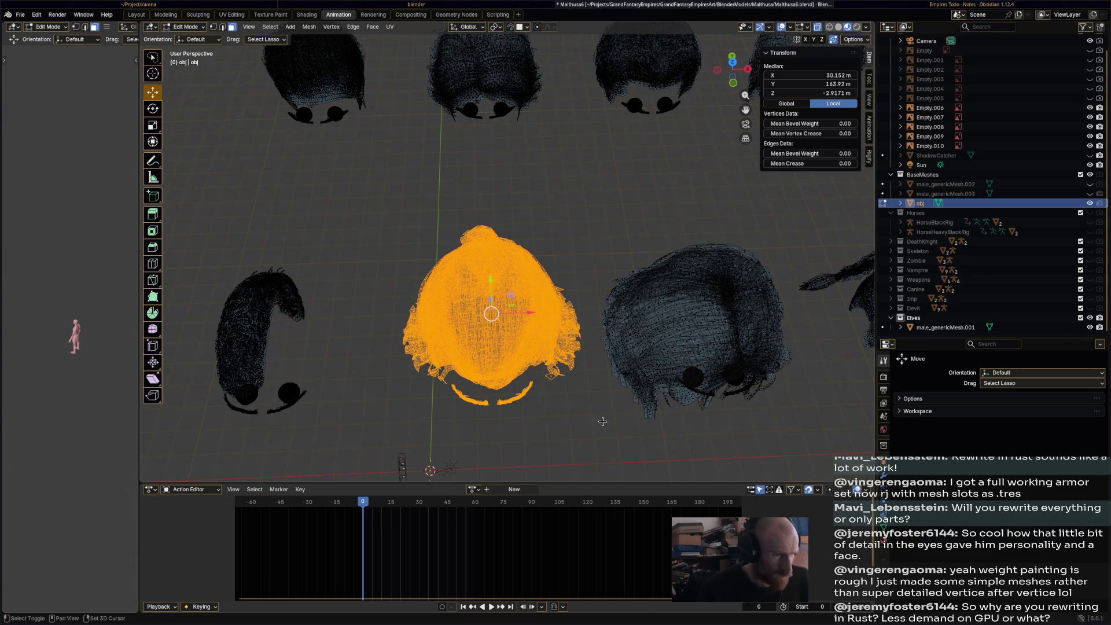
- Separate the selected middle hair into its own object, obj.001
key("g")
right_click(603, 422)
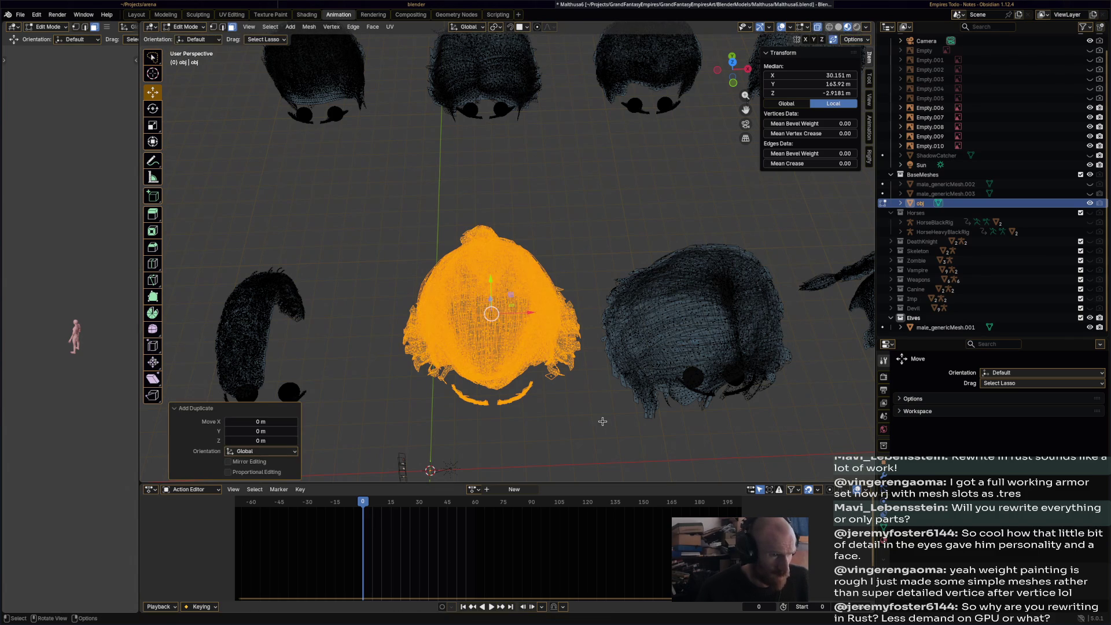
key("p")
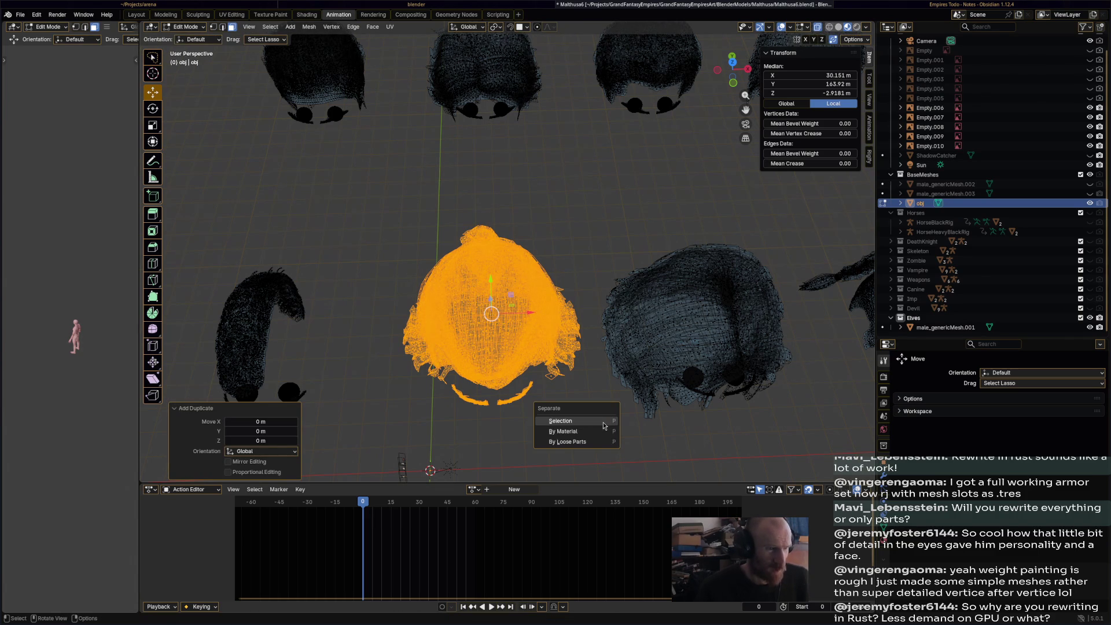
left_click(603, 422)
- Return to Object Mode, hide the original obj, and open obj.001's context menu in the Outliner
left_click(988, 214)
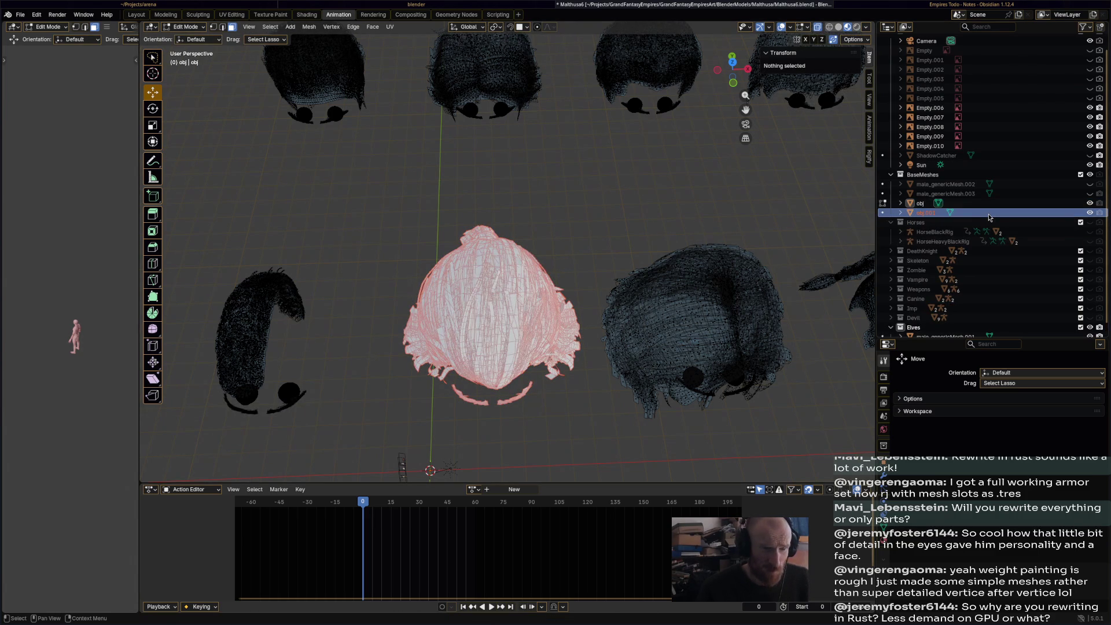
left_click(188, 27)
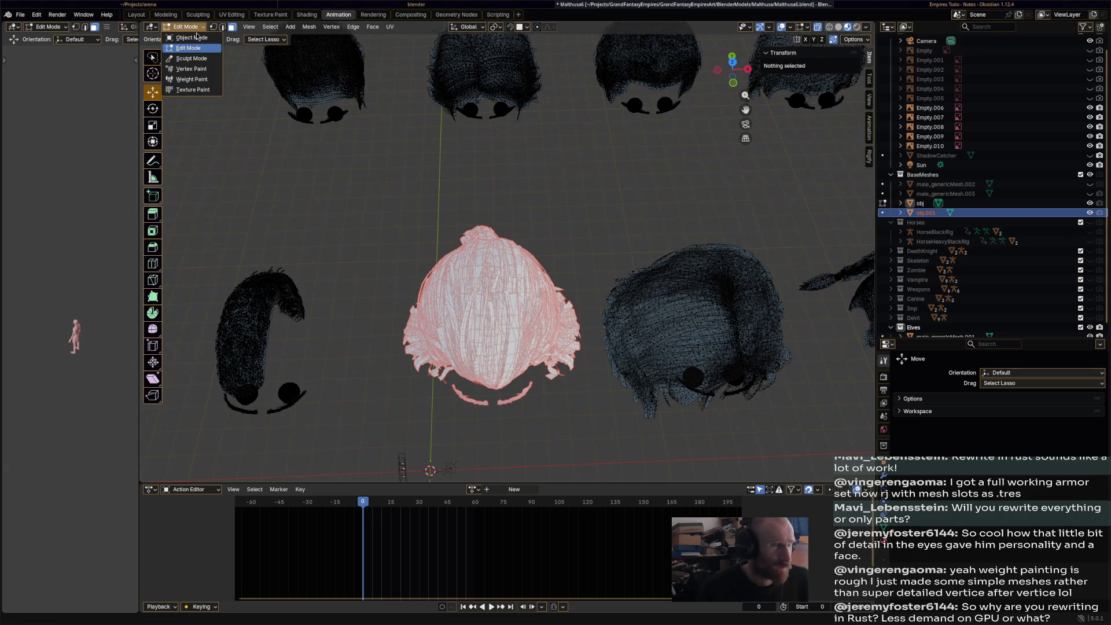
left_click(197, 38)
left_click(920, 205)
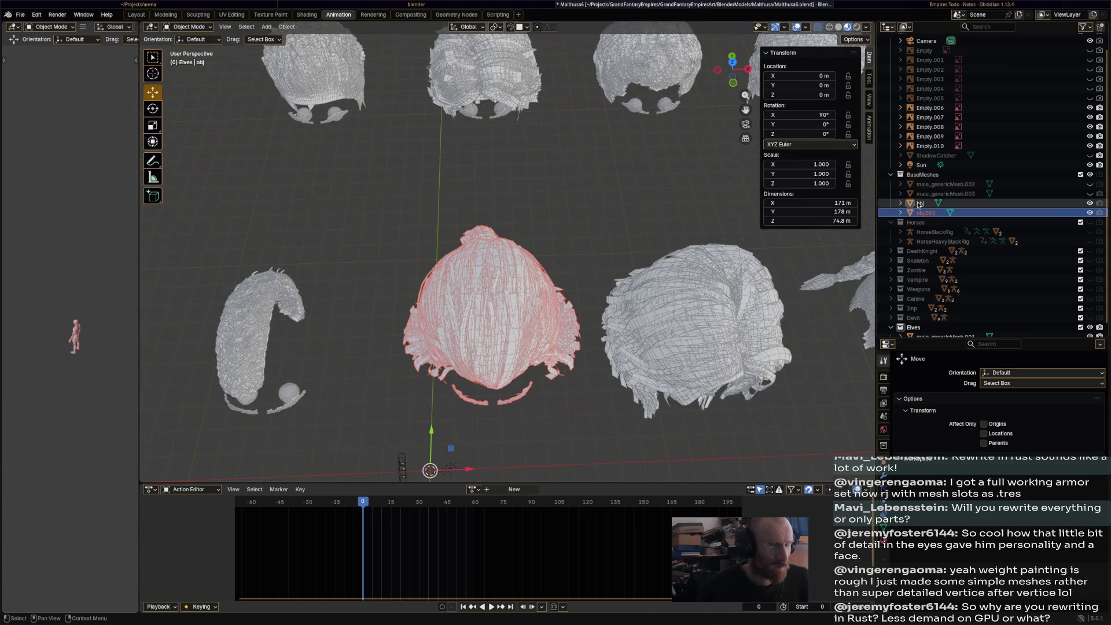
left_click(1090, 204)
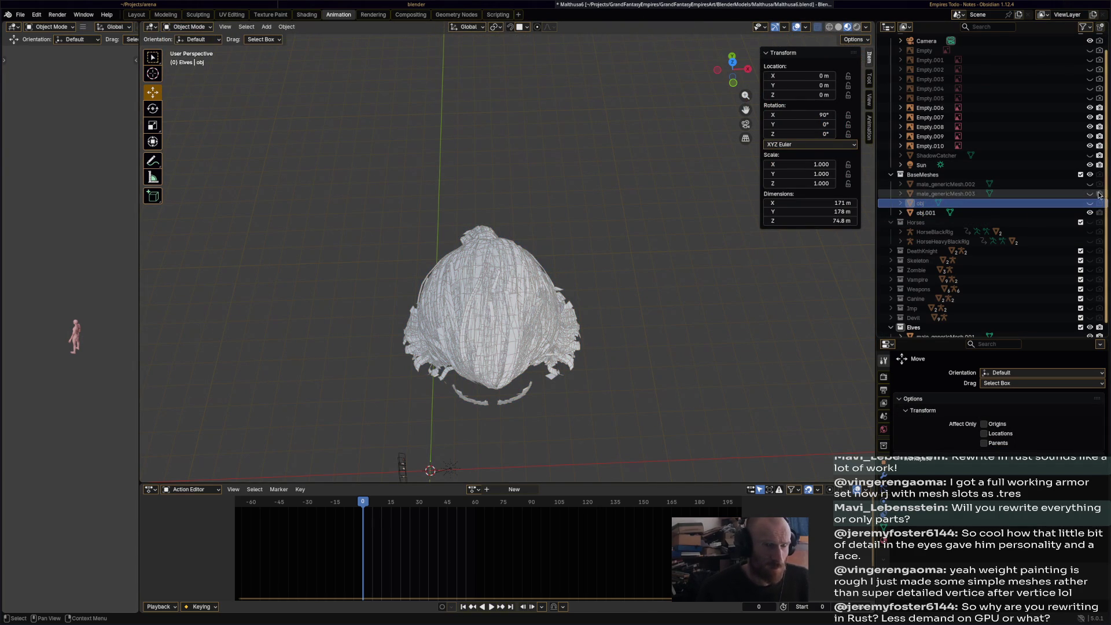
left_click(931, 213)
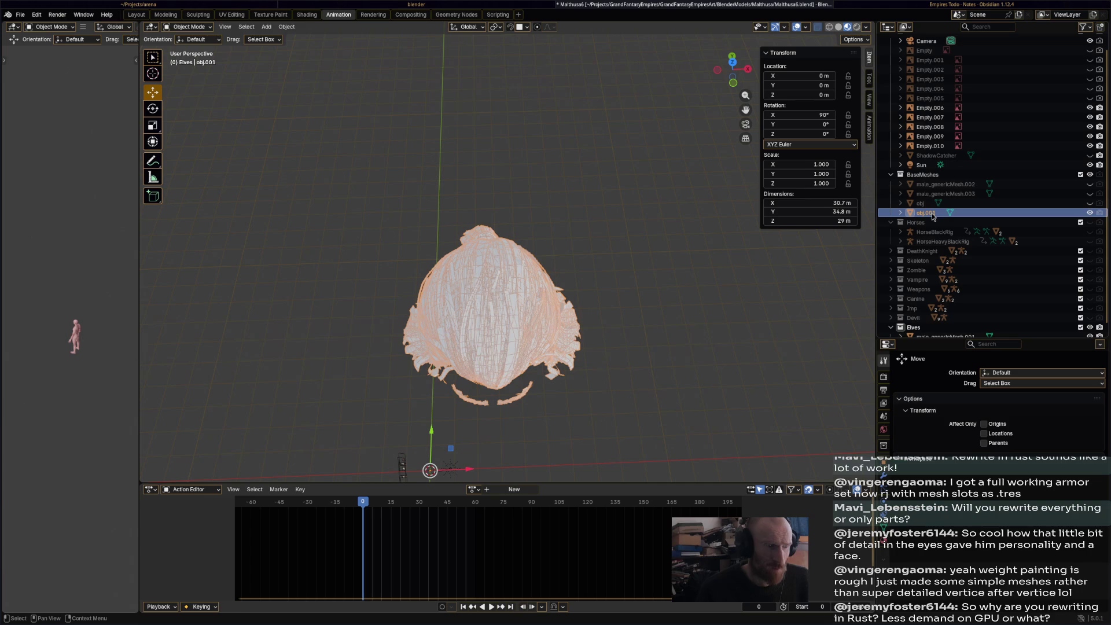
right_click(930, 217)
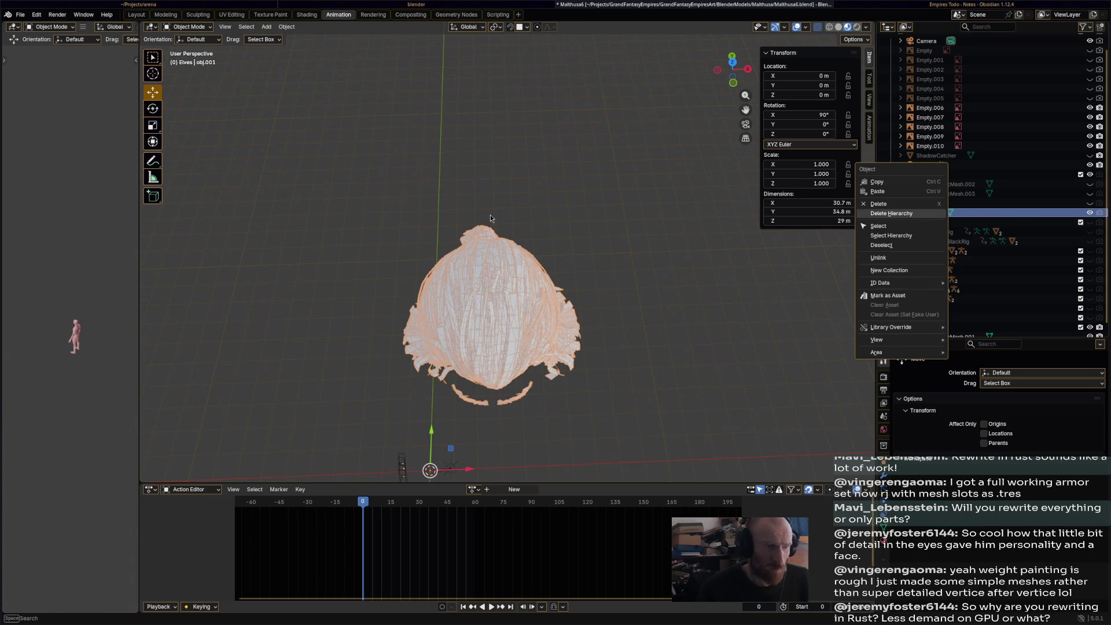
- Move obj.001 into the Elves collection and scale the hair to 0.133
mouse_move(926, 213)
left_mouse_down()
mouse_move(961, 324)
mouse_move(986, 321)
left_mouse_up()
mouse_move(459, 283)
middle_mouse_down()
mouse_move(526, 245)
mouse_move(578, 190)
middle_mouse_up()
key("s")
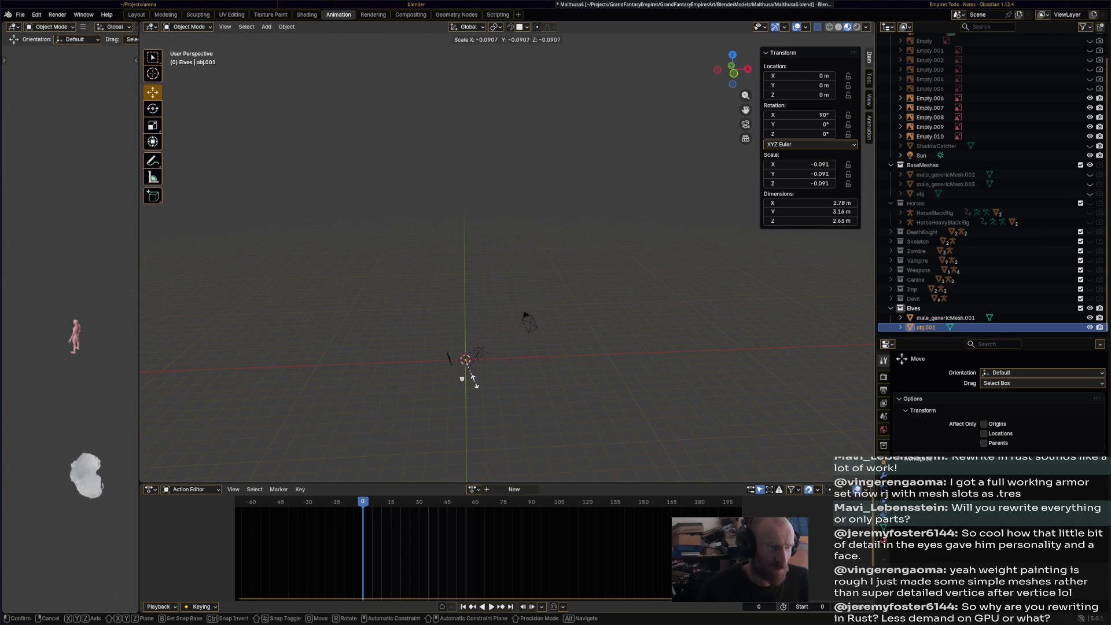
left_click(484, 376)
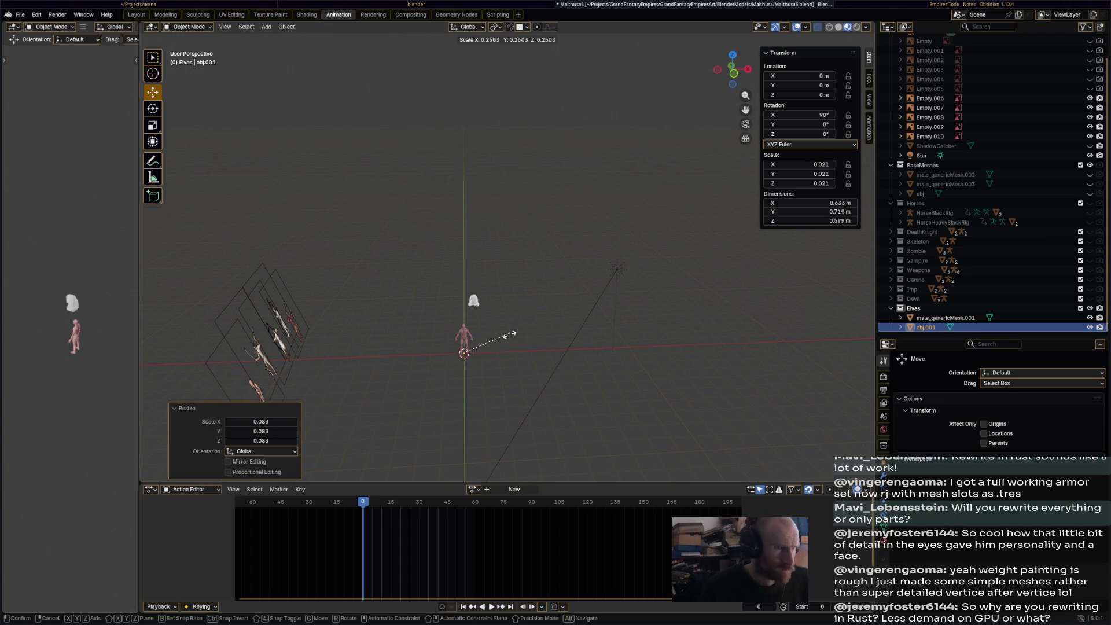
left_click(492, 365)
key("KP_Decimal")
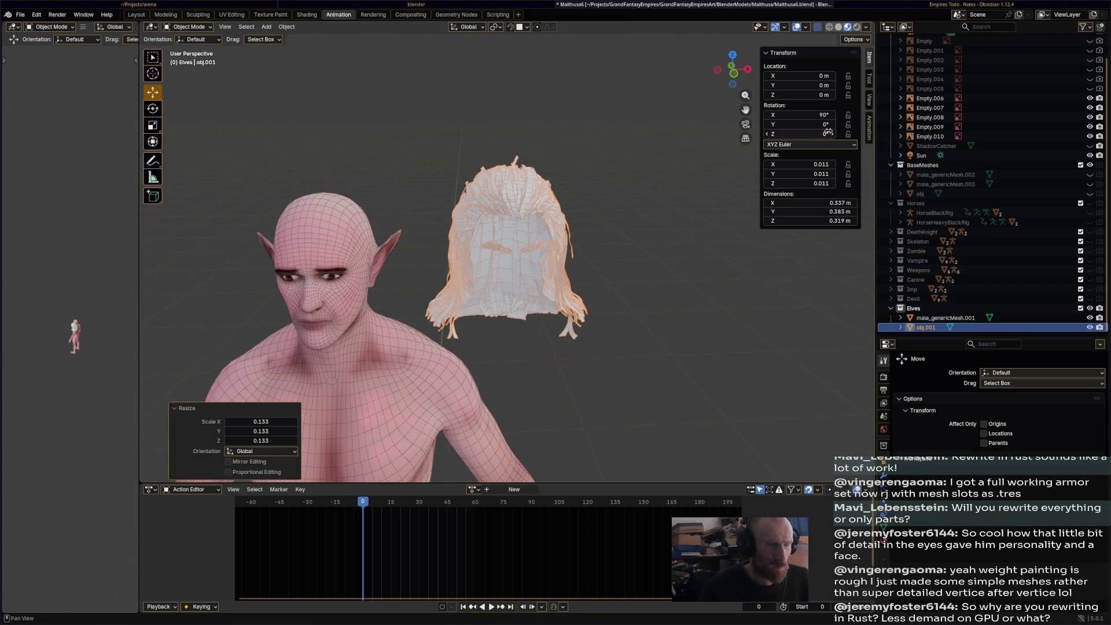
- Apply all transforms to the scaled hair object
left_click(286, 26)
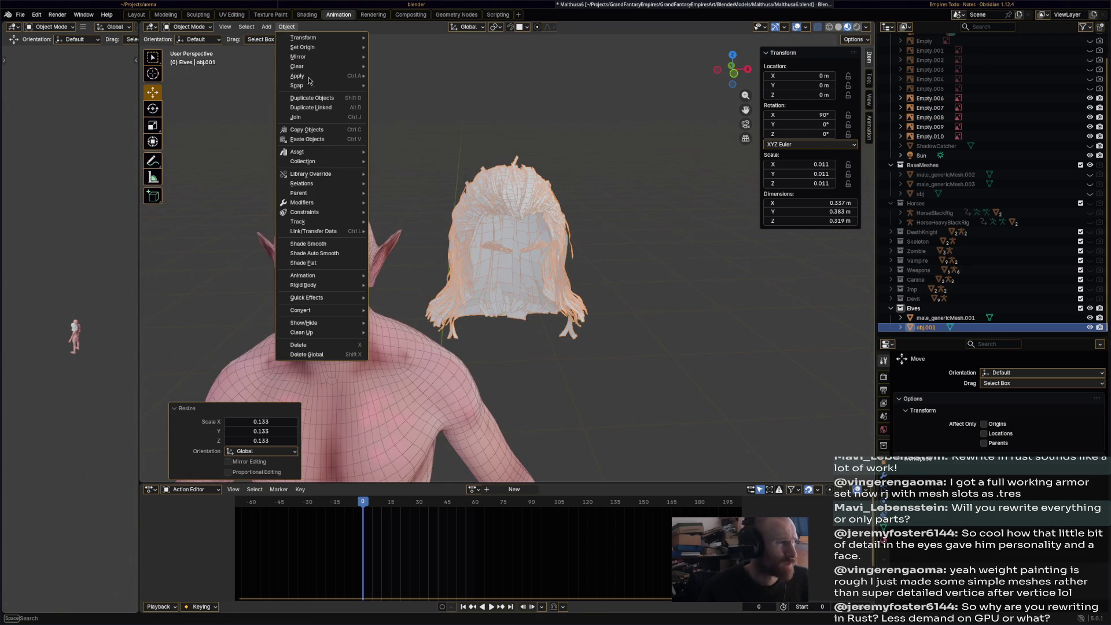
mouse_move(318, 76)
left_click(411, 104)
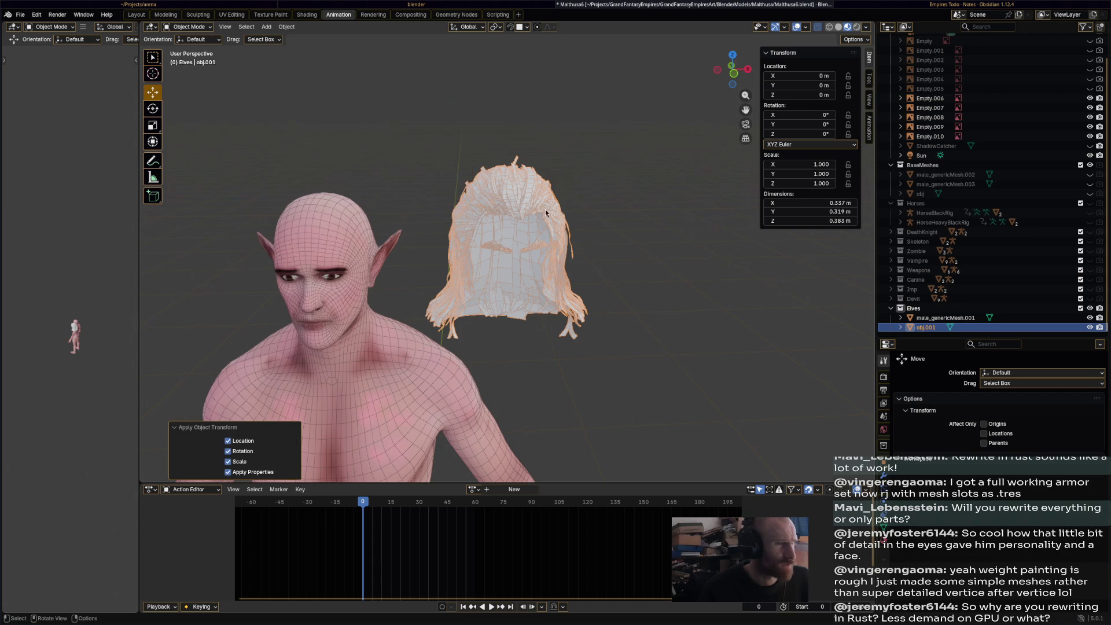
scroll(545, 209, "down", 4)
mouse_move(571, 215)
middle_mouse_down("shift")
mouse_move(575, 54)
mouse_move(588, 198)
middle_mouse_up("shift")
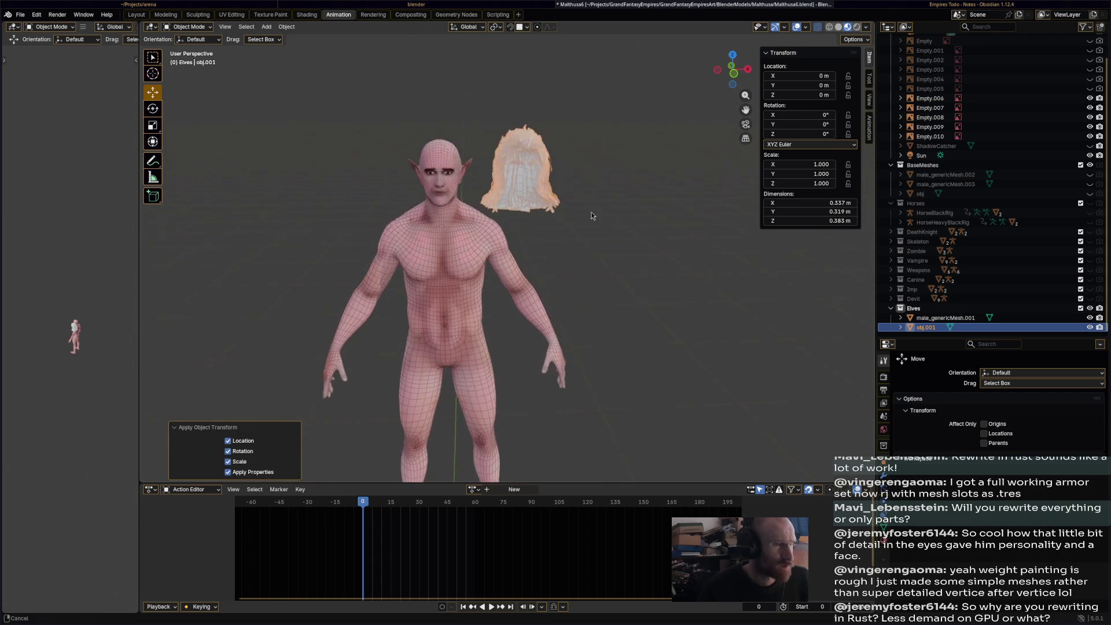
left_click(186, 27)
left_click(187, 48)
- Move all the hair geometry along X onto the head, then back along Y
key("a")
key("g")
key("x")
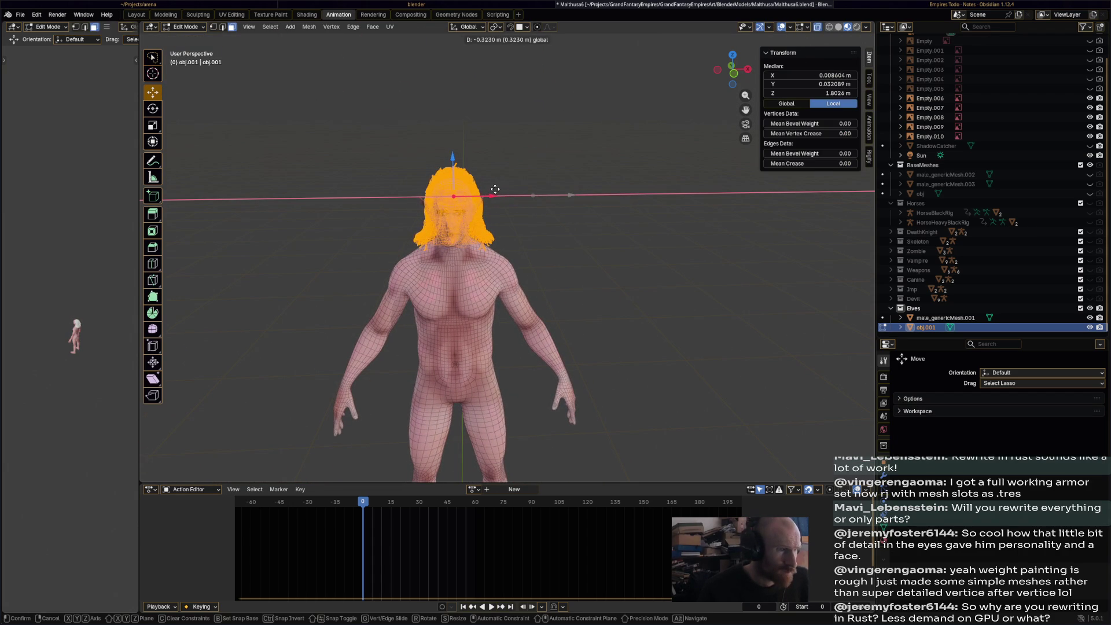
left_click(492, 189)
key("alt+a")
middle_click_drag(491, 191, 509, 205)
key("a")
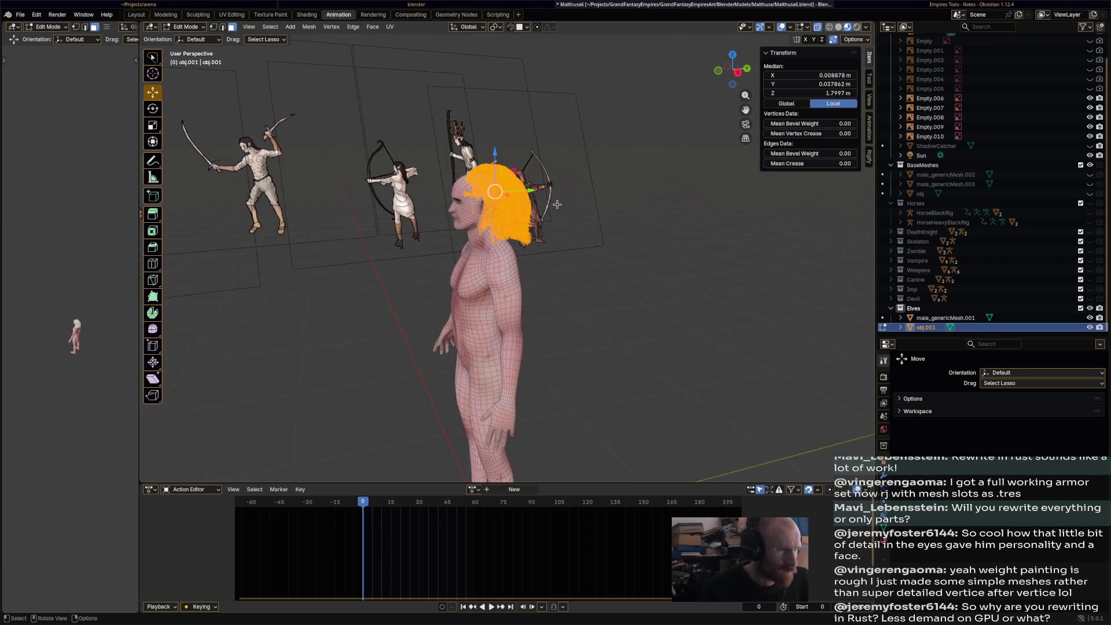
scroll(572, 208, "up", 3)
key("g")
key("y")
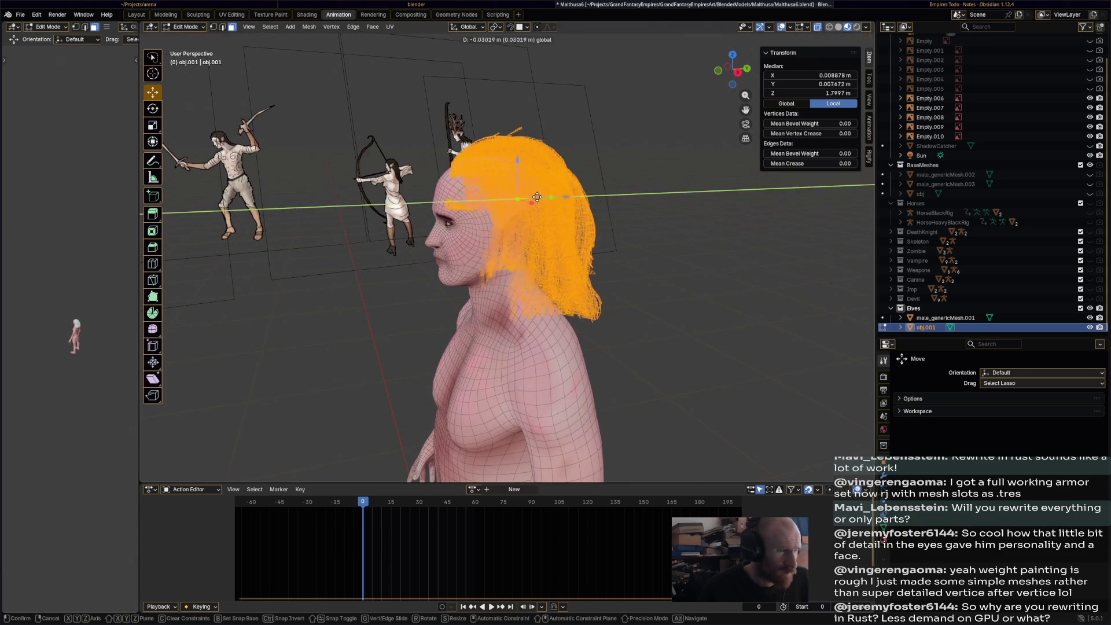
left_click(556, 205)
mouse_move(555, 205)
middle_mouse_down()
mouse_move(605, 191)
mouse_move(544, 218)
mouse_move(528, 208)
middle_mouse_up()
- Shrink the hair to 0.908 and nudge it along X, Y, and slightly down on Z
key("s")
left_click(537, 217)
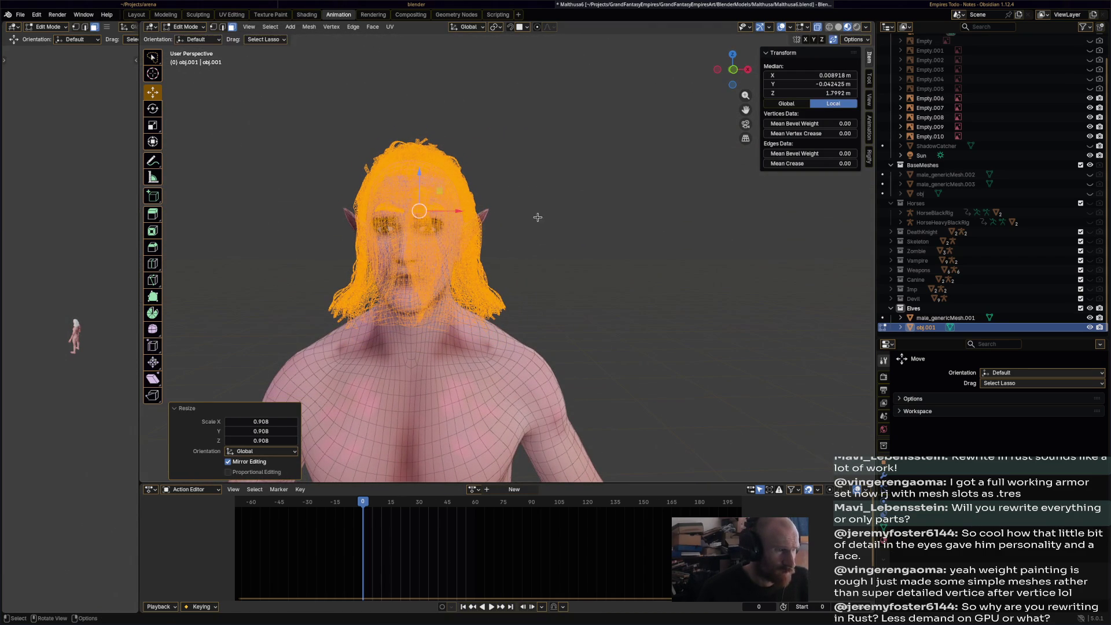
key("g")
key("x")
left_click(734, 83)
mouse_move(734, 82)
left_mouse_down()
mouse_move(694, 133)
mouse_move(567, 197)
mouse_move(418, 250)
mouse_move(565, 223)
left_mouse_up()
key("g")
key("y")
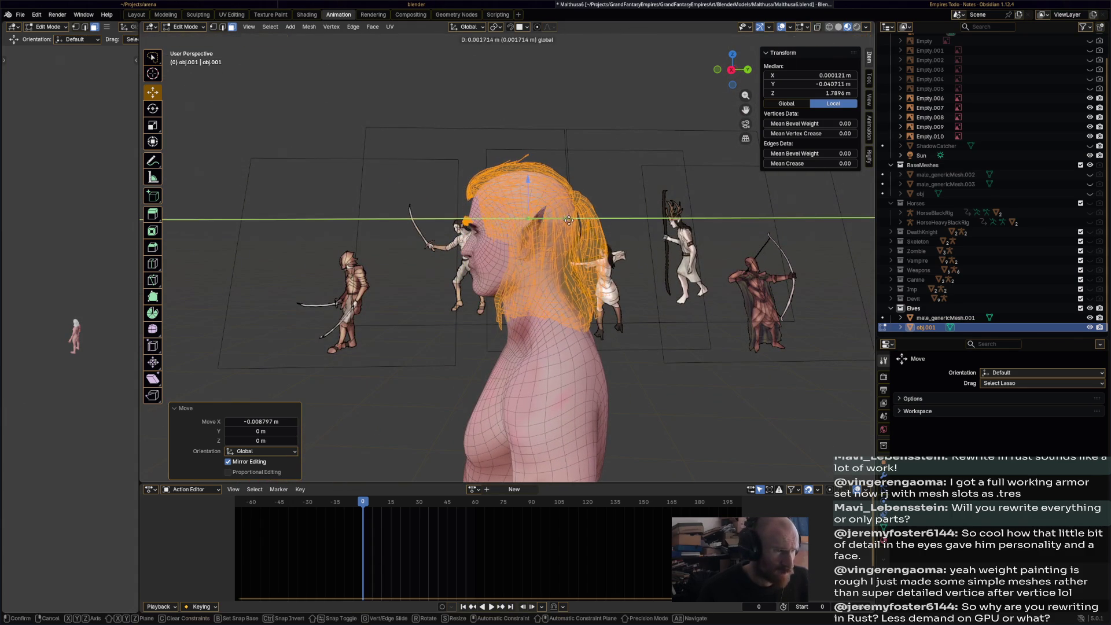
left_click(564, 217)
key("g")
key("z")
left_click(533, 185)
- Adjust the hair along Y, enlarge it to 1.014, and raise the eyebrow strands slightly
mouse_move(533, 185)
middle_mouse_down()
mouse_move(637, 201)
mouse_move(596, 222)
mouse_move(615, 216)
mouse_move(575, 211)
mouse_move(678, 218)
mouse_move(555, 218)
mouse_move(596, 243)
middle_mouse_up()
key("g")
key("y")
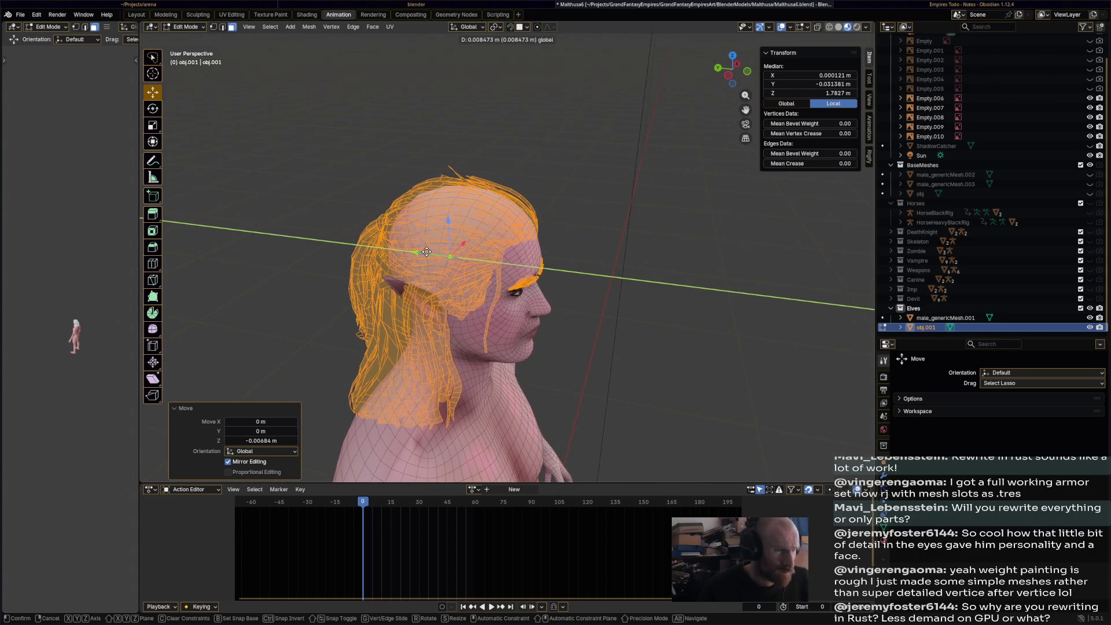
left_click(427, 251)
middle_click_drag(427, 251, 460, 215)
key("s")
left_click(459, 216)
left_click(442, 218)
mouse_move(441, 219)
middle_mouse_down()
mouse_move(347, 230)
mouse_move(424, 221)
middle_mouse_up()
left_click_drag(411, 184, 412, 180)
middle_click_drag(481, 229, 579, 243)
left_click(710, 329)
middle_click_drag(711, 328, 636, 228)
- Return to Object Mode, reselect obj.001, frame the head, and re-enter Edit Mode
key("Tab")
mouse_move(582, 187)
middle_mouse_down()
mouse_move(562, 244)
mouse_move(346, 265)
mouse_move(564, 298)
mouse_move(473, 227)
mouse_move(493, 212)
mouse_move(483, 191)
mouse_move(487, 214)
mouse_move(432, 235)
mouse_move(434, 248)
mouse_move(509, 234)
mouse_move(581, 239)
mouse_move(510, 228)
mouse_move(570, 262)
mouse_move(504, 334)
mouse_move(362, 428)
middle_mouse_up()
left_click(472, 227)
key("KP_Decimal")
left_click(194, 28)
left_click(193, 48)
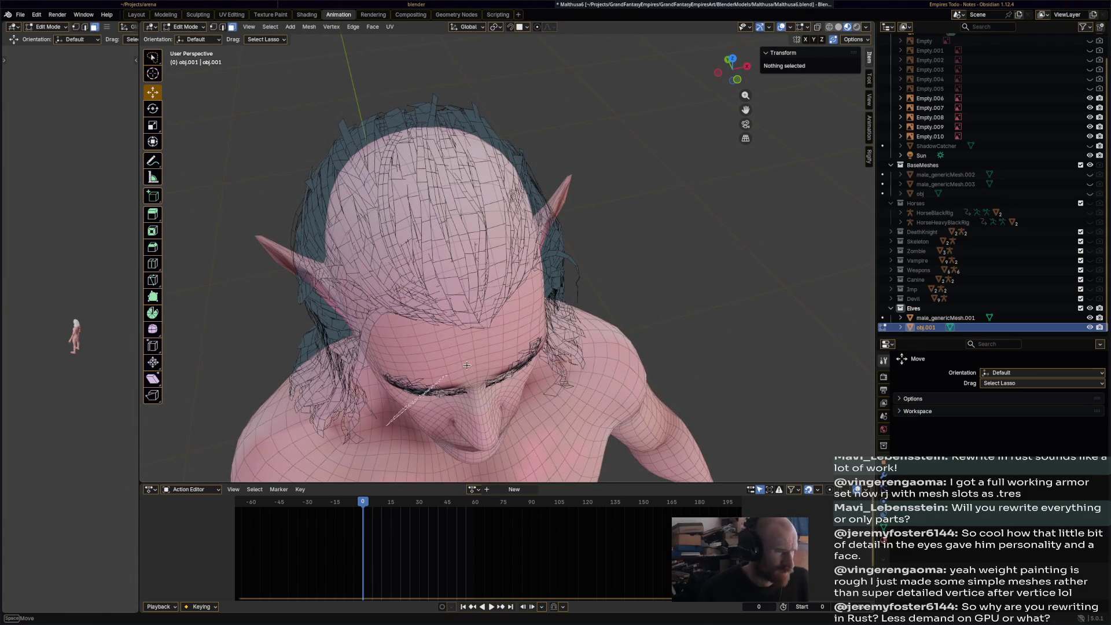
- Select the eyelid loops and the geometry around the eyes in the hair mesh
left_click(425, 389, "alt")
mouse_move(437, 357)
left_mouse_down()
mouse_move(376, 392)
mouse_move(495, 399)
mouse_move(503, 370)
mouse_move(508, 397)
left_mouse_up()
key("alt+a")
middle_click_drag(512, 398, 396, 355)
left_click_drag(370, 379, 364, 362)
right_click(347, 366)
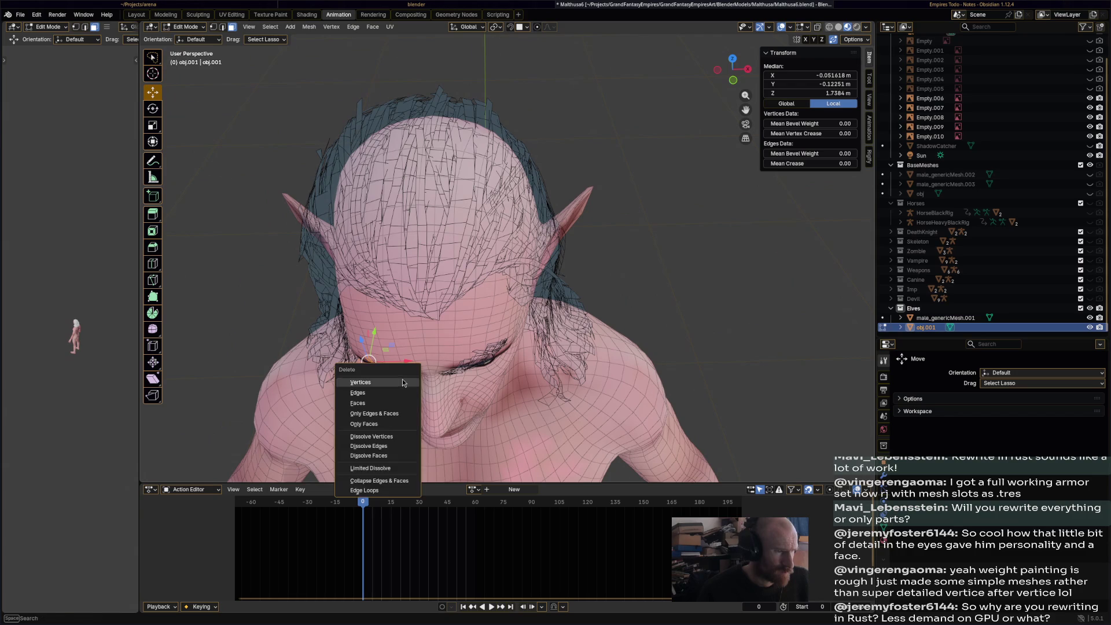
left_click(371, 440)
- Turn on X-ray and delete the eyelash vertices
left_click(818, 27)
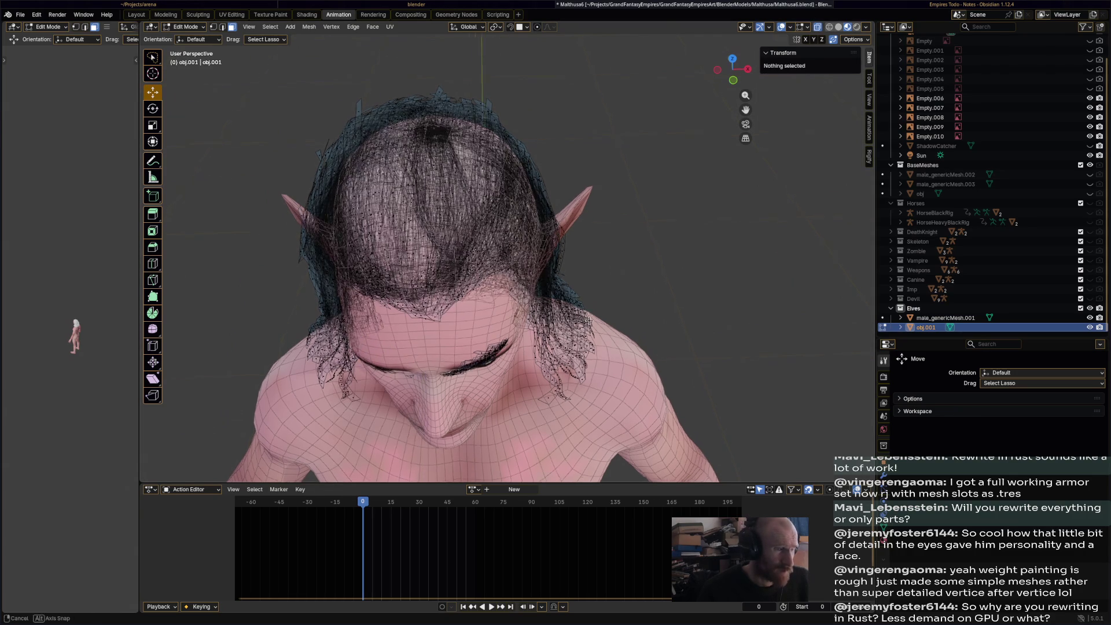
middle_click_drag(406, 405, 425, 443)
left_click_drag(395, 395, 513, 366)
right_click(509, 414)
left_click(509, 413)
middle_click_drag(509, 413, 472, 342)
left_click_drag(412, 363, 412, 362)
key("x")
left_click(428, 375)
- In vertex select mode, delete the eye-line vertices and the leftover eye geometry
left_click(213, 27)
middle_click_drag(480, 324, 496, 346)
left_click_drag(408, 376, 458, 399)
key("x")
left_click(464, 401)
mouse_move(464, 401)
middle_mouse_down()
mouse_move(489, 376)
mouse_move(511, 378)
middle_mouse_up()
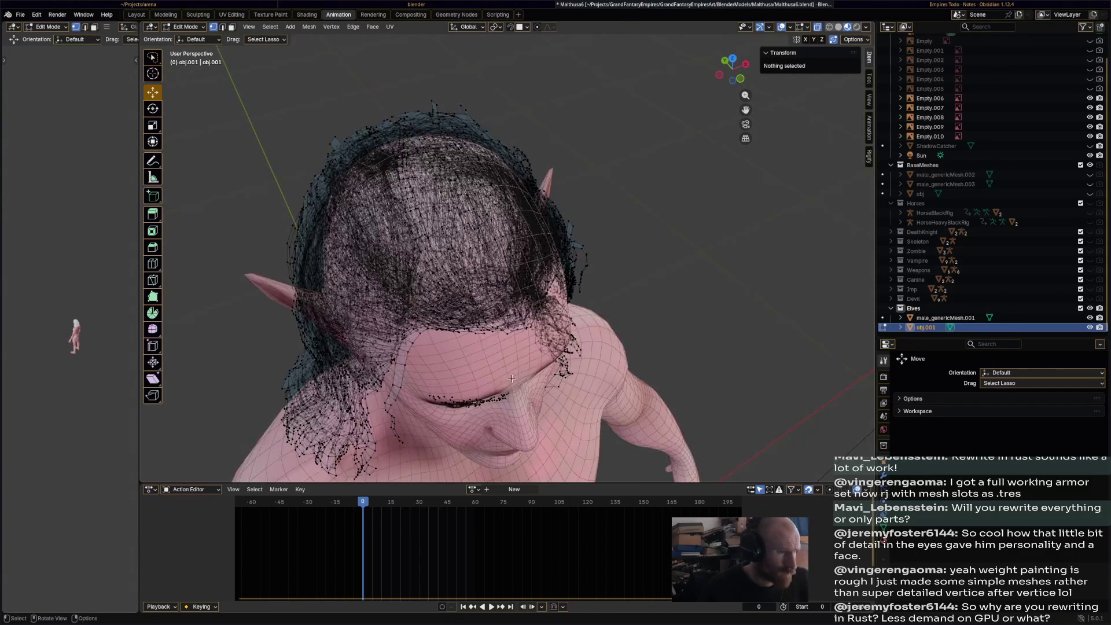
mouse_move(427, 393)
left_mouse_down()
mouse_move(506, 428)
mouse_move(497, 405)
left_mouse_up()
key("x")
left_click(497, 412)
- Return to Object Mode and select the hair object obj.001
middle_click_drag(498, 412, 573, 376)
scroll(264, 128, "down", 2)
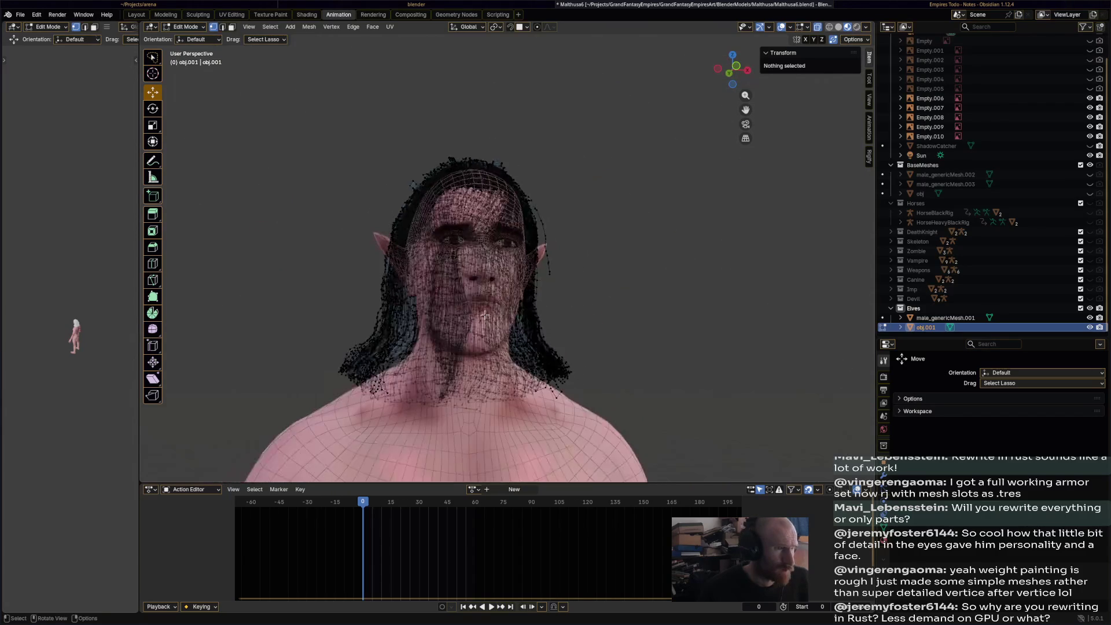
key("Tab")
mouse_move(596, 292)
middle_mouse_down()
mouse_move(685, 297)
mouse_move(659, 338)
mouse_move(438, 333)
mouse_move(528, 228)
middle_mouse_up()
scroll(528, 228, "up", 4)
left_click(540, 257)
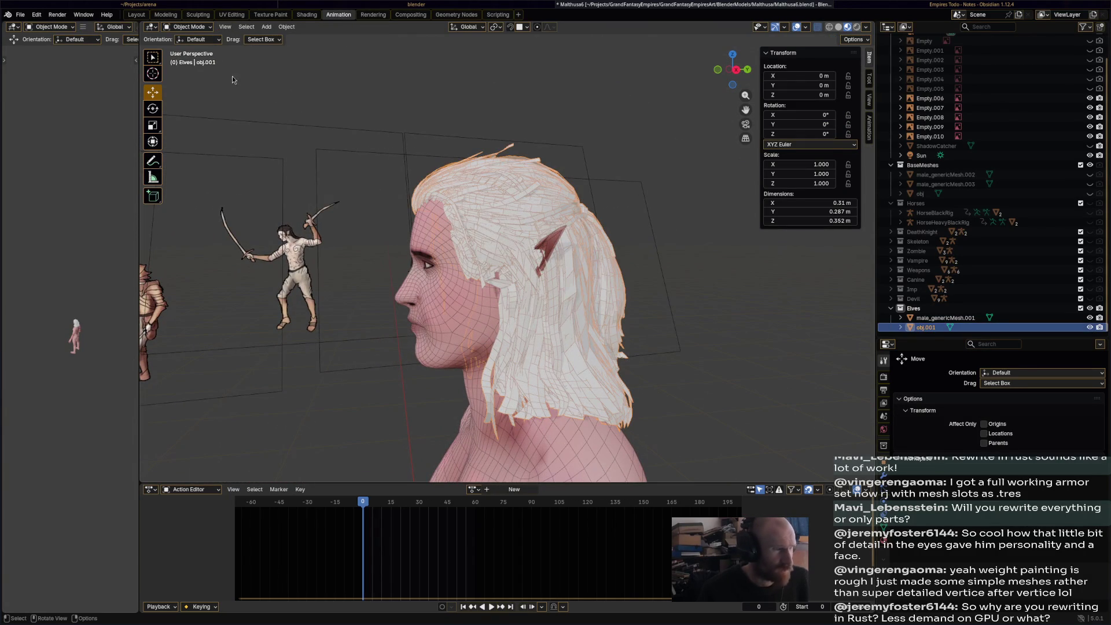
- Enter Edit Mode on obj.001 with X-ray and select the strand linked to a vertex near the ear
left_click(206, 30)
left_click(191, 50)
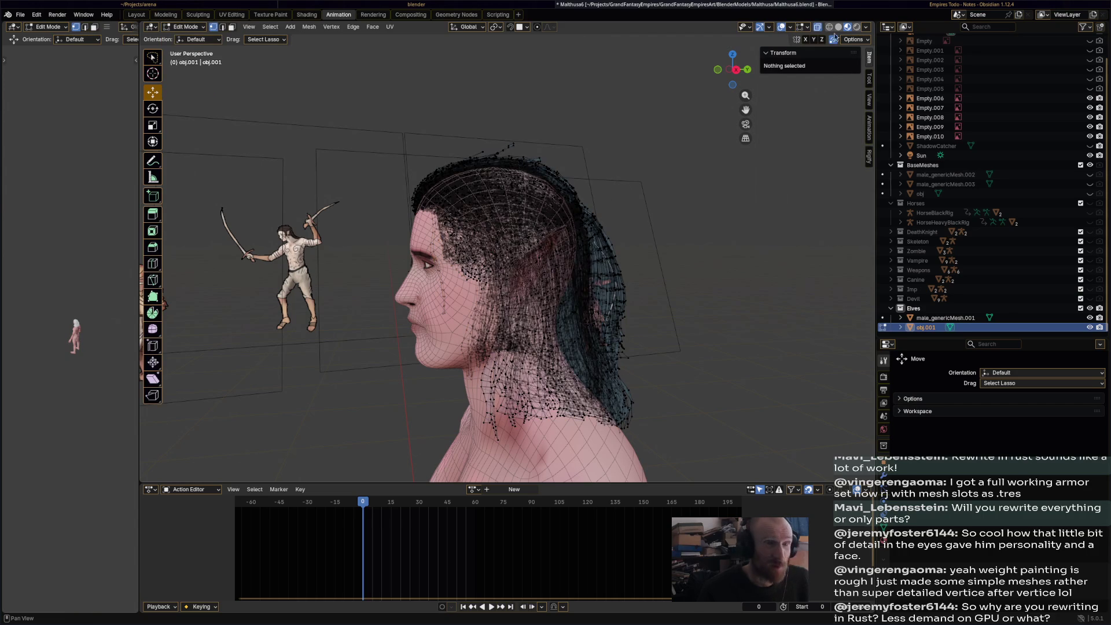
left_click(818, 28)
scroll(521, 249, "up", 2)
left_click(564, 258)
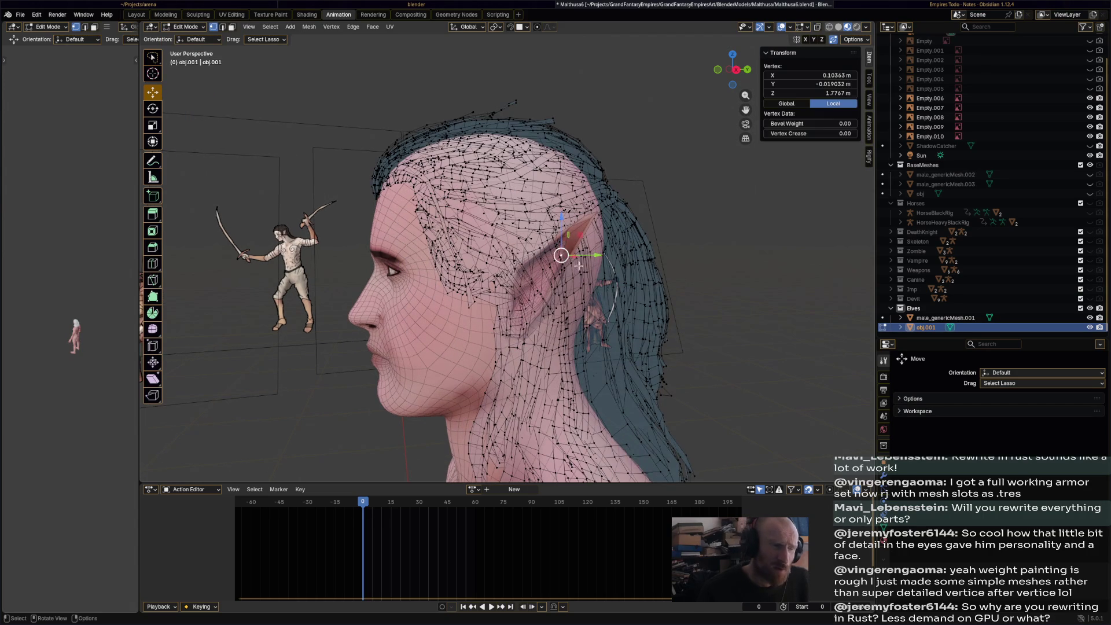
middle_click_drag(580, 265, 565, 266)
key("ctrl+l")
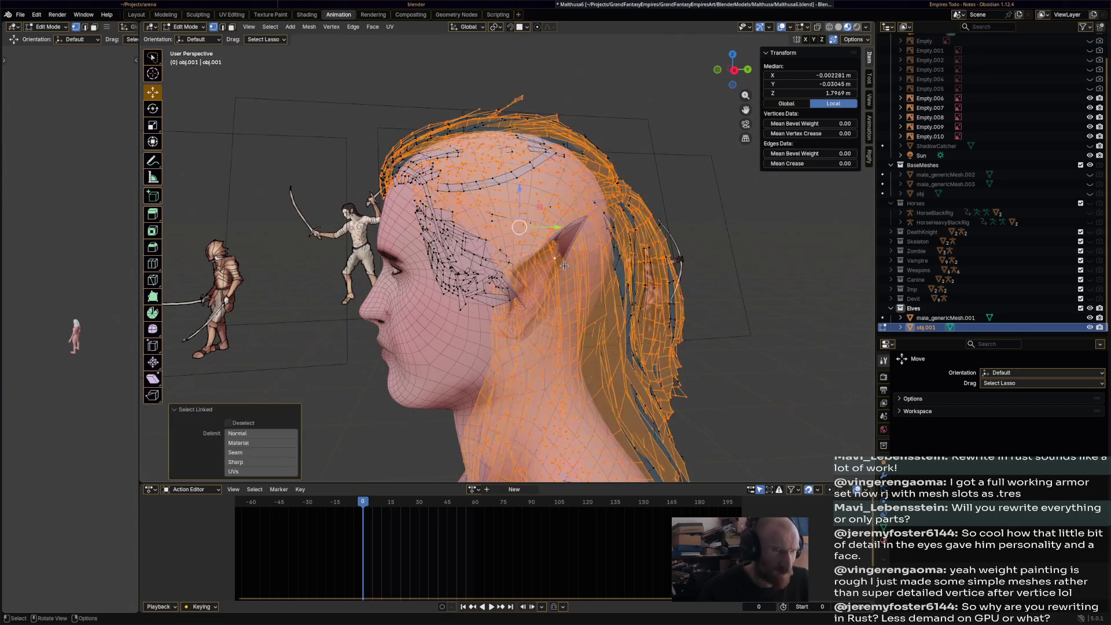
- Repeatedly hide and restore the linked strand, then pick a single vertex near the ear
key("h")
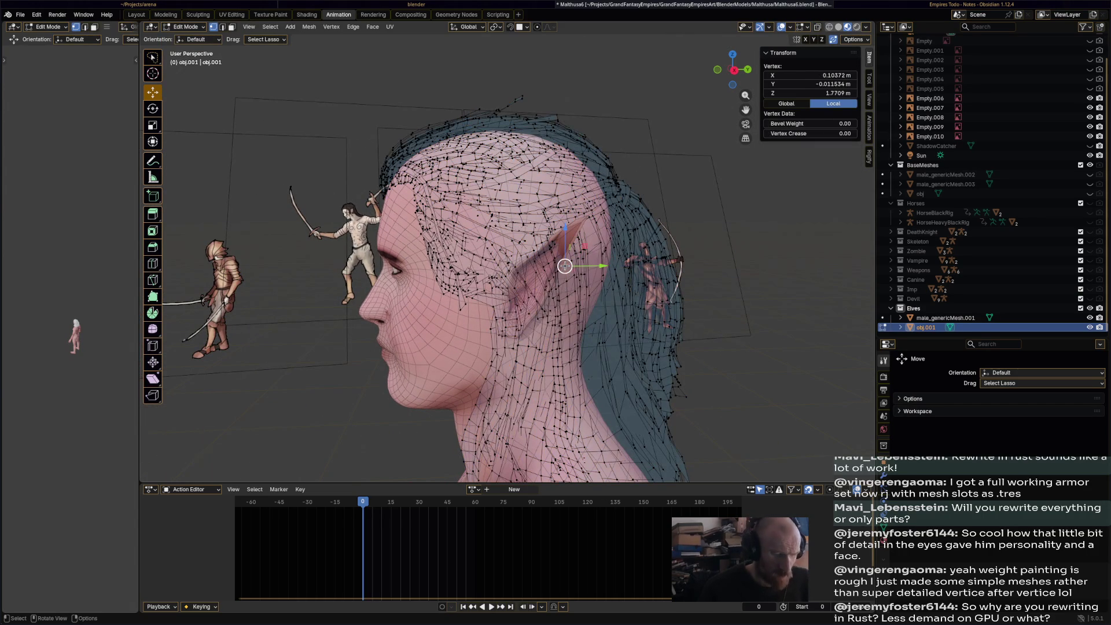
key("ctrl+z")
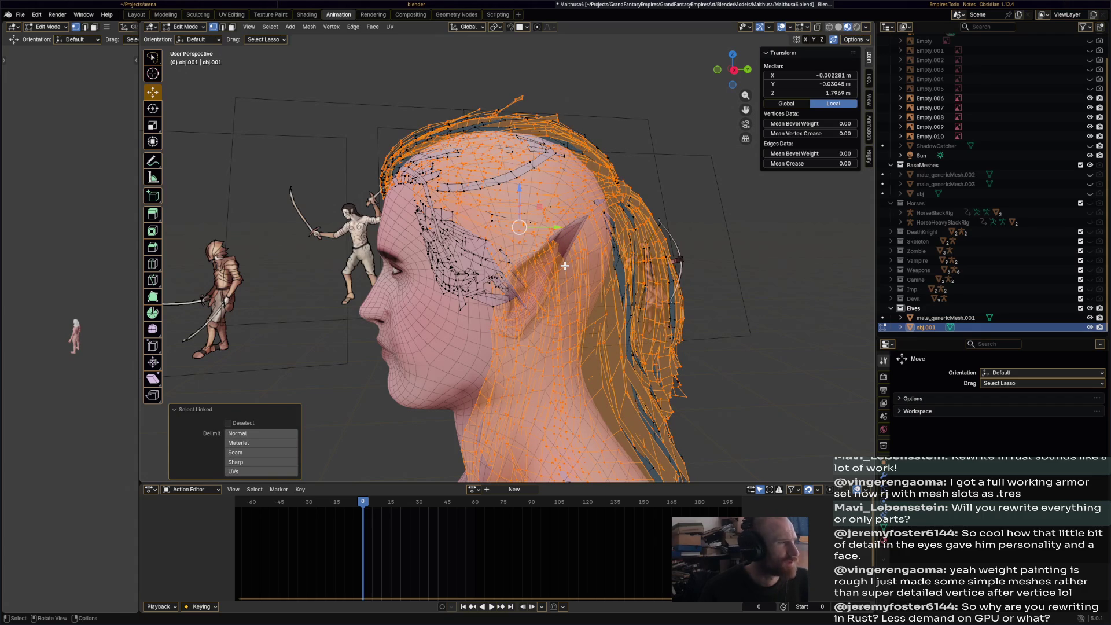
key("h")
key("ctrl+z")
key("h")
key("ctrl+z")
key("h")
key("ctrl+z")
key("h")
key("ctrl+z")
key("h")
key("ctrl+z")
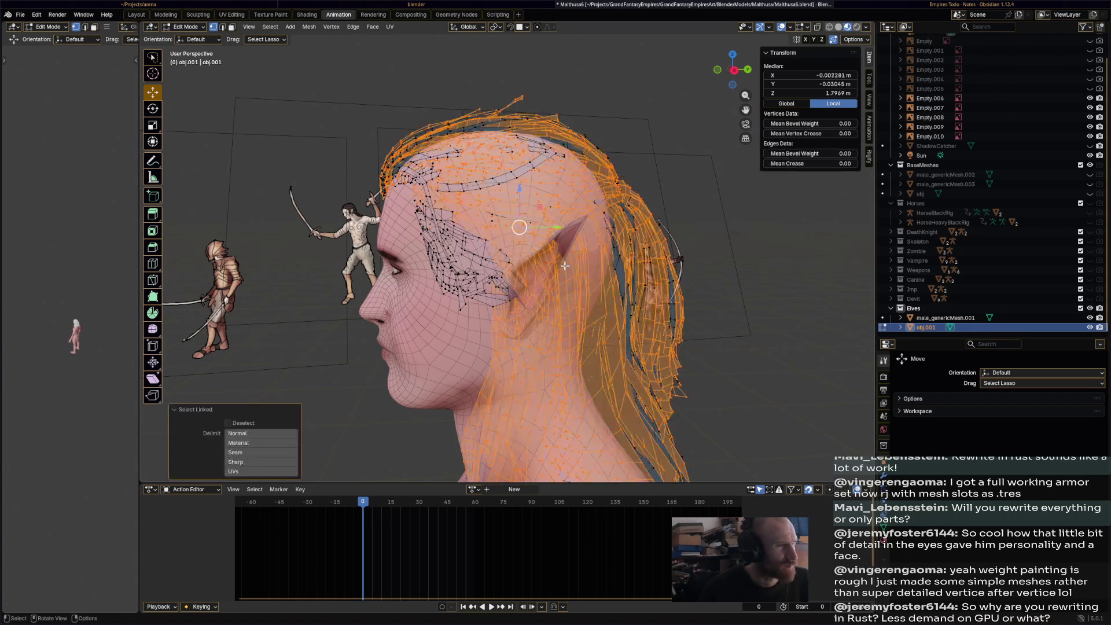
key("h")
key("ctrl+z")
key("h")
key("ctrl+z")
left_click(565, 266)
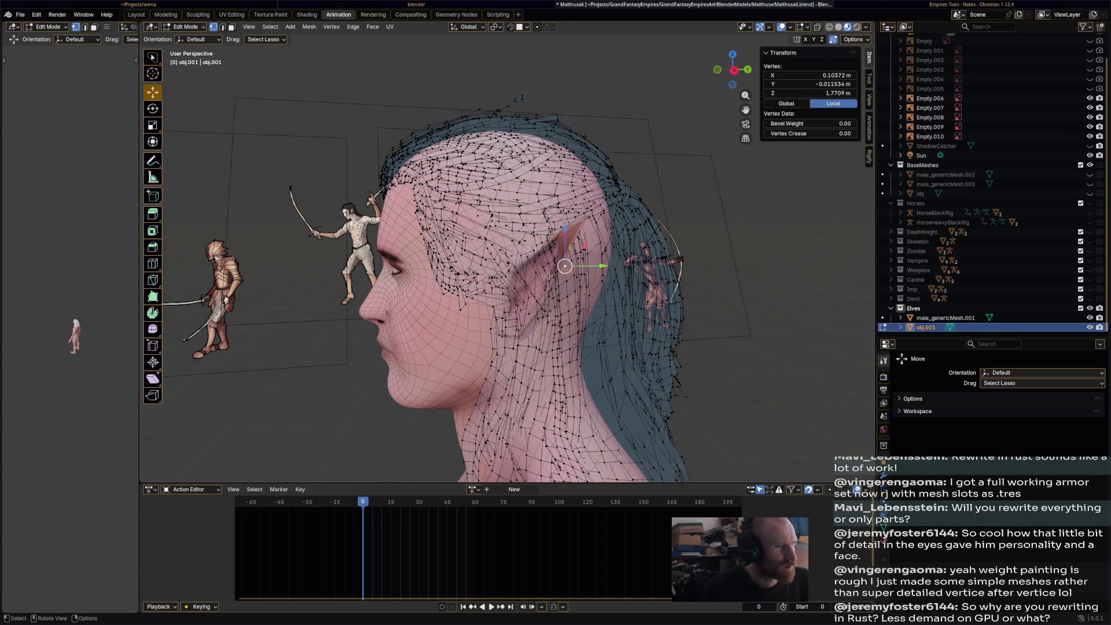
left_click(191, 30)
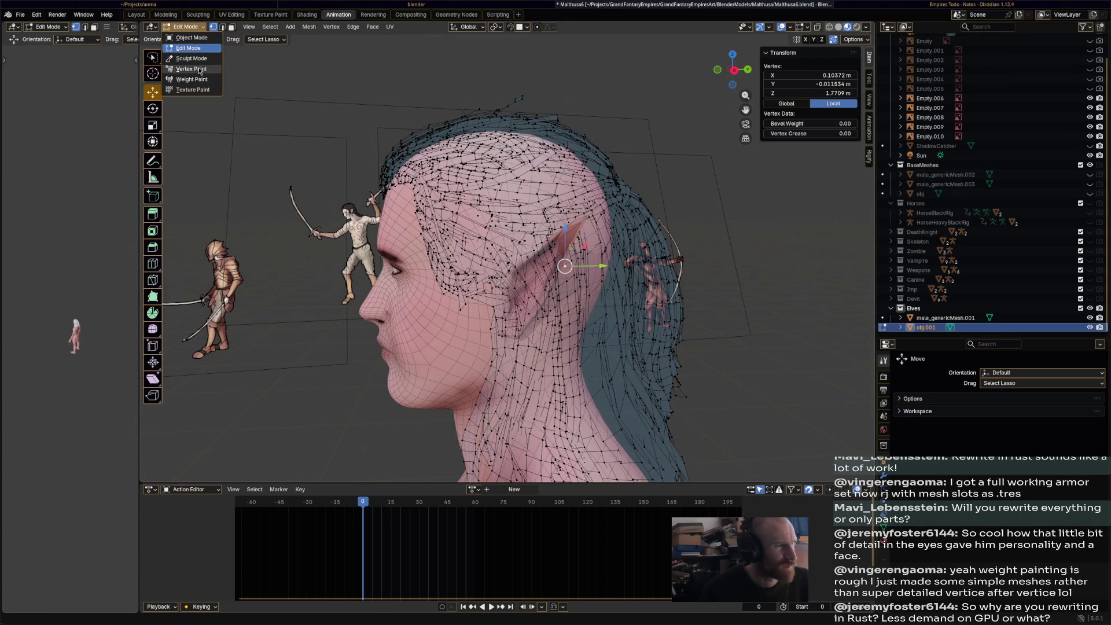
- In Sculpt Mode, pull the white hair strands away from the elf's ear with Elastic Snake Hook
left_click(185, 59)
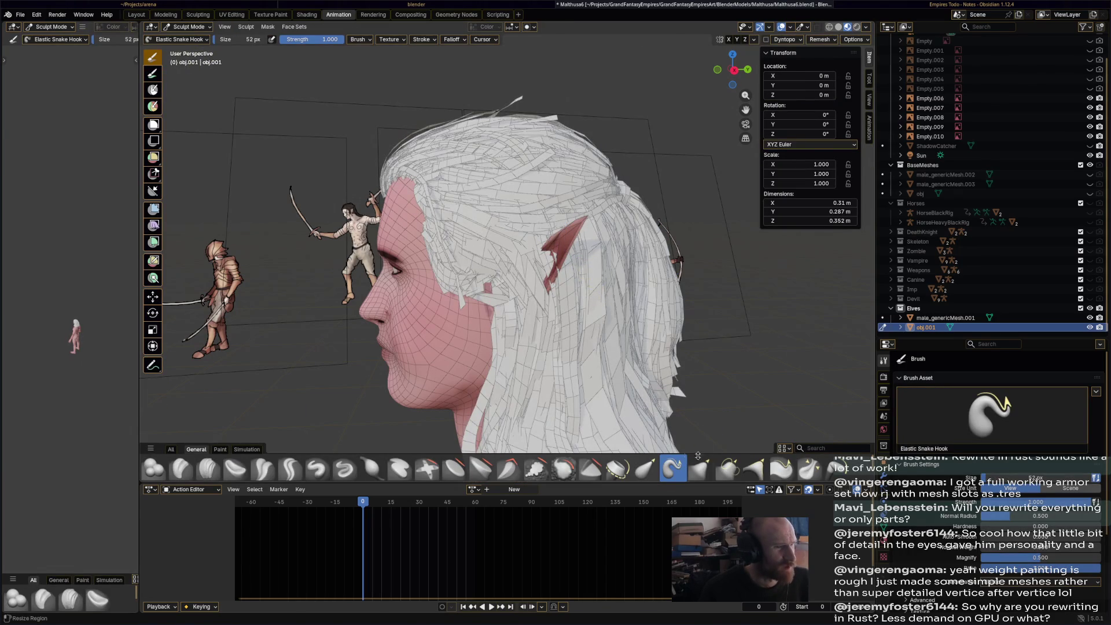
left_click_drag(555, 249, 525, 270)
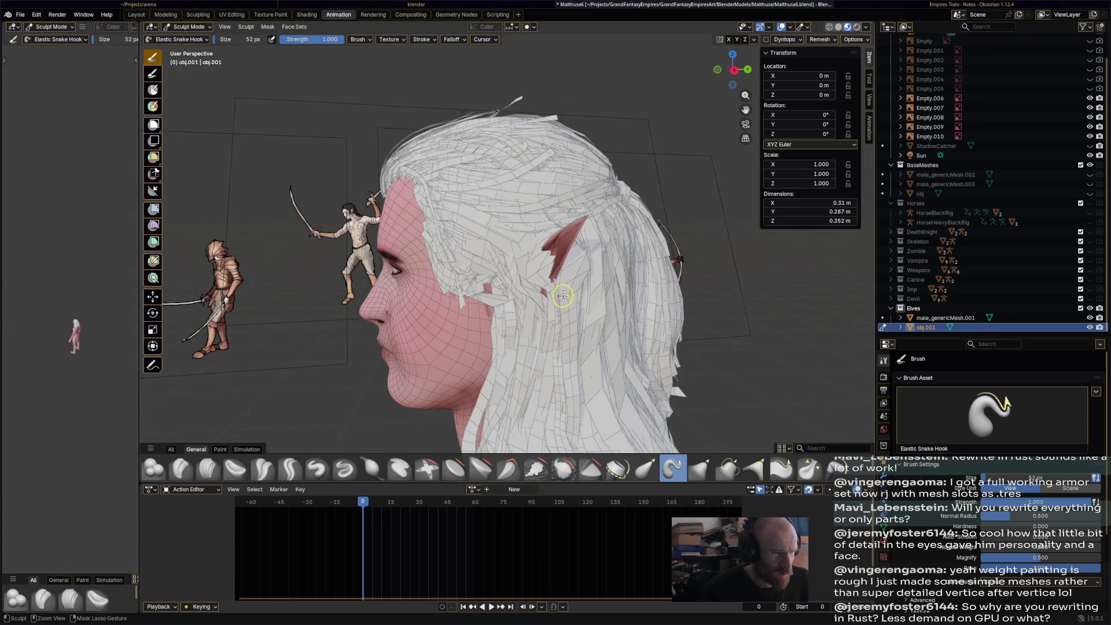
key("ctrl+z")
left_click_drag(580, 254, 581, 254)
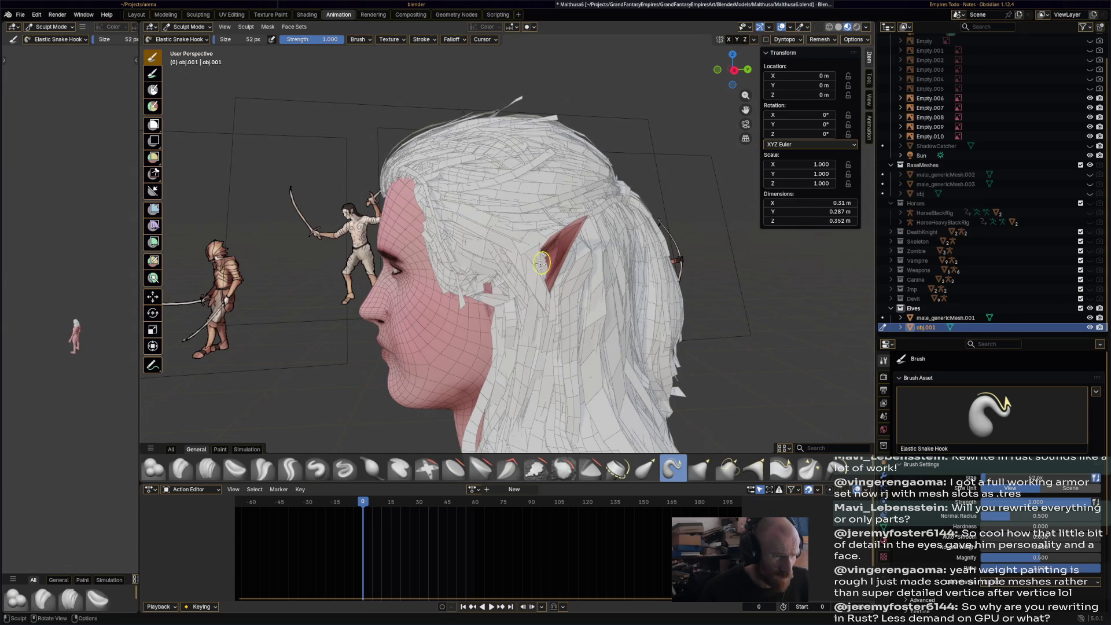
middle_click_drag(549, 264, 612, 261)
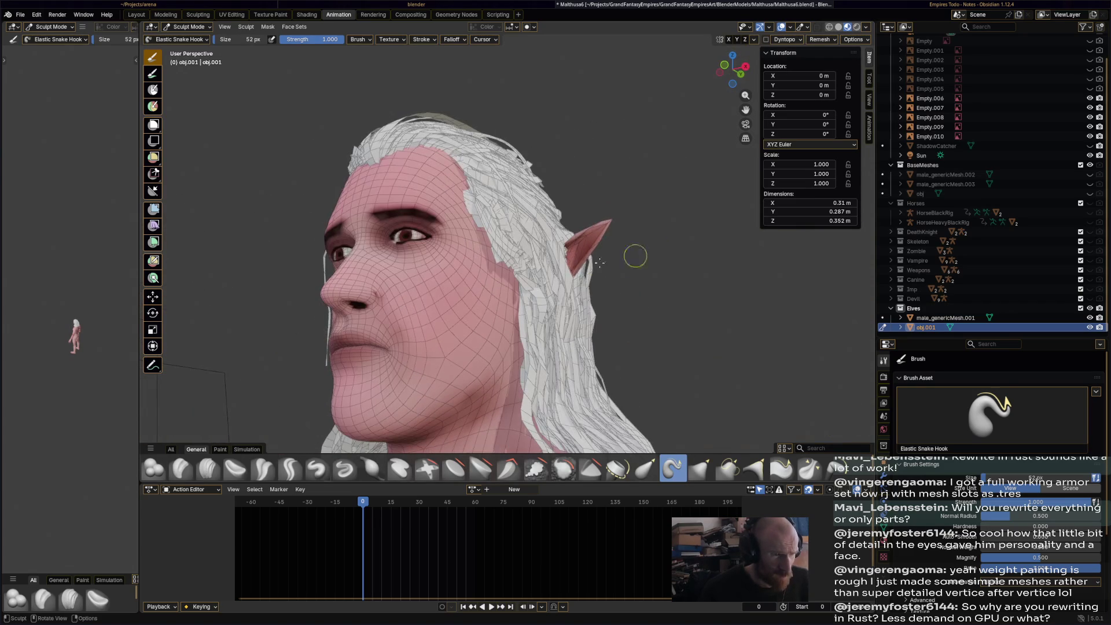
mouse_move(561, 268)
left_mouse_down()
mouse_move(571, 254)
mouse_move(574, 266)
left_mouse_up()
middle_click_drag(588, 264, 371, 311)
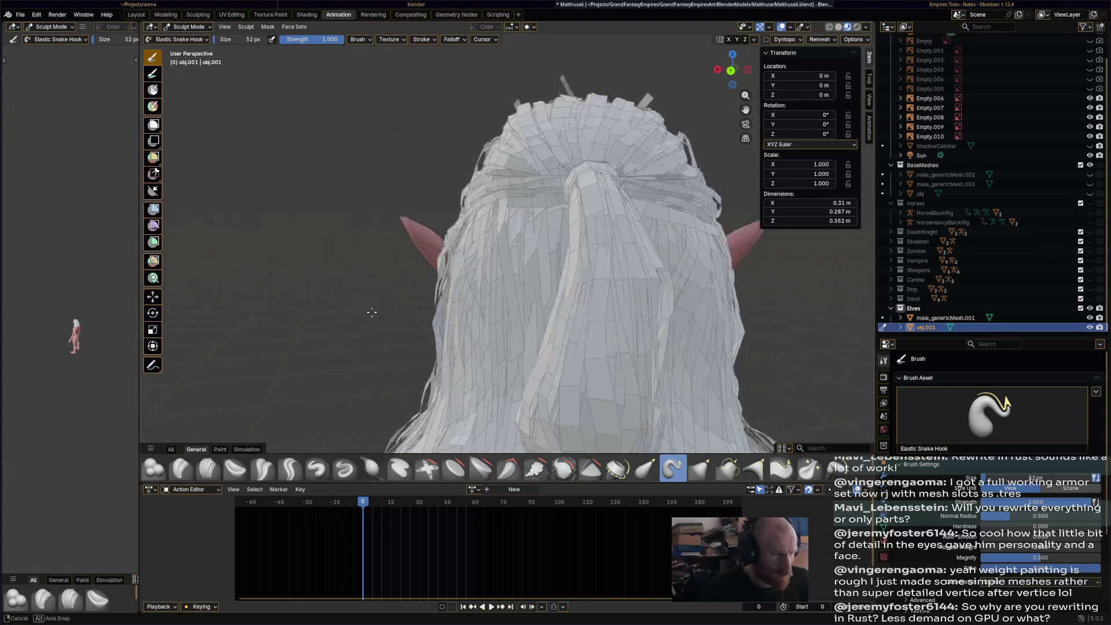
left_click_drag(446, 251, 467, 273)
mouse_move(426, 293)
middle_mouse_down()
mouse_move(552, 266)
mouse_move(489, 298)
mouse_move(512, 292)
mouse_move(545, 253)
mouse_move(524, 318)
middle_mouse_up()
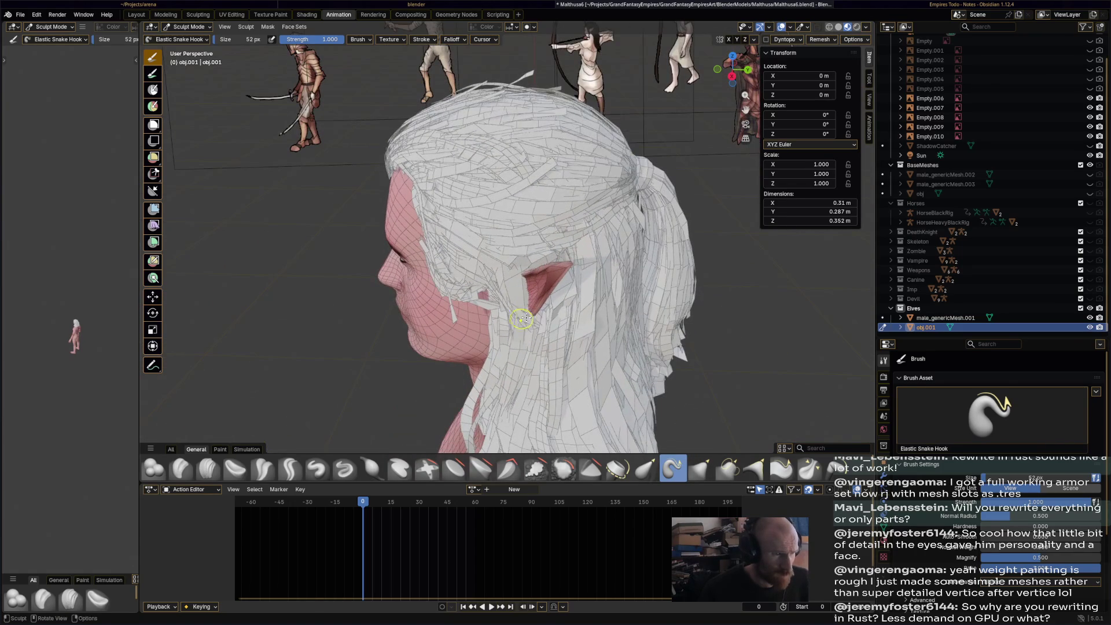
mouse_move(512, 294)
left_mouse_down()
mouse_move(520, 280)
mouse_move(523, 317)
left_mouse_up()
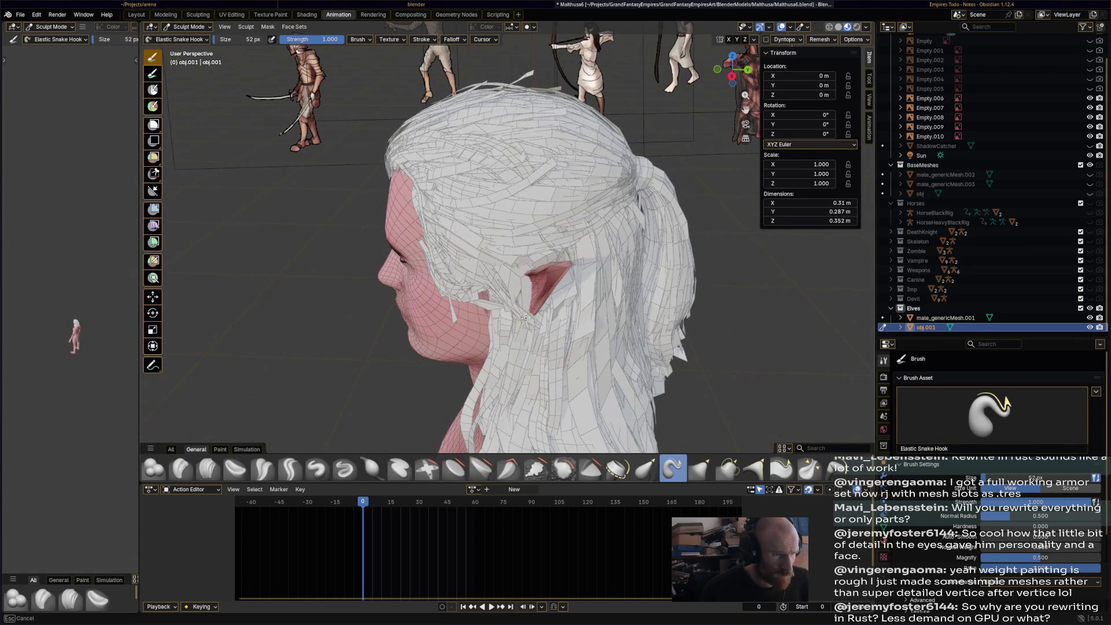
- Tuck the hair behind the ear from the side profile and reshape the upper-left hairline
mouse_move(527, 313)
middle_mouse_down()
mouse_move(509, 305)
mouse_move(522, 297)
mouse_move(384, 246)
middle_mouse_up()
scroll(408, 238, "up", 4)
mouse_move(295, 256)
left_mouse_down()
mouse_move(330, 261)
mouse_move(302, 274)
mouse_move(309, 289)
mouse_move(304, 272)
left_mouse_up()
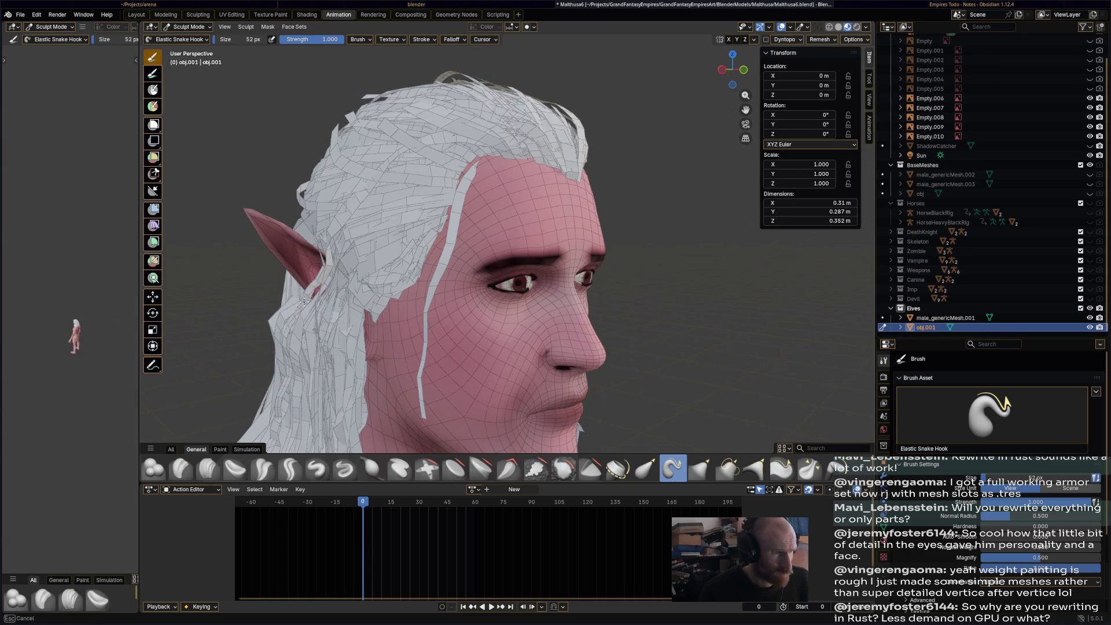
left_click_drag(298, 318, 303, 302)
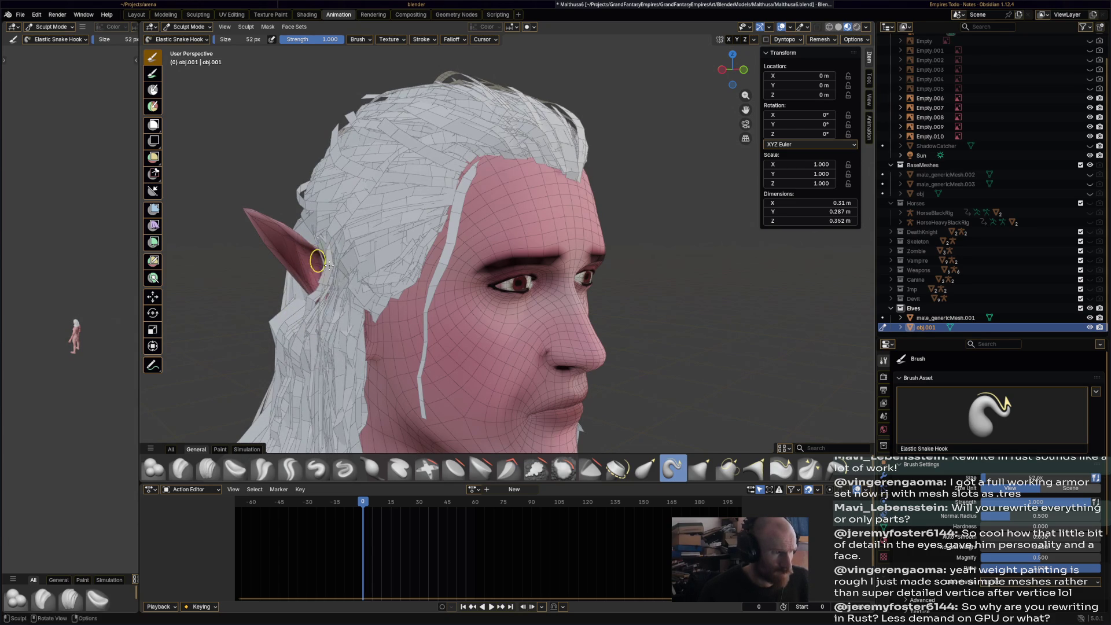
left_click_drag(304, 295, 331, 298)
middle_click_drag(342, 262, 445, 247)
middle_click_drag(550, 311, 393, 296)
left_click_drag(292, 298, 284, 345)
mouse_move(307, 206)
left_mouse_down()
mouse_move(319, 195)
mouse_move(316, 209)
left_mouse_up()
mouse_move(316, 208)
middle_mouse_down()
mouse_move(601, 374)
mouse_move(518, 431)
mouse_move(631, 394)
mouse_move(541, 344)
mouse_move(359, 333)
mouse_move(487, 324)
middle_mouse_up()
- Save Malthusa6.blend, return to Object Mode and show the hair material in the Shading workspace
key("ctrl+s")
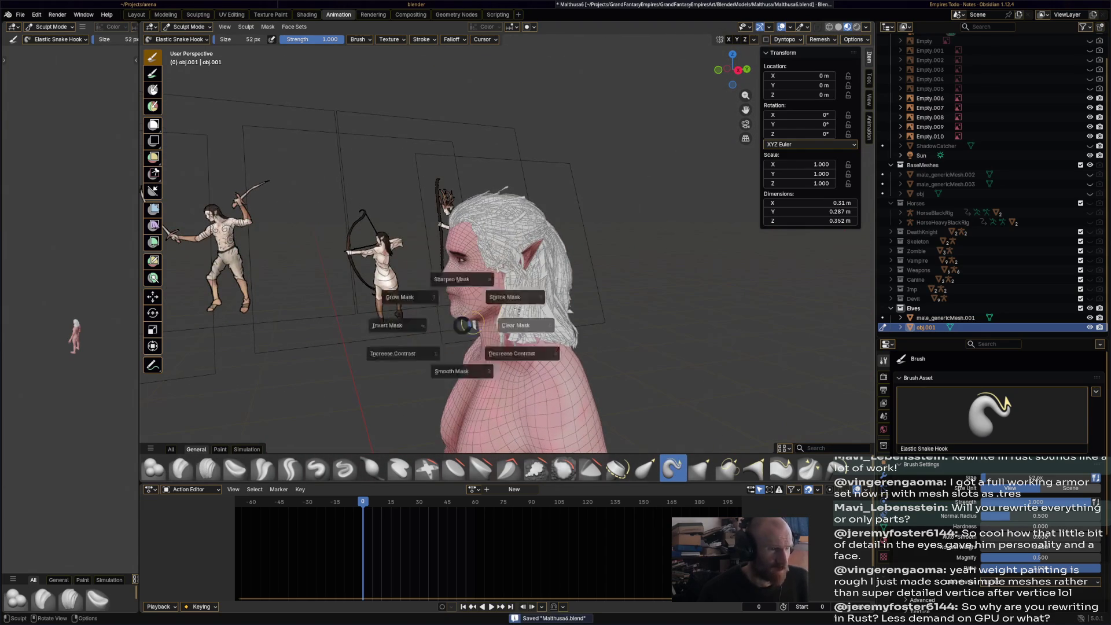
left_click(188, 27)
left_click(193, 37)
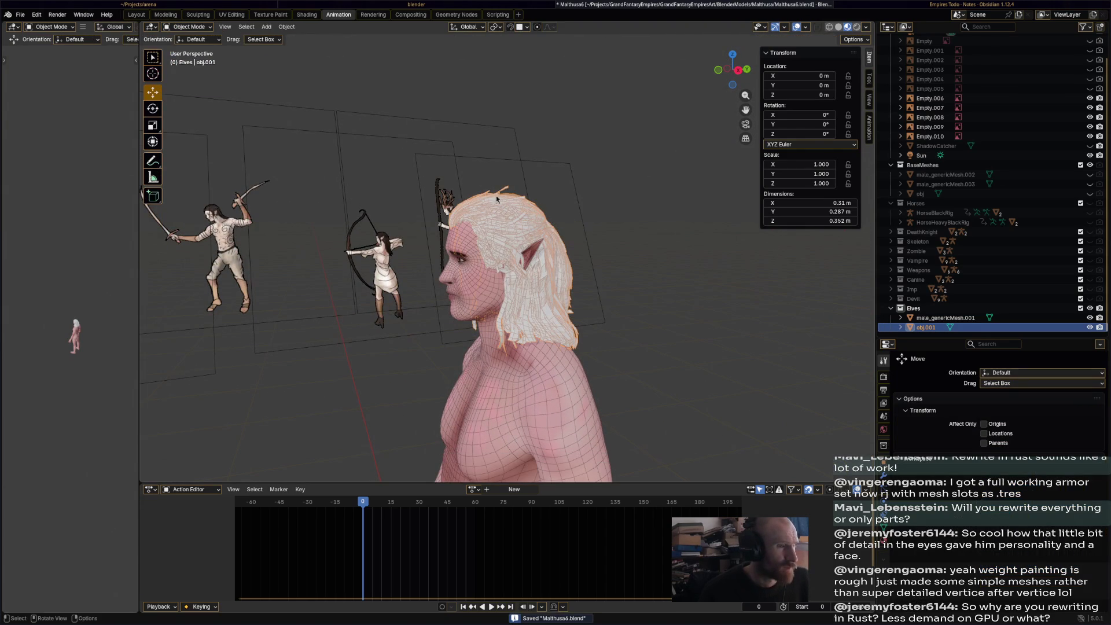
left_click(313, 17)
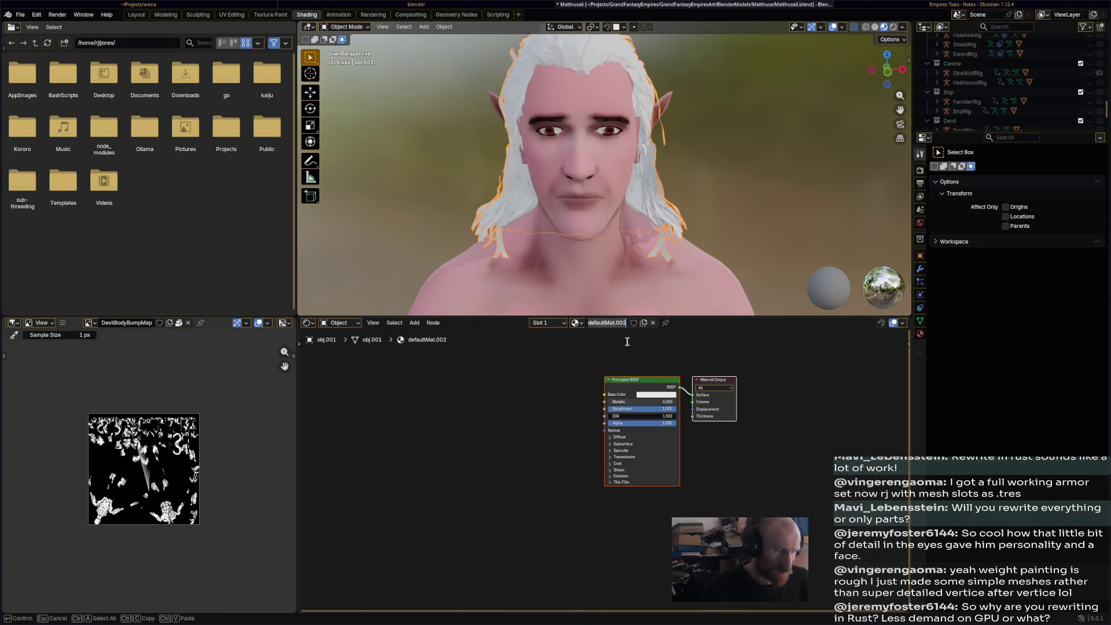
- Rename the hair material ElfHairMat and give it a fake user
type("ElfHairMat")
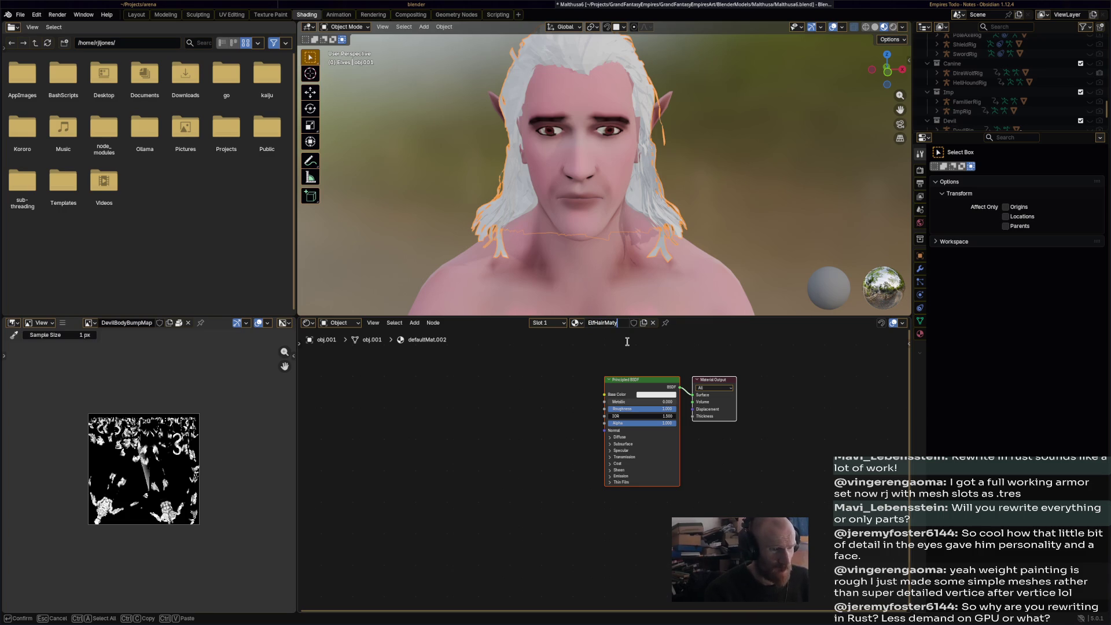
key("Return")
left_click(630, 323)
- Darken the base colour and set roughness 0.510 and metallic 0.120
left_click(663, 394)
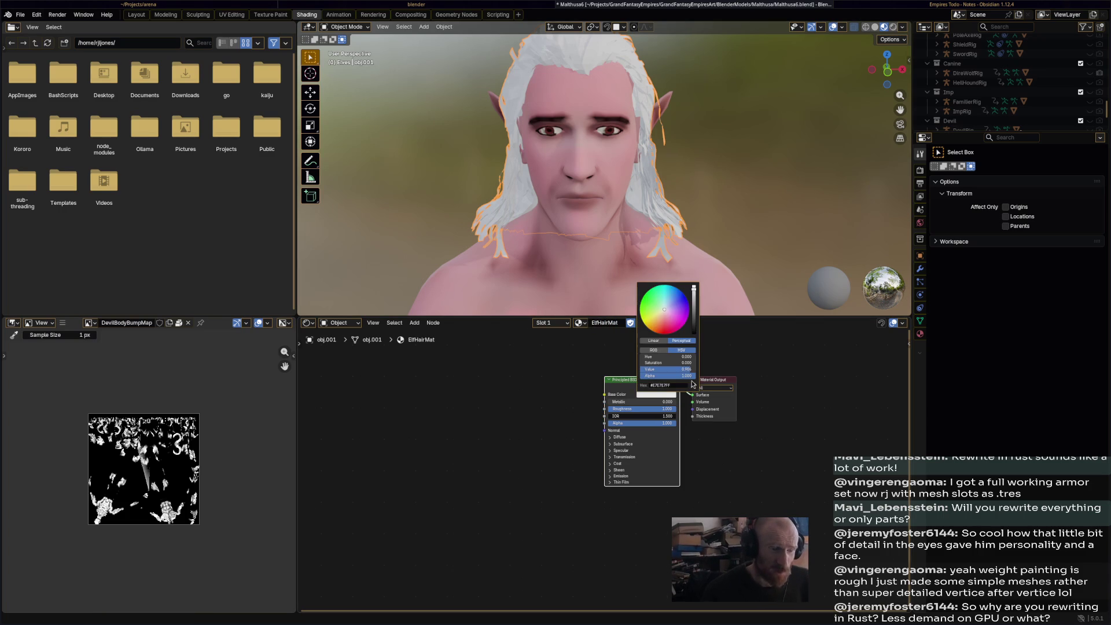
mouse_move(698, 331)
left_mouse_down()
mouse_move(676, 325)
mouse_move(695, 343)
left_mouse_up()
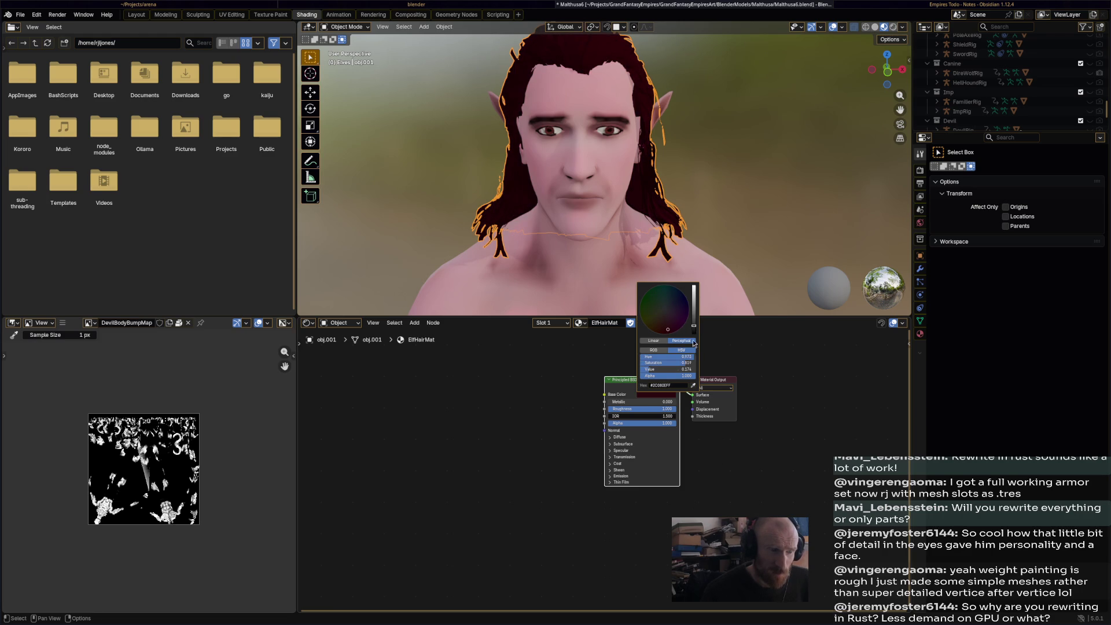
mouse_move(657, 408)
left_mouse_down()
mouse_move(625, 409)
mouse_move(641, 401)
left_mouse_up()
mouse_move(705, 221)
middle_mouse_down()
mouse_move(603, 210)
mouse_move(700, 231)
mouse_move(671, 234)
middle_mouse_up()
- Darken the base colour further and shift its hue toward dark auburn
left_click(659, 395)
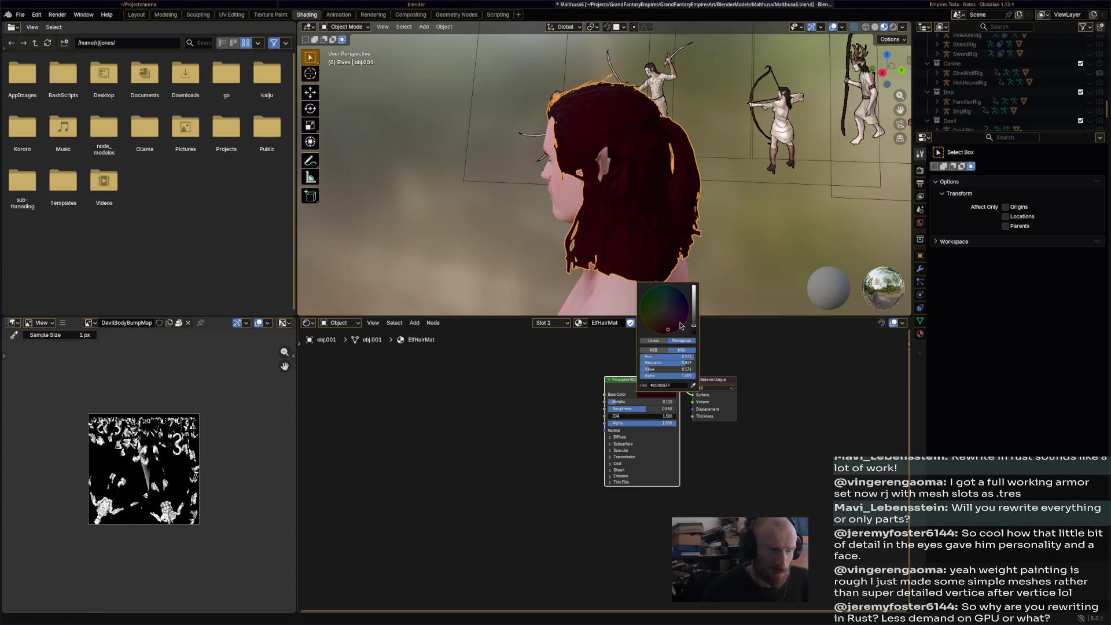
left_click_drag(694, 326, 695, 336)
mouse_move(720, 247)
middle_mouse_down()
mouse_move(706, 233)
mouse_move(817, 216)
mouse_move(644, 235)
mouse_move(680, 229)
middle_mouse_up()
left_click(654, 398)
mouse_move(666, 331)
left_mouse_down()
mouse_move(662, 322)
mouse_move(694, 323)
left_mouse_up()
mouse_move(727, 245)
middle_mouse_down()
mouse_move(764, 240)
mouse_move(700, 221)
mouse_move(719, 208)
mouse_move(480, 171)
mouse_move(510, 212)
middle_mouse_up()
- Save the file and orbit to a front view of the elf's face
key("ctrl+s")
scroll(510, 212, "up", 8)
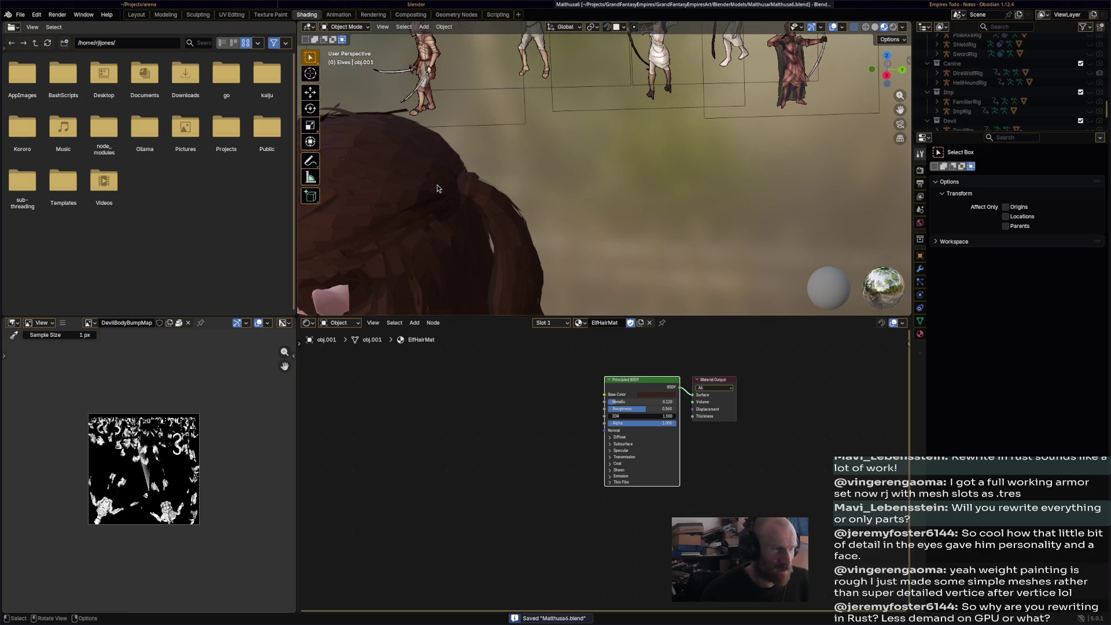
scroll(438, 188, "down", 6)
mouse_move(451, 186)
middle_mouse_down()
mouse_move(663, 170)
mouse_move(509, 133)
mouse_move(370, 58)
middle_mouse_up()
- Switch back to the Animation workspace, leaving the interaction mode unchanged
left_click(340, 27)
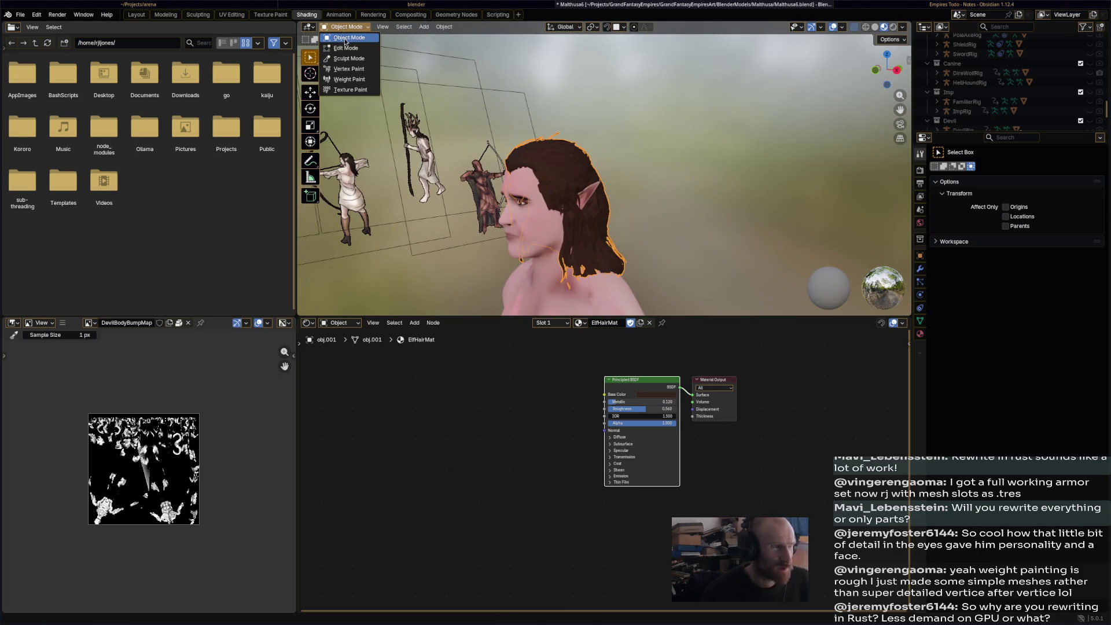
left_click(346, 39)
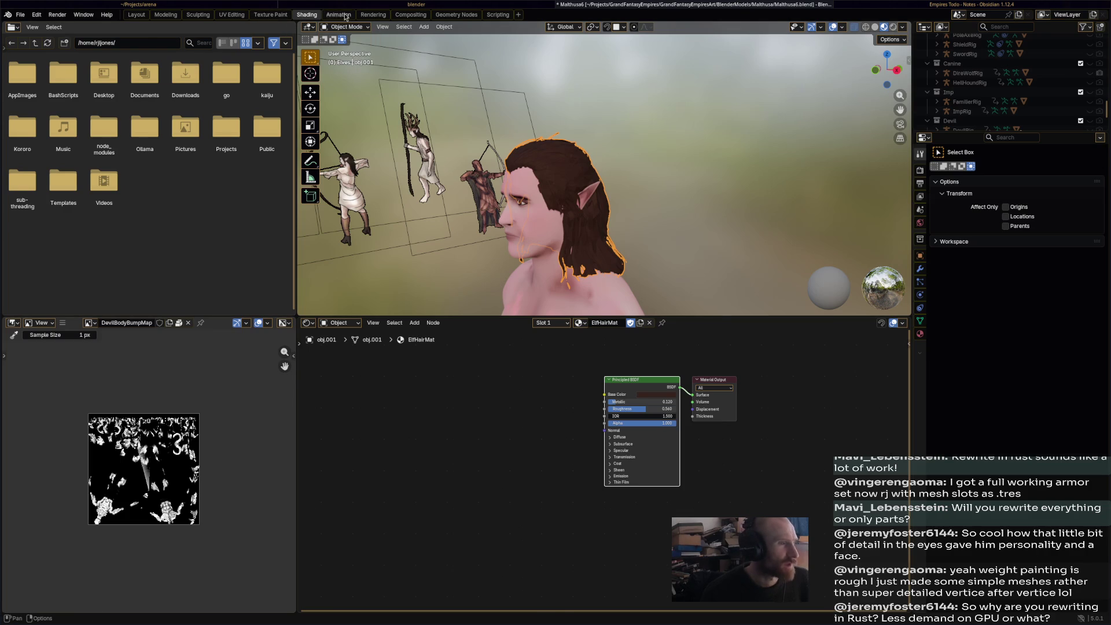
left_click(345, 16)
mouse_move(579, 191)
middle_mouse_down()
mouse_move(643, 214)
mouse_move(598, 198)
mouse_move(619, 194)
middle_mouse_up()
- Apply Shade Smooth to the hair object only and check the result from behind
key("a")
key("alt+a")
left_click(512, 160)
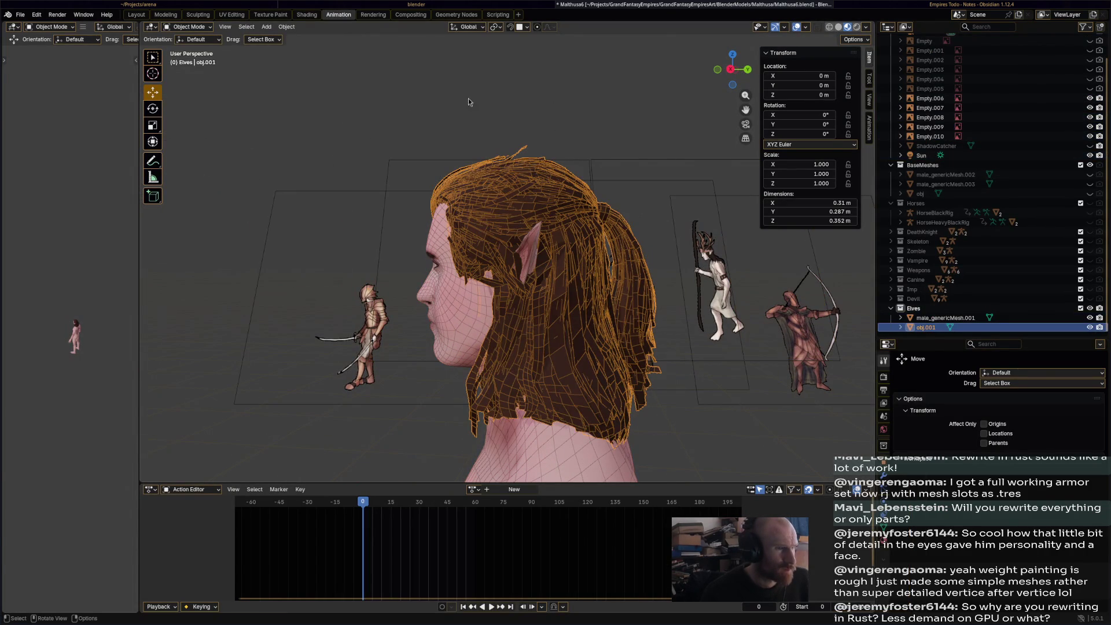
left_click(287, 27)
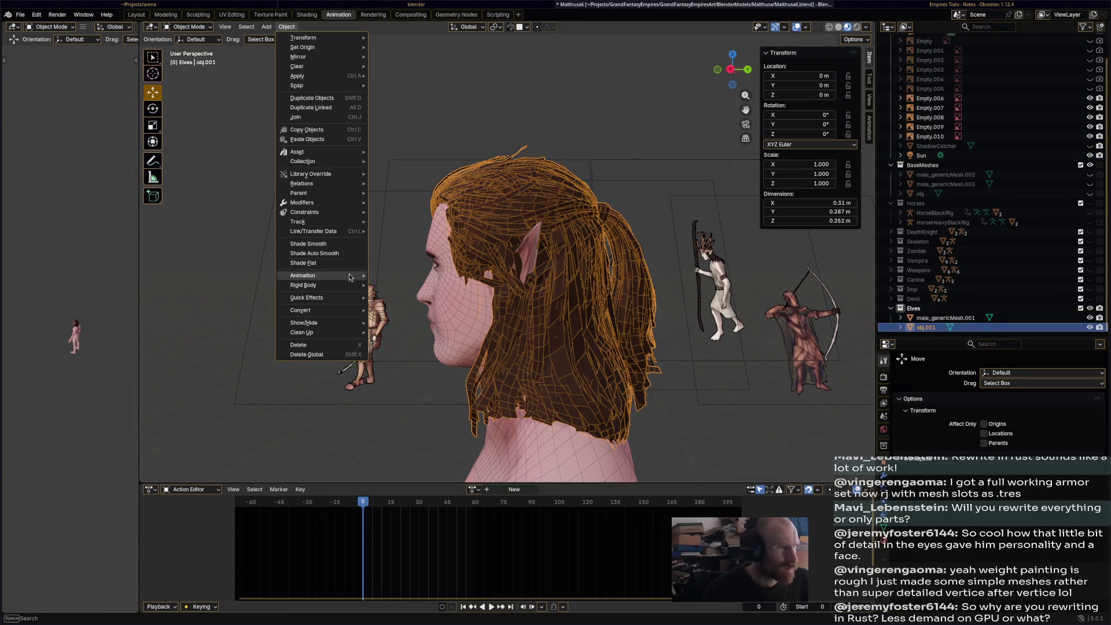
left_click(351, 245)
left_click(398, 134)
mouse_move(397, 138)
middle_mouse_down()
mouse_move(631, 151)
mouse_move(529, 147)
mouse_move(367, 168)
mouse_move(355, 199)
mouse_move(408, 176)
mouse_move(160, 209)
mouse_move(183, 189)
mouse_move(470, 196)
mouse_move(495, 224)
mouse_move(552, 220)
mouse_move(509, 232)
mouse_move(494, 262)
middle_mouse_up()
scroll(355, 198, "down", 5)
- Save the file, then bring up the Empires Todo note in Obsidian
key("ctrl+s")
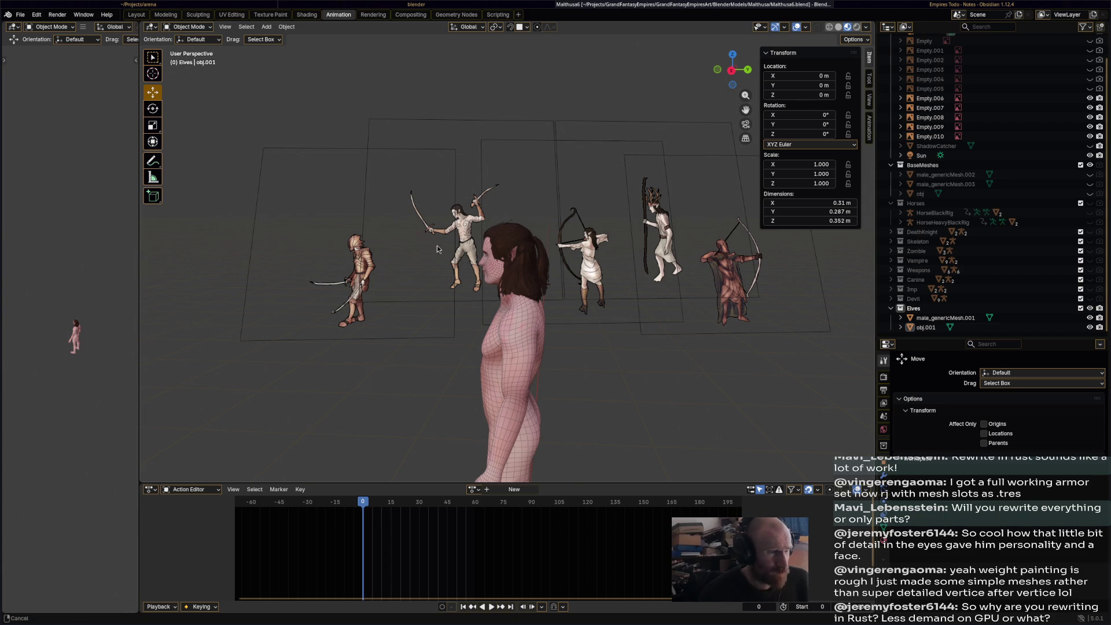
middle_click_drag(440, 250, 511, 170)
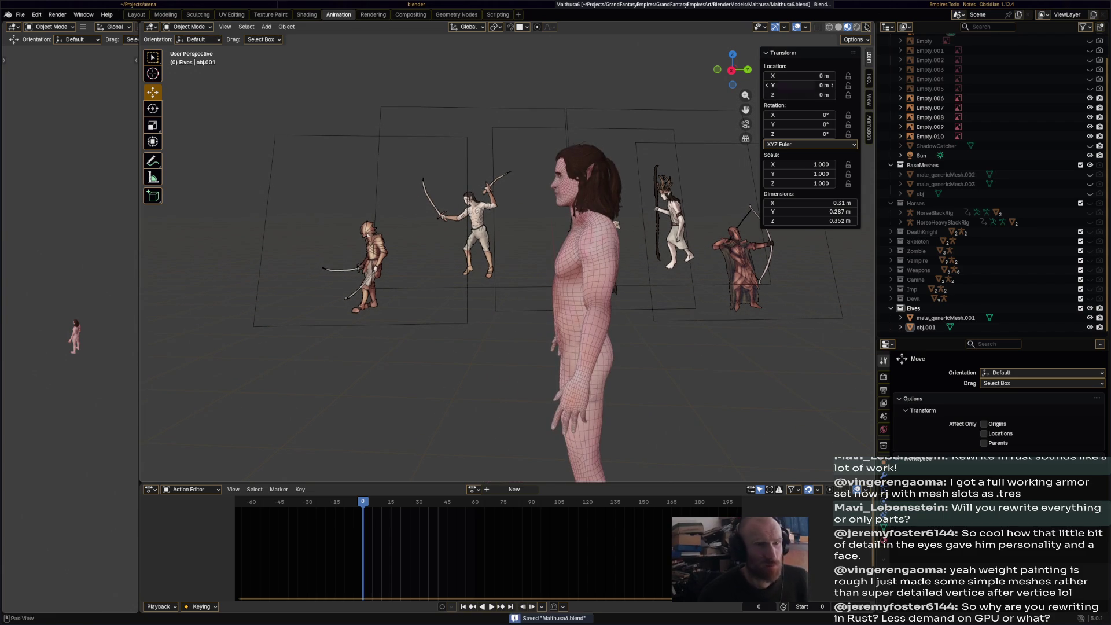
left_click(908, 4)
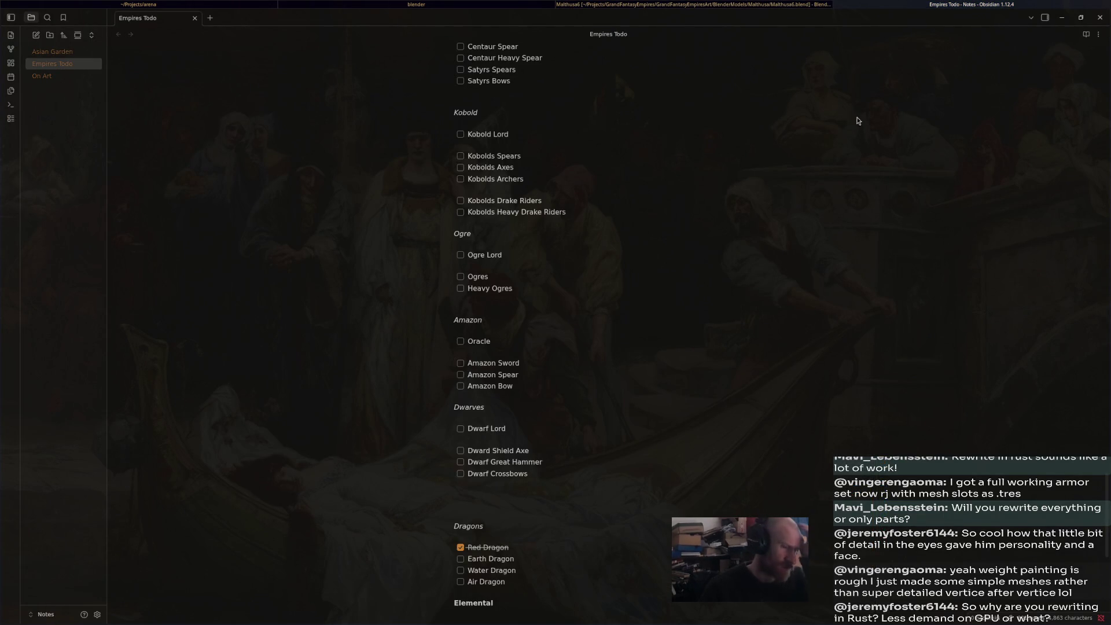
- Review the Empires Todo note, selecting the Blade Dancers and Heavy War Dancers entries, then return to Blender
scroll(676, 248, "down", 5)
scroll(652, 258, "up", 10)
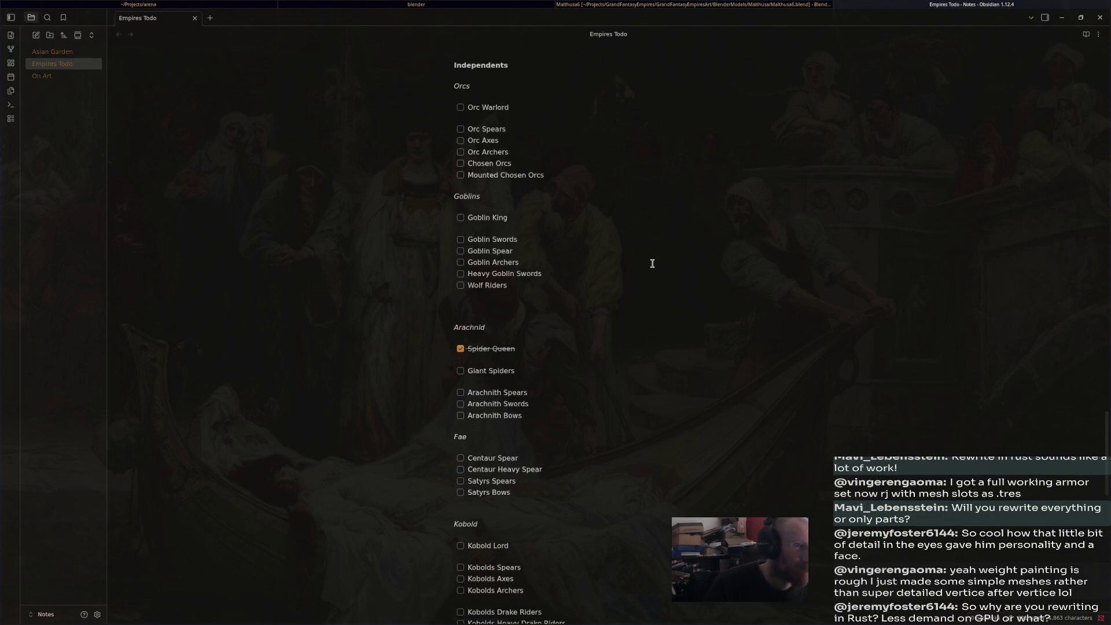
scroll(665, 262, "up", 10)
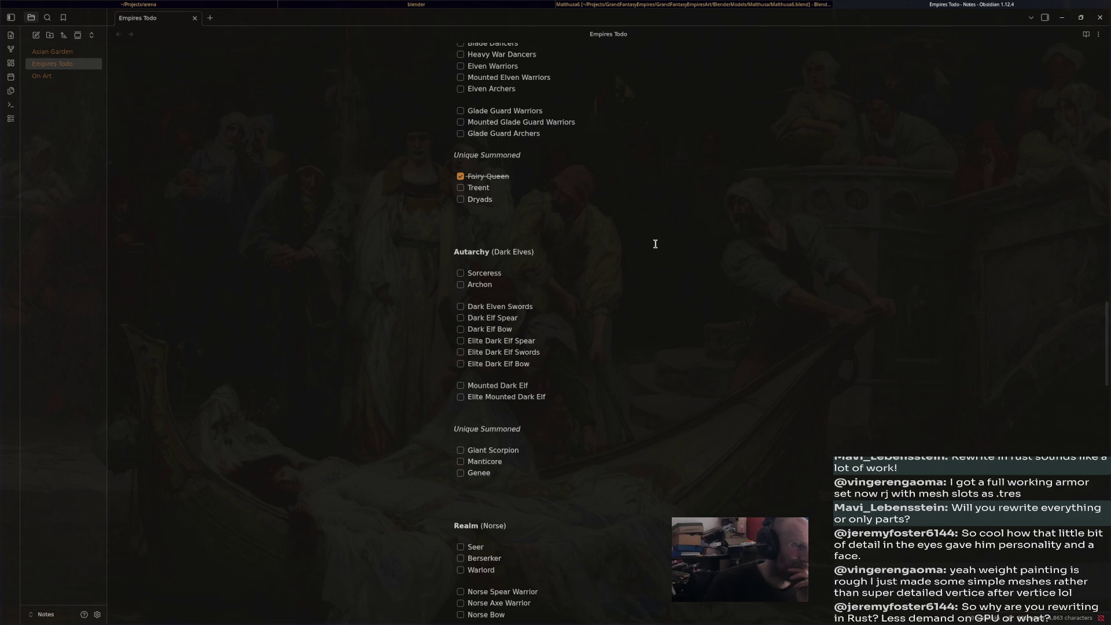
scroll(589, 280, "up", 5)
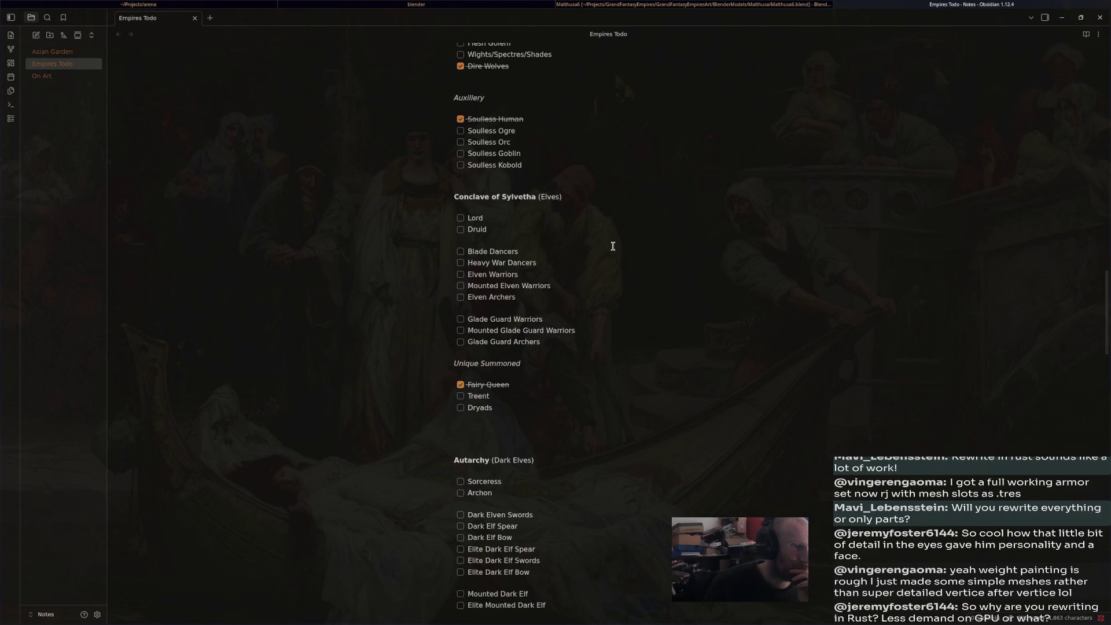
mouse_move(479, 239)
left_mouse_down()
mouse_move(585, 251)
mouse_move(458, 265)
mouse_move(590, 283)
mouse_move(466, 298)
mouse_move(574, 283)
left_mouse_up()
left_click(550, 251)
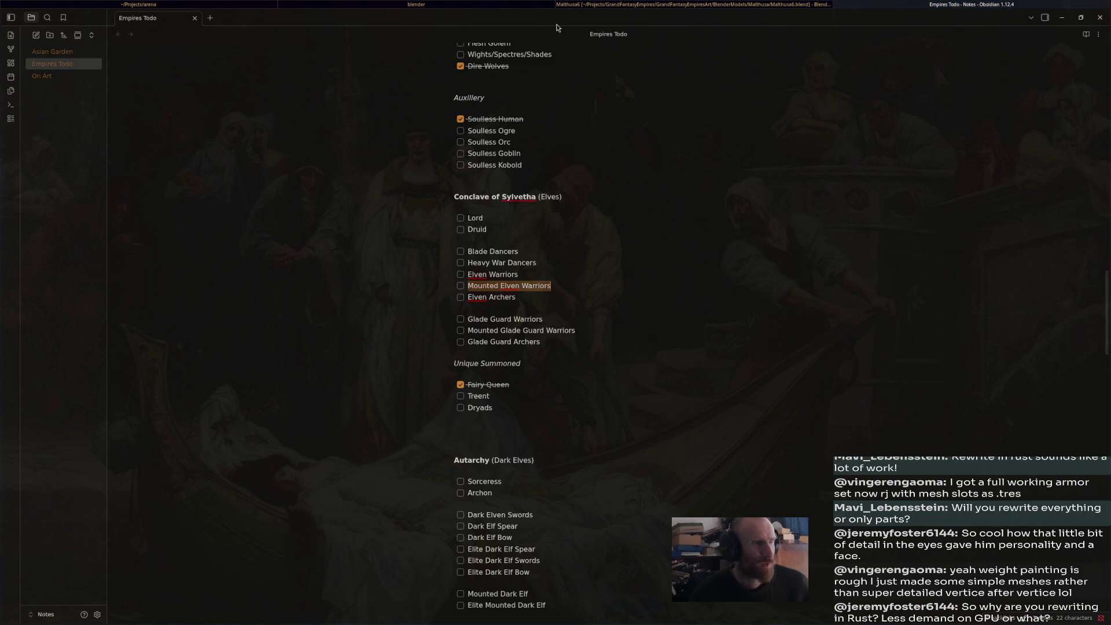
key("alt+Tab")
key("alt+Tab")
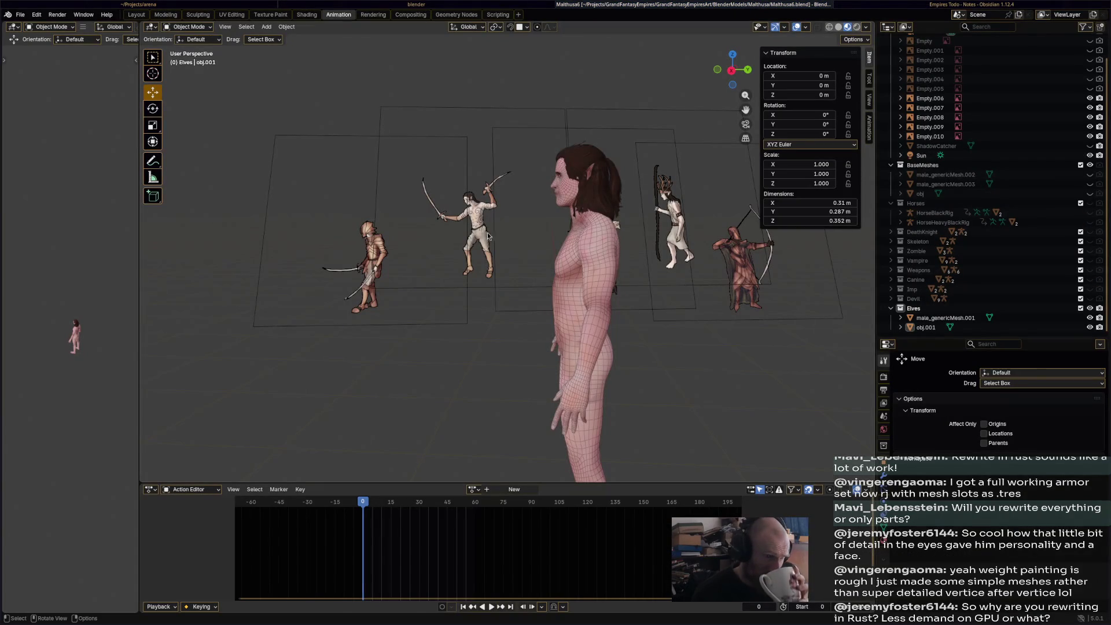
- Select the elf's hair and then the body mesh, and save the file
mouse_move(485, 234)
middle_mouse_down()
mouse_move(569, 229)
mouse_move(497, 236)
middle_mouse_up()
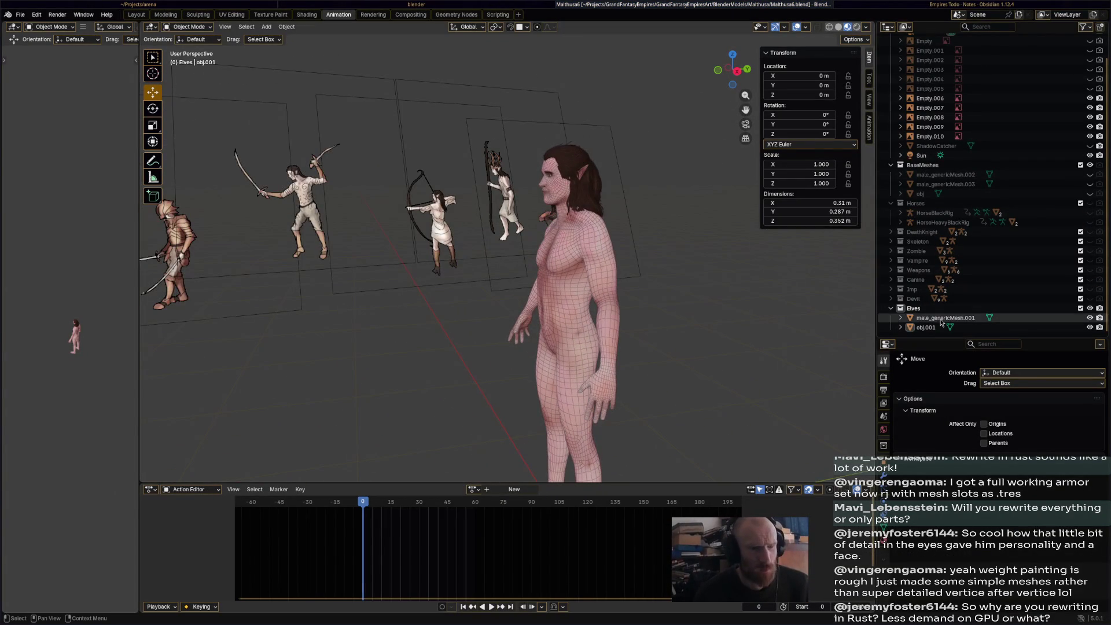
left_click(927, 328)
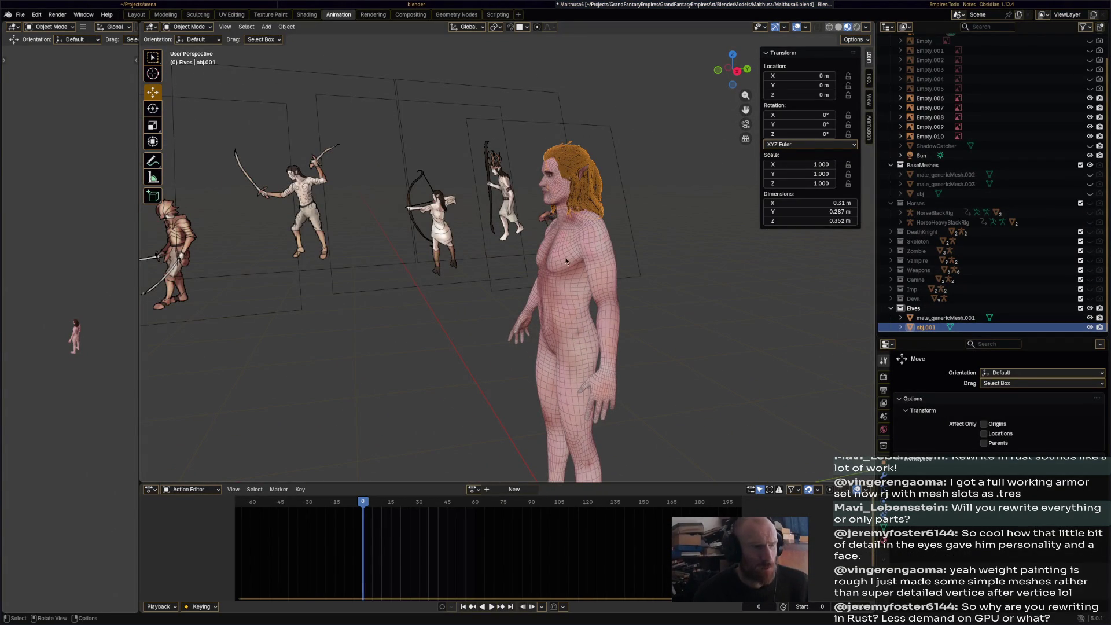
left_click(557, 244)
middle_click_drag(558, 244, 625, 245)
key("ctrl+s")
- Add a 2 m mesh plane at the world origin beneath the elf's feet
left_click(196, 28)
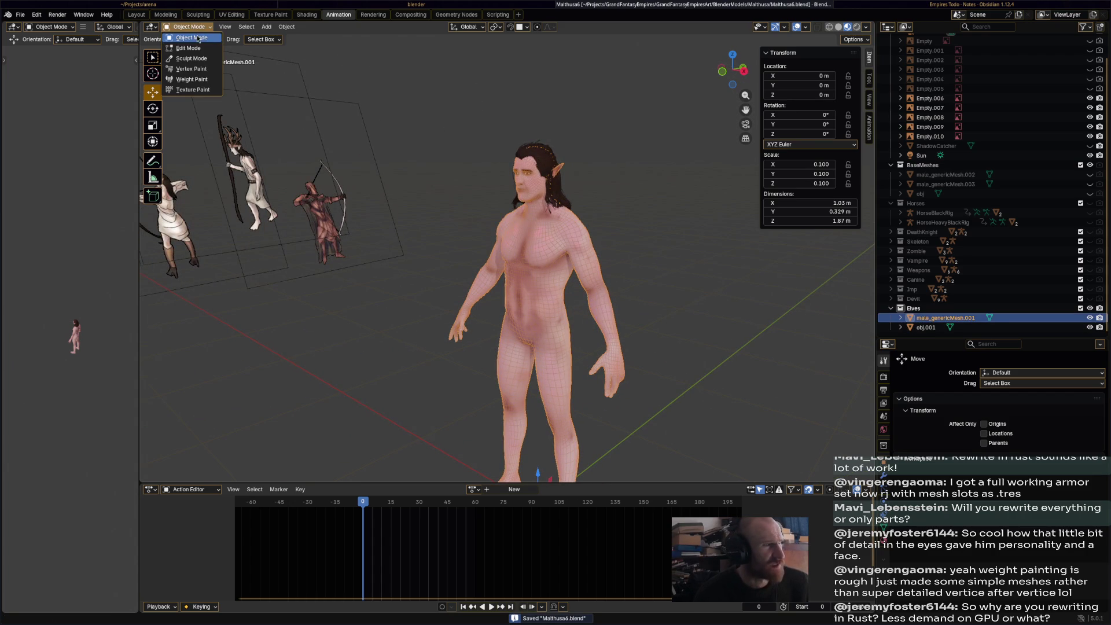
left_click(266, 26)
mouse_move(301, 37)
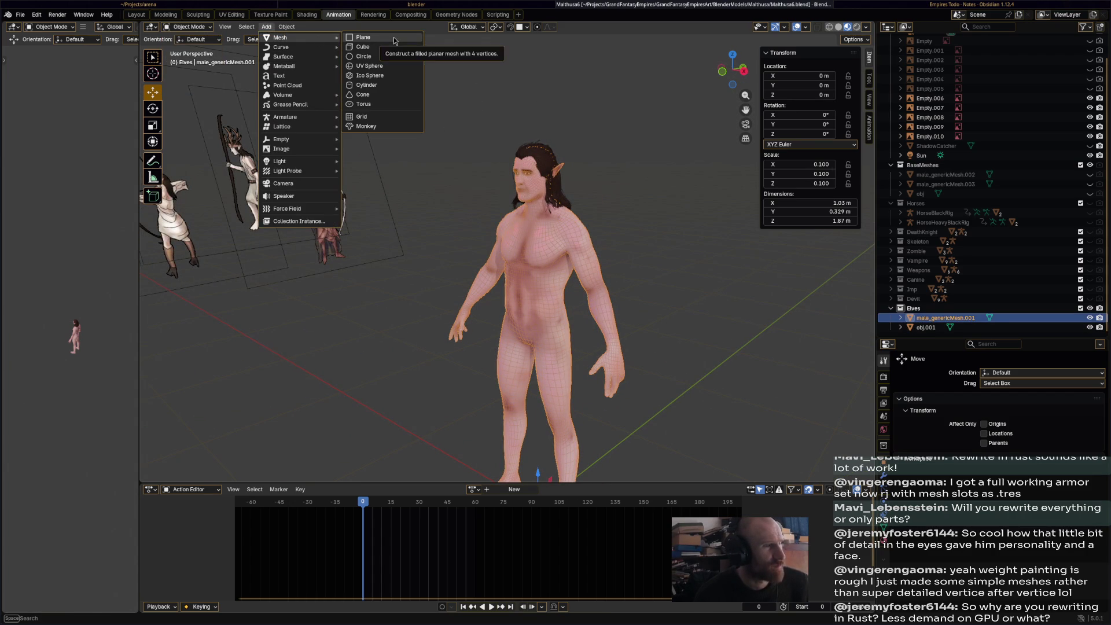
left_click(393, 37)
mouse_move(515, 242)
middle_mouse_down()
mouse_move(568, 234)
mouse_move(523, 255)
mouse_move(567, 231)
mouse_move(616, 253)
mouse_move(616, 268)
middle_mouse_up()
- In the Outliner, rename obj.001 to Hair and the body mesh to Body
scroll(977, 328, "down", 1)
left_click(930, 319)
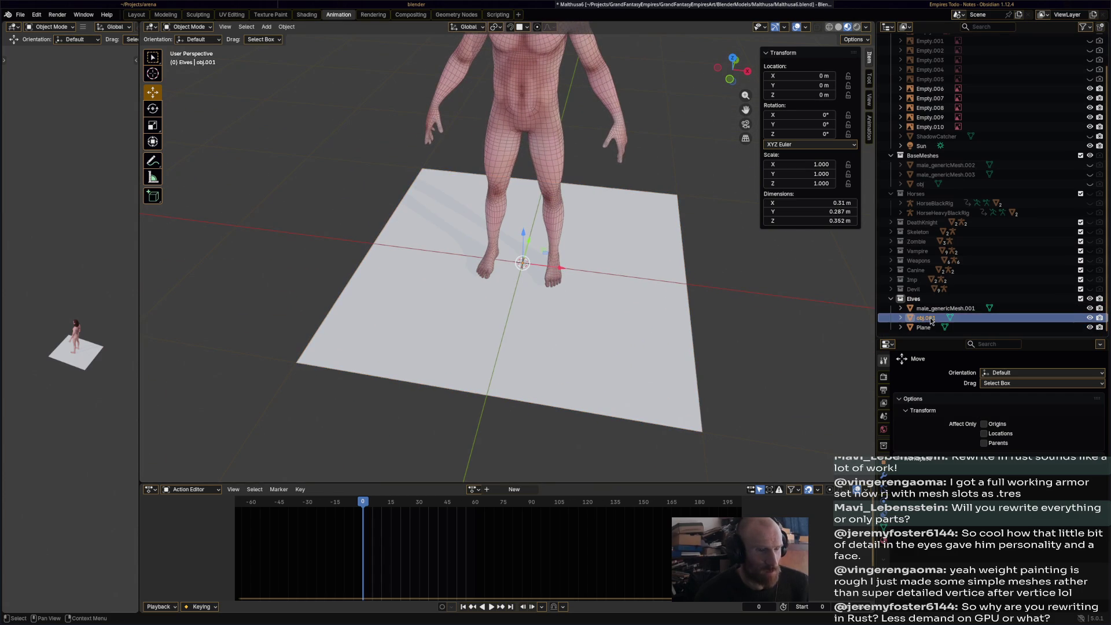
double_click(931, 319)
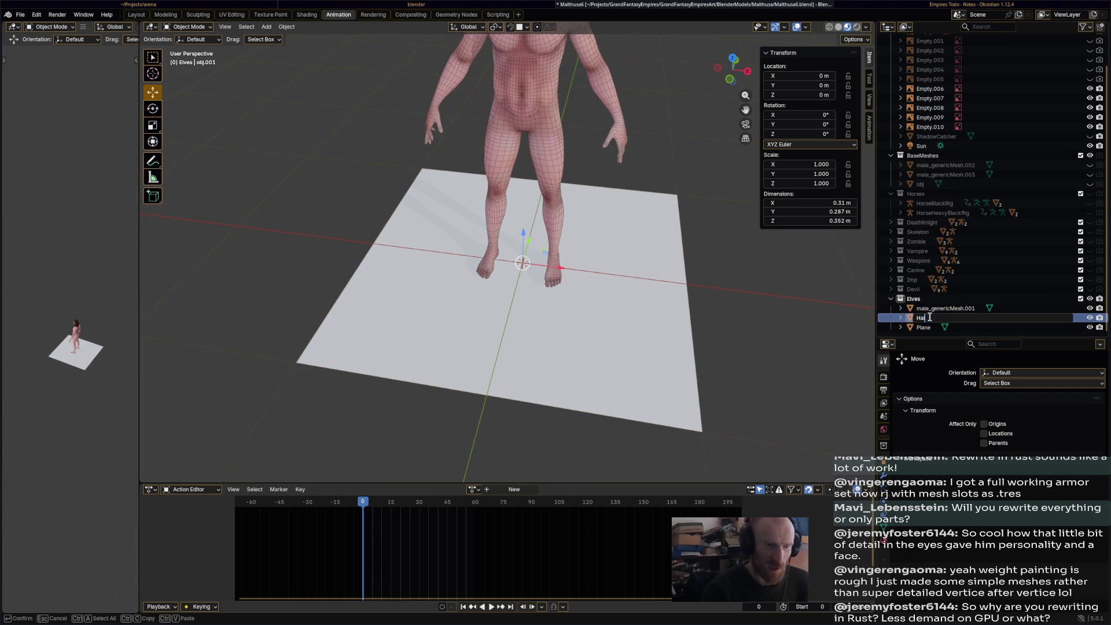
type("ir")
key("Return")
left_click(931, 320)
double_click(931, 318)
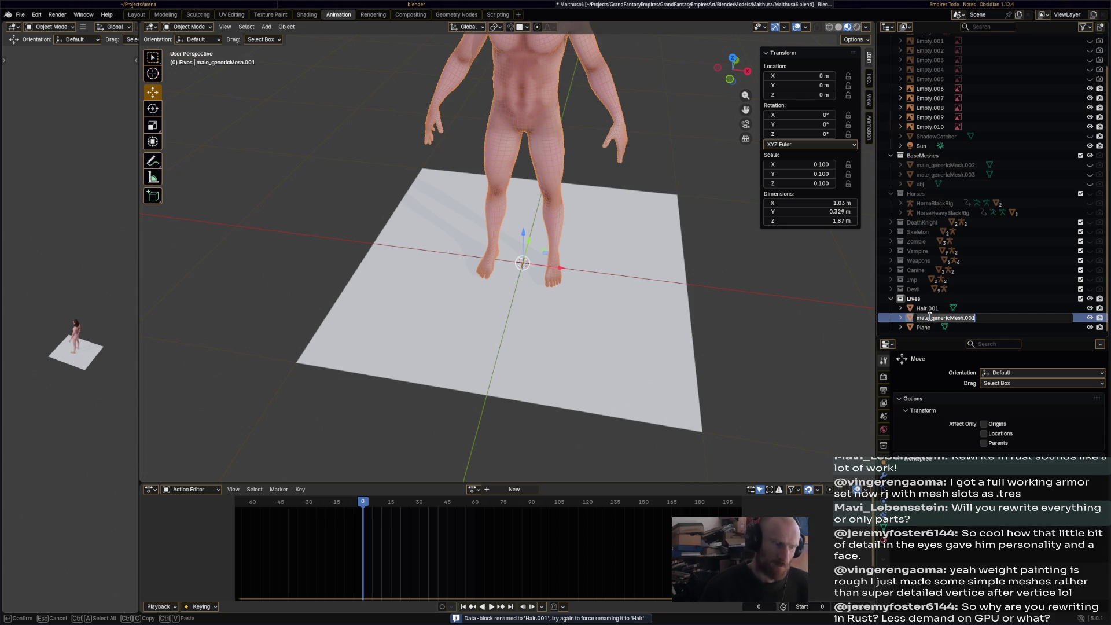
type("Body")
key("Return")
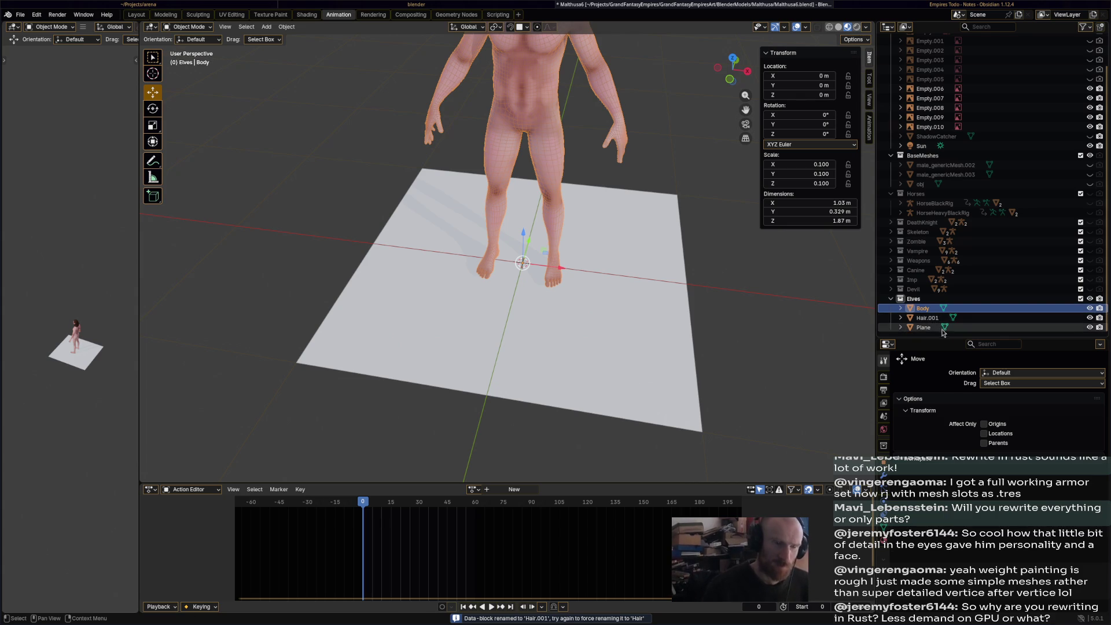
- Rename Hair.001 to ElfHair, the plane to ElfTrousers and Body to ElfBody
left_click(931, 319)
double_click(929, 319)
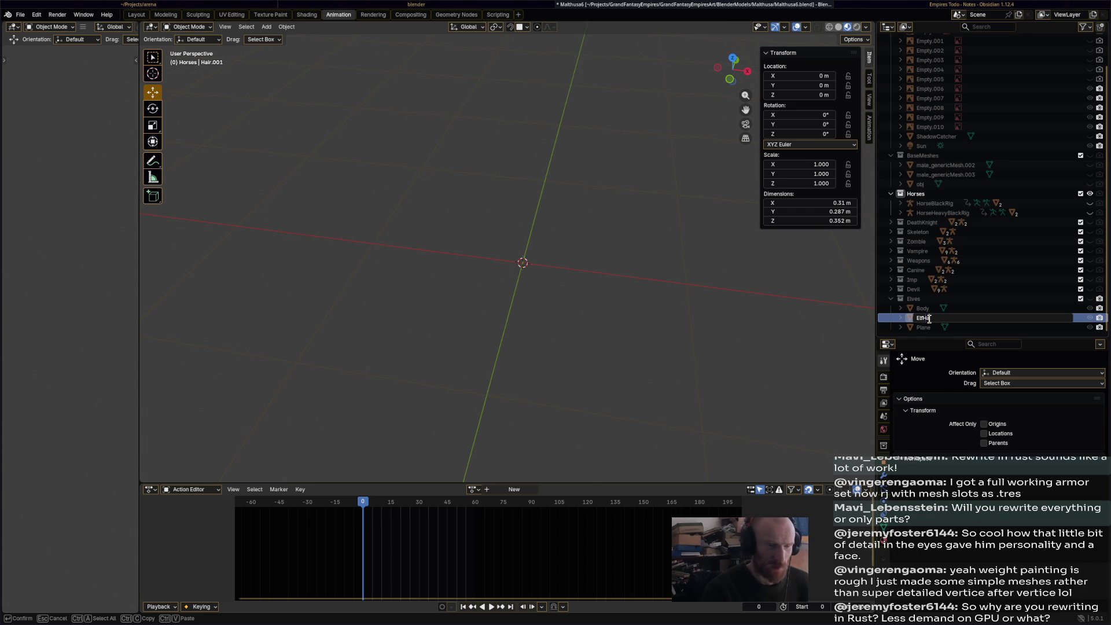
key("Return")
left_click(1090, 299)
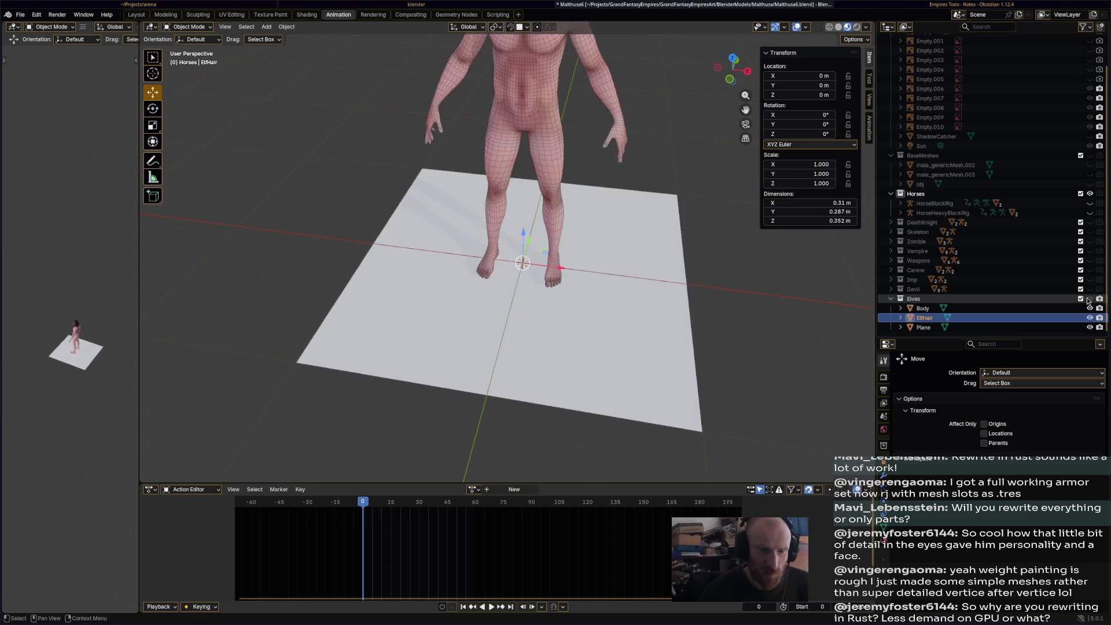
left_click(992, 328)
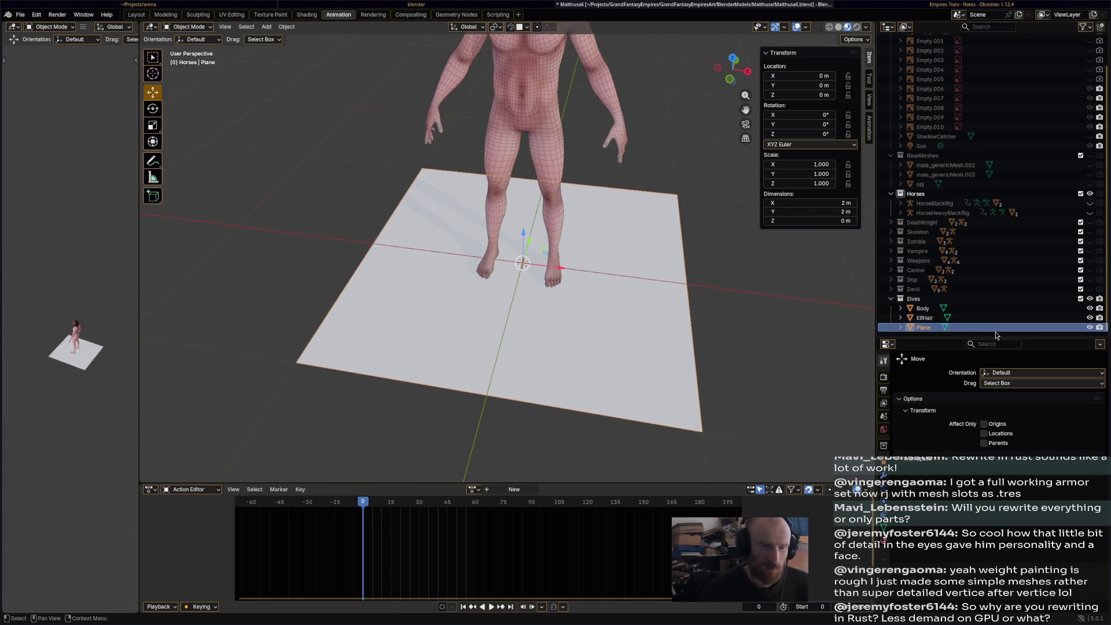
double_click(987, 328)
type("ElfTrous")
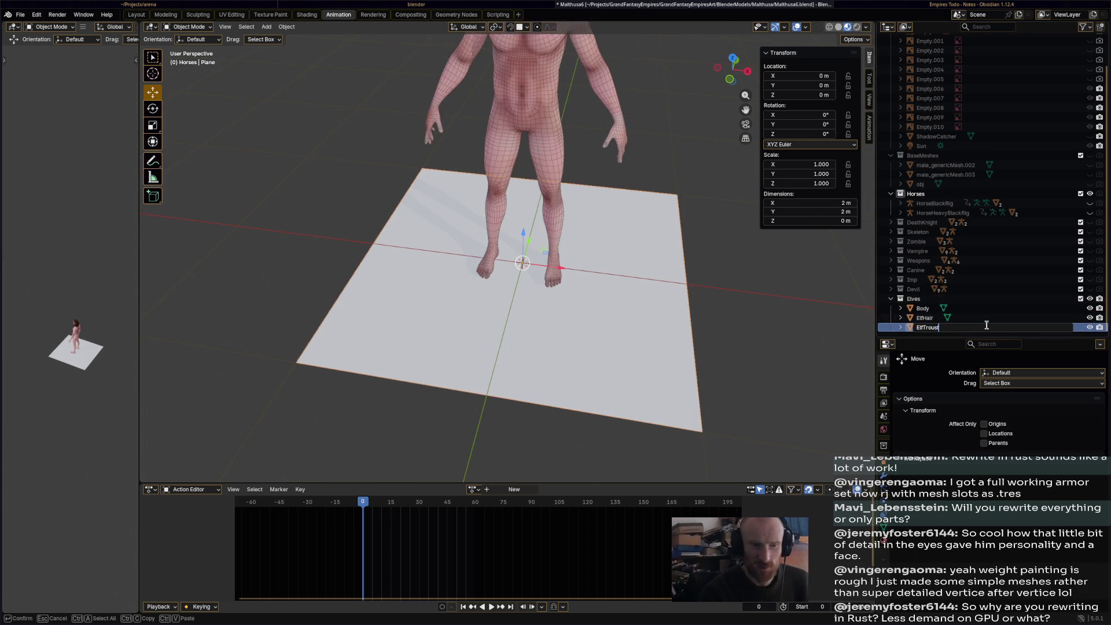
type("ers")
key("Return")
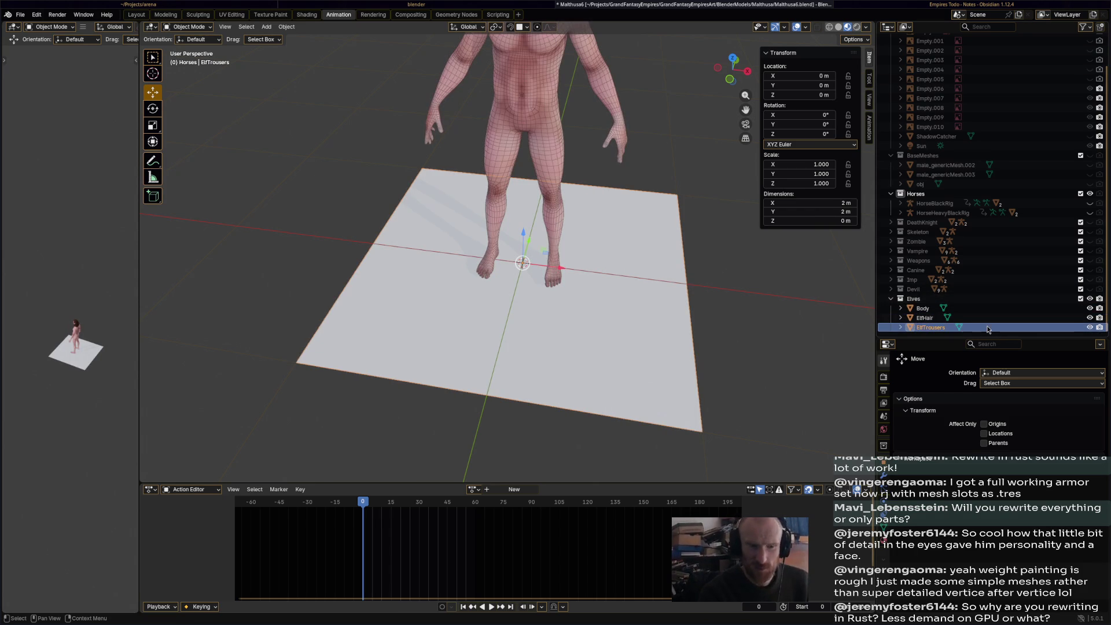
double_click(990, 306)
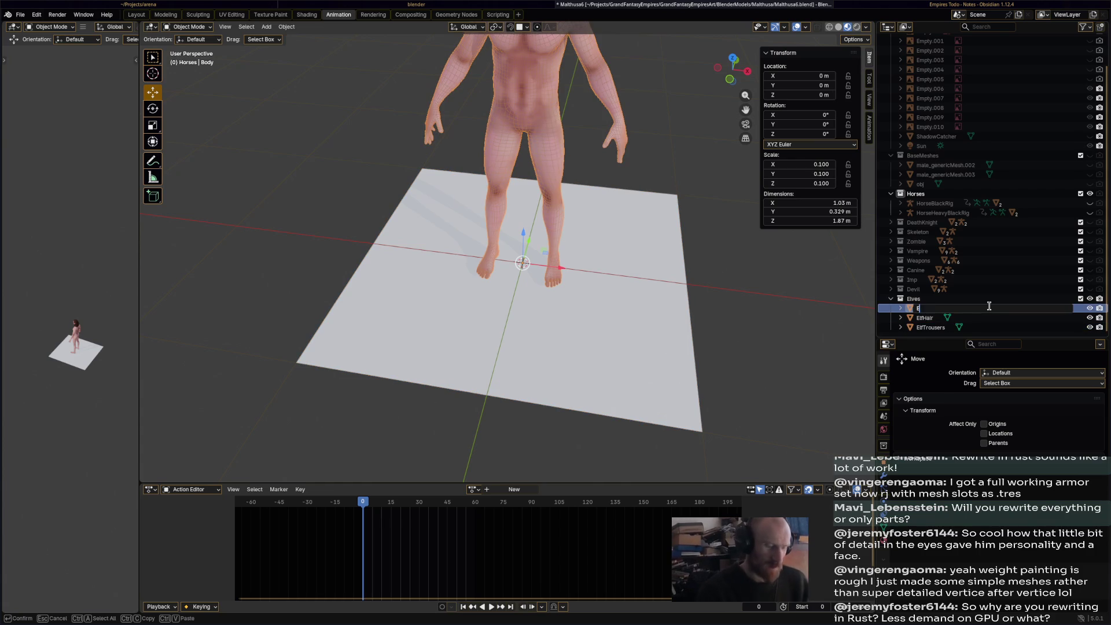
type("lfBody")
key("Return")
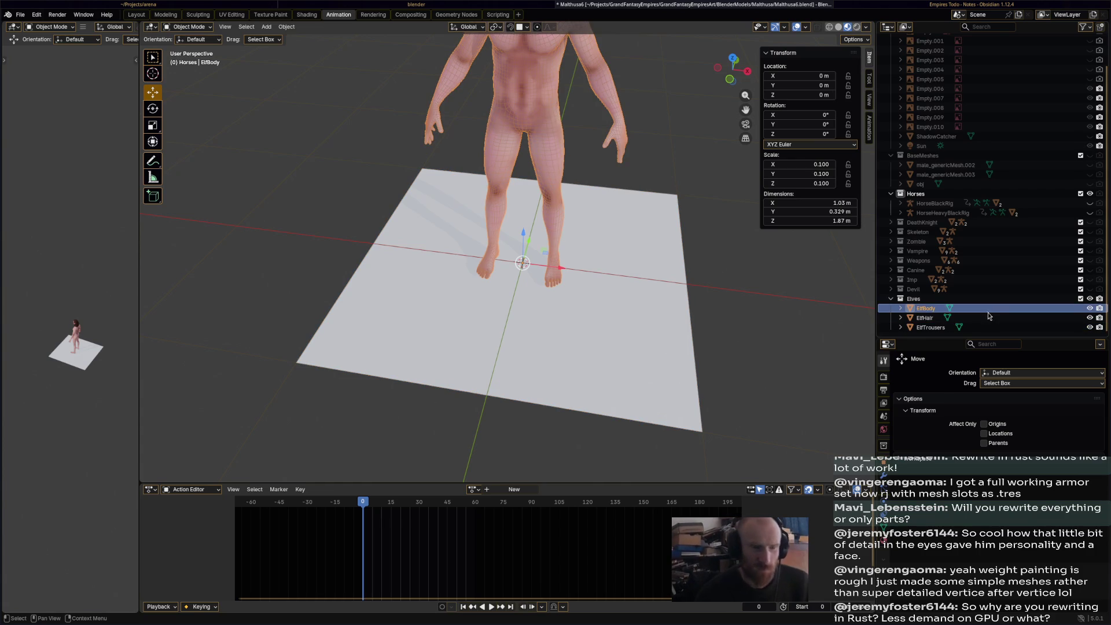
- Select the ElfTrousers plane, shrink it, then undo the object-level scale
left_click(983, 328)
middle_click_drag(718, 333, 730, 314)
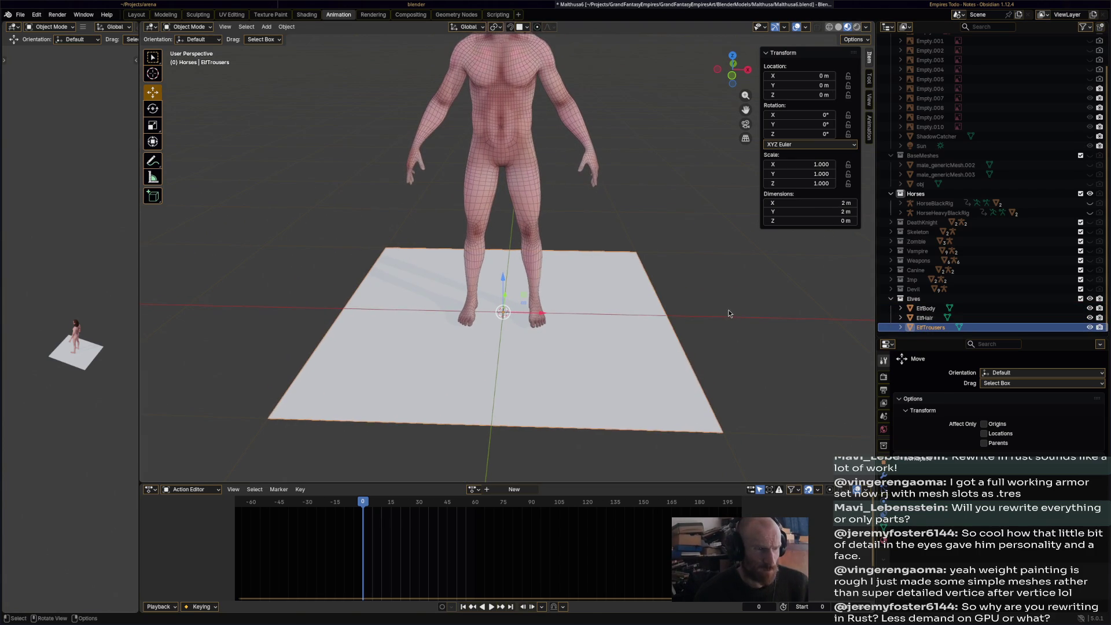
key("s")
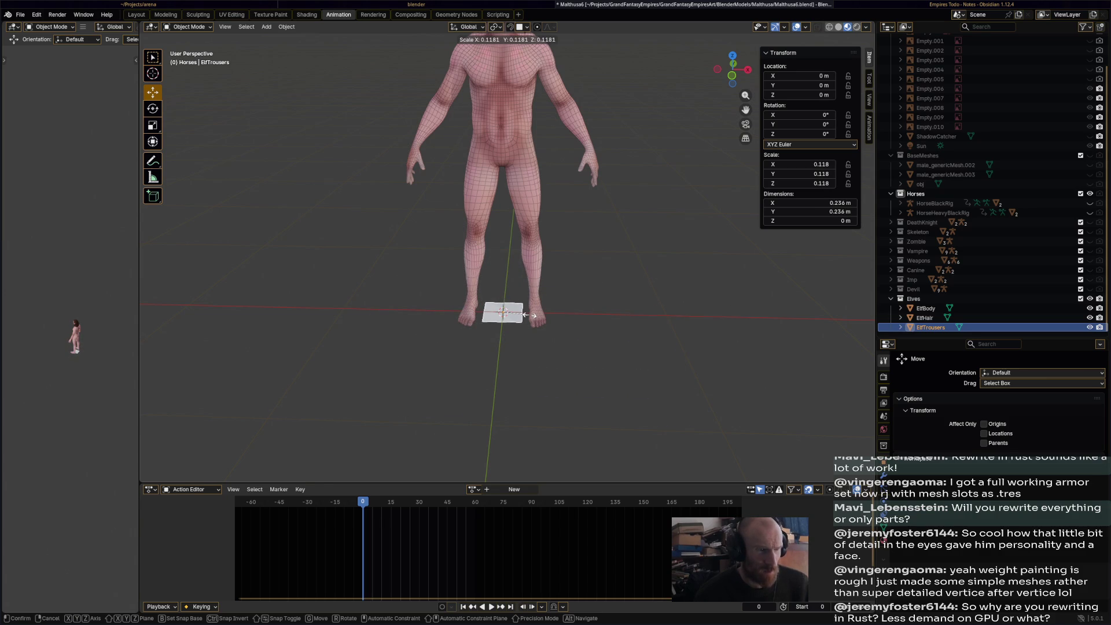
left_click(525, 314)
key("ctrl+z")
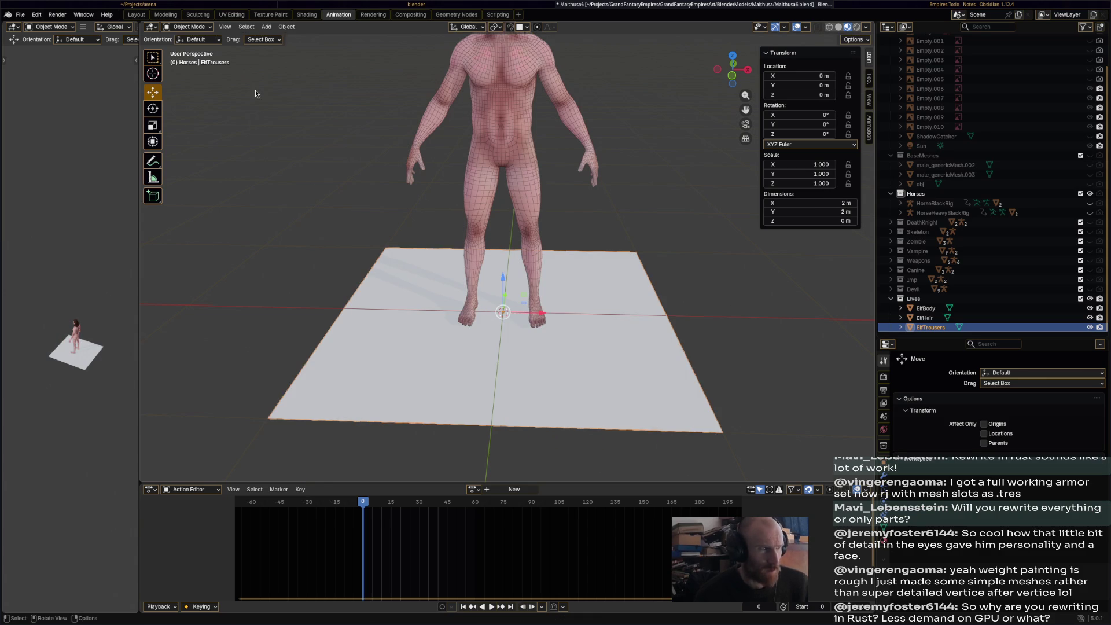
left_click(191, 27)
- Enter Edit Mode on the plane, shrink it and shift it along the X axis
left_click(188, 47)
key("s")
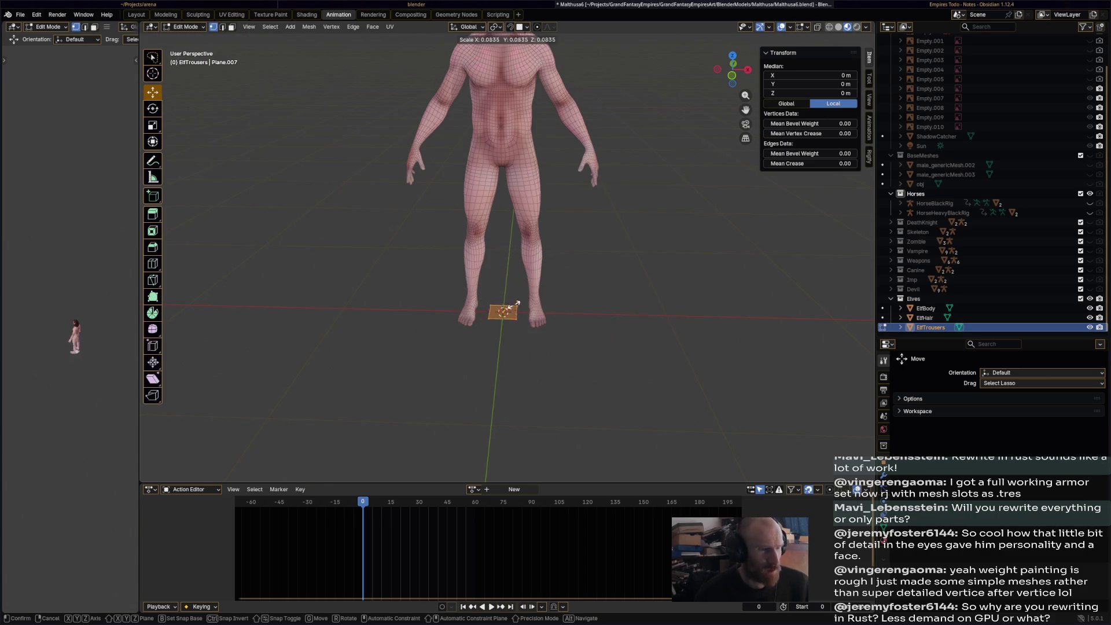
left_click(520, 305)
key("g")
key("x")
left_click(634, 324)
key("s")
left_click(657, 323)
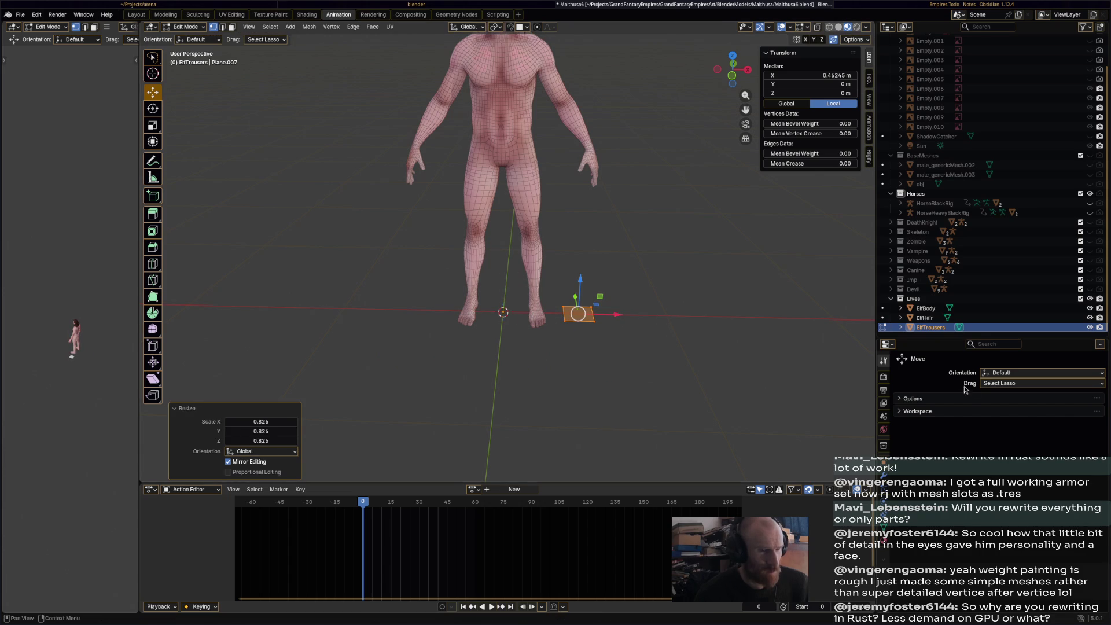
- Add a Mirror modifier to the plane and rotate the plane 90 degrees
left_click(884, 473)
left_click(959, 385)
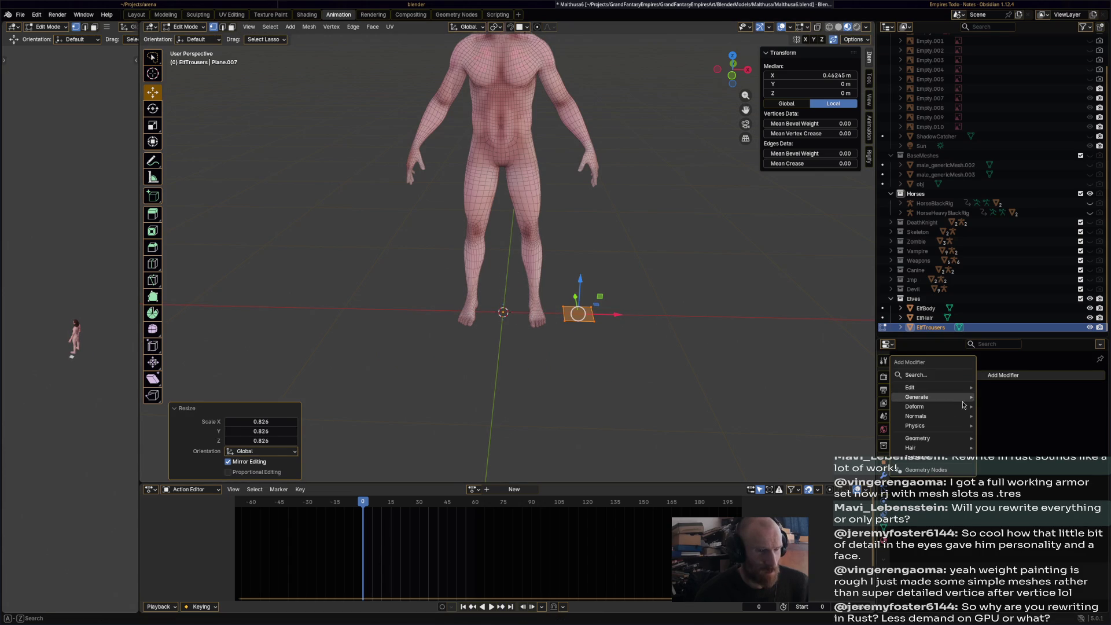
mouse_move(938, 397)
left_click(1019, 490)
mouse_move(622, 363)
middle_mouse_down()
mouse_move(659, 343)
mouse_move(680, 351)
middle_mouse_up()
type("90")
key("Return")
- Turn on mirror clipping and move the plane to the centre line at the elf's waist
key("alt+a")
left_click(604, 323)
left_click_drag(632, 326, 578, 326)
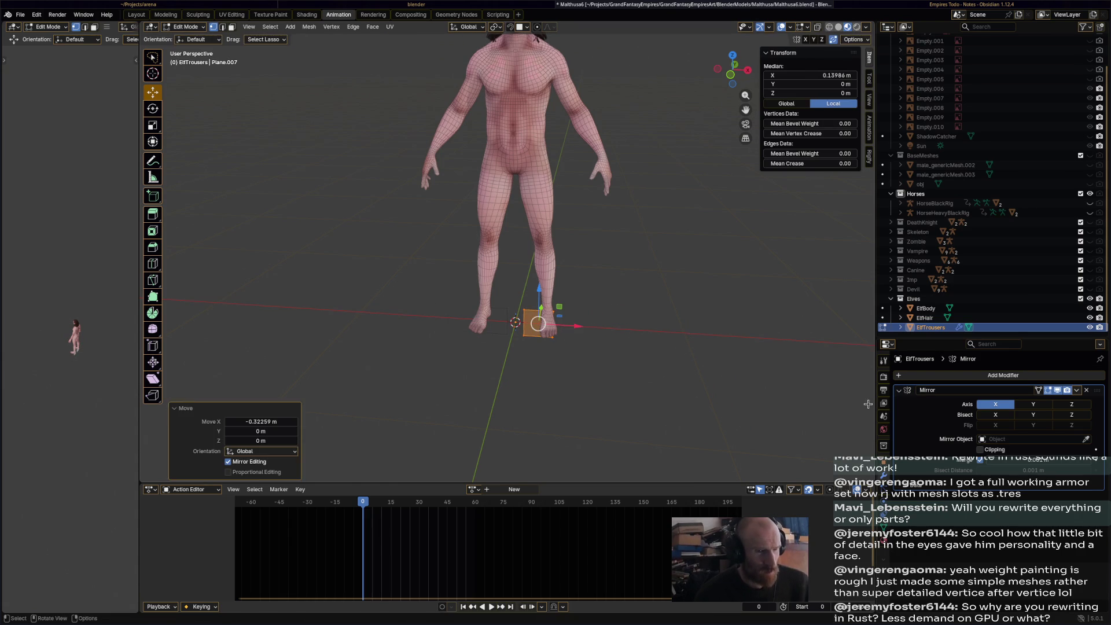
left_click(980, 449)
left_click(590, 328)
key("ctrl+z")
left_click_drag(593, 330, 530, 308)
left_click_drag(525, 289, 512, 108)
left_click(512, 107)
- From the side, fit the plane's depth to the body and shrink it to about a third
mouse_move(512, 108)
middle_mouse_down()
mouse_move(721, 186)
mouse_move(558, 212)
middle_mouse_up()
key("g")
key("y")
left_click(674, 186)
scroll(557, 212, "up", 5)
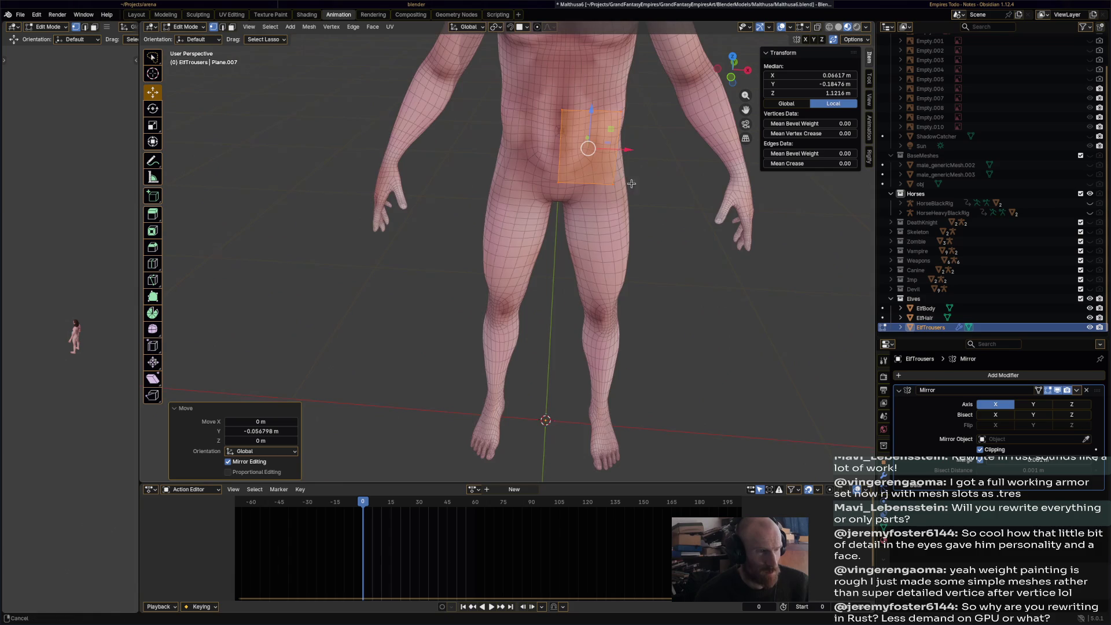
key("s")
left_click(565, 198)
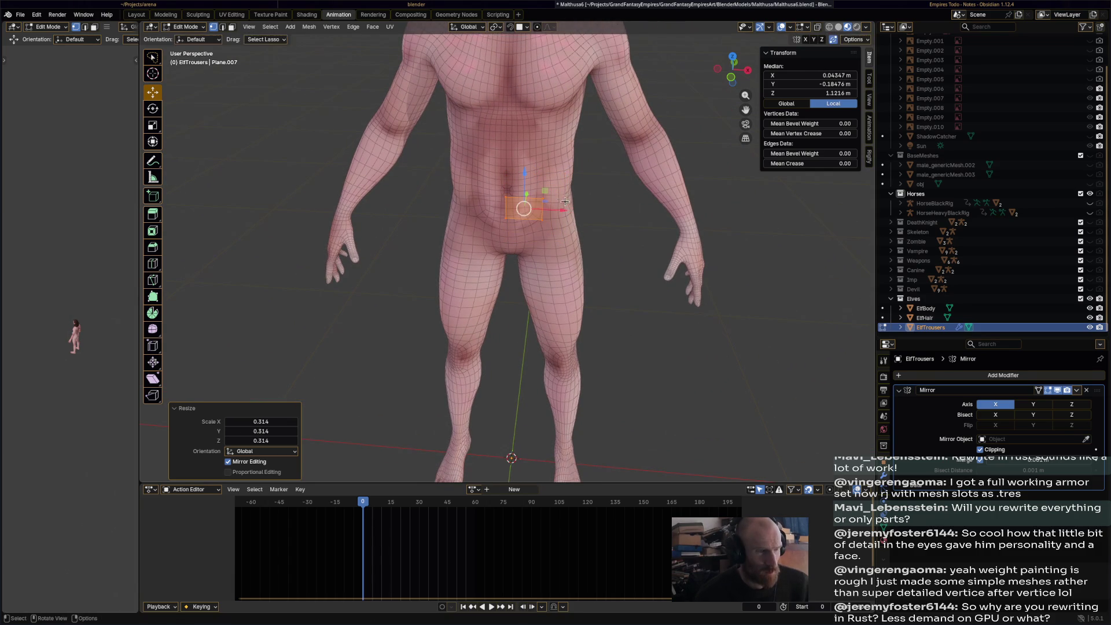
left_click_drag(561, 210, 550, 210)
middle_click_drag(550, 210, 524, 246)
left_click_drag(524, 245, 528, 252)
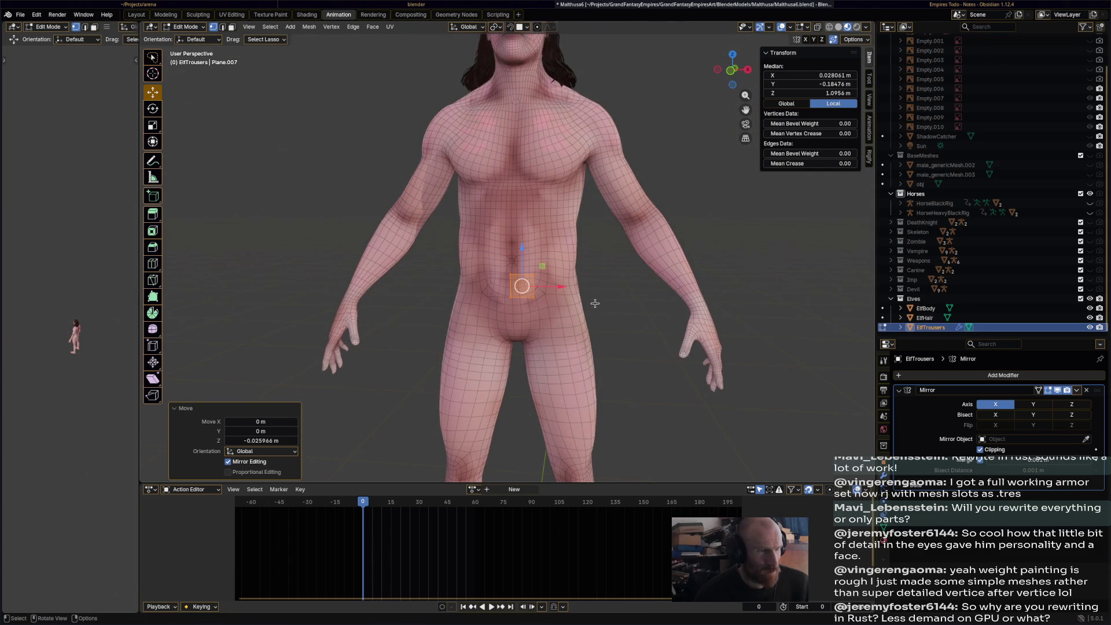
scroll(596, 303, "up", 2)
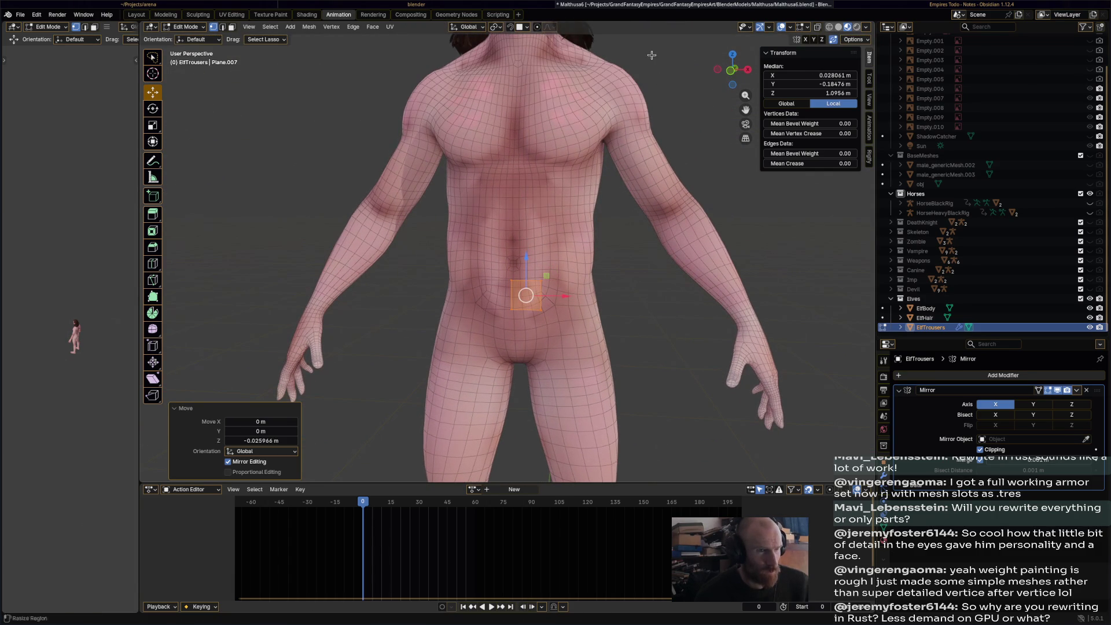
- Lower the quad's upper midline vertex, enable vertex-and-edge select, and pick the quad-building tool
left_click(513, 284)
mouse_move(514, 281)
left_mouse_down()
mouse_move(513, 305)
mouse_move(540, 287)
mouse_move(541, 307)
left_mouse_up()
left_click(512, 309)
left_click(540, 281)
scroll(577, 293, "up", 1)
scroll(577, 293, "up", 3)
left_click(223, 27)
left_click(214, 28, "shift")
left_click(152, 296)
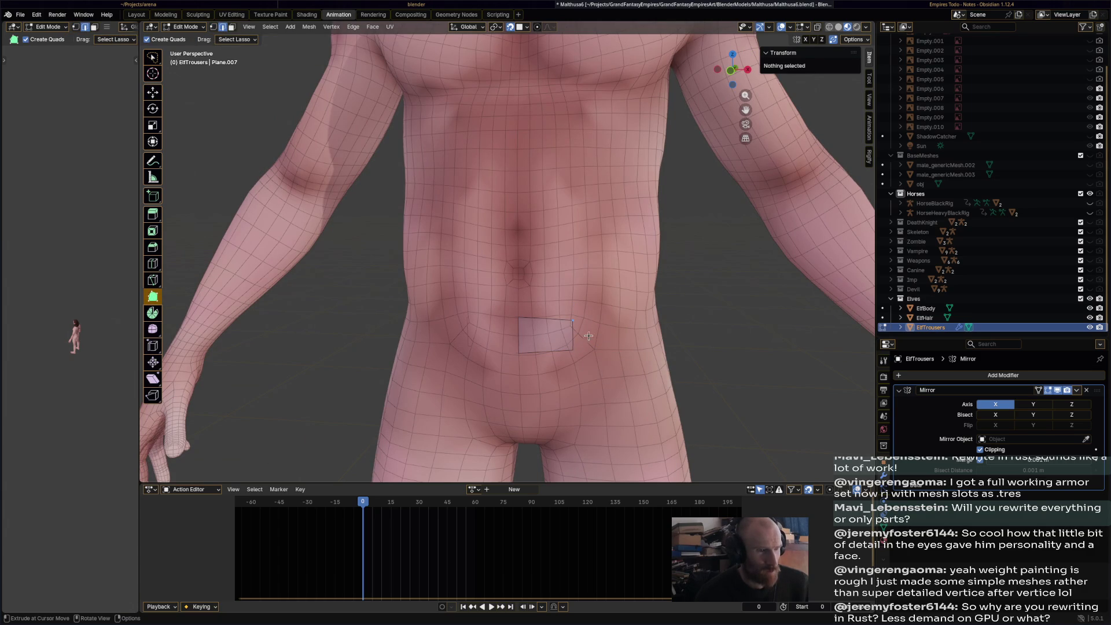
- Return to Object Mode, select ElfBody, then make ElfTrousers the active object
scroll(583, 332, "down", 6)
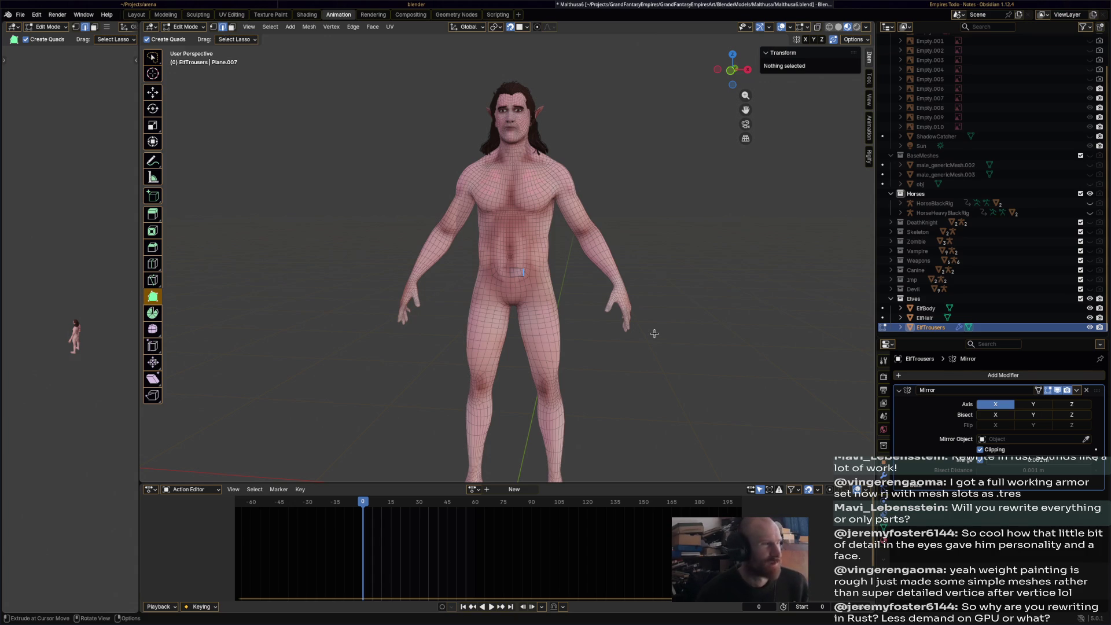
left_click(185, 27)
left_click(186, 38)
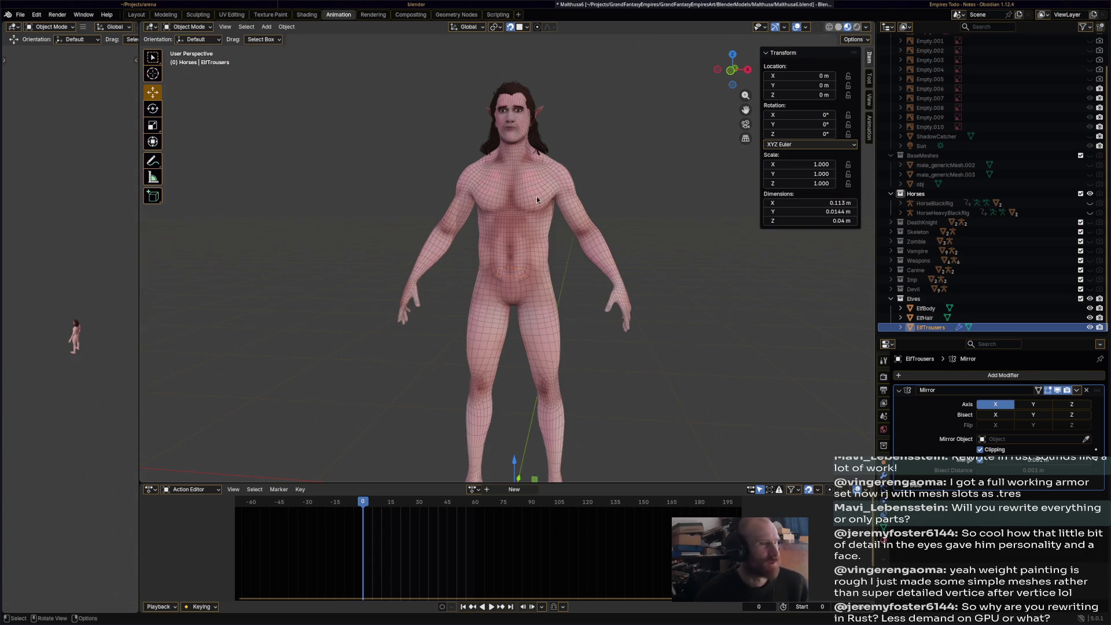
left_click(522, 275)
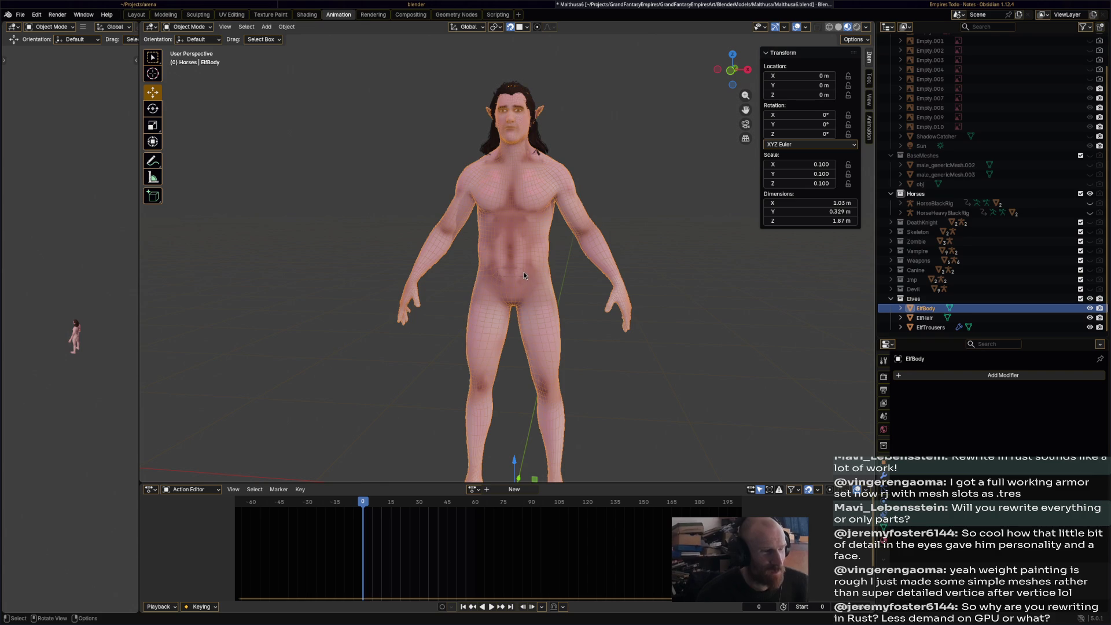
left_click(926, 327)
- Delete ElfTrousers, then edit the ElfBody mesh with X-ray enabled
right_click(903, 327)
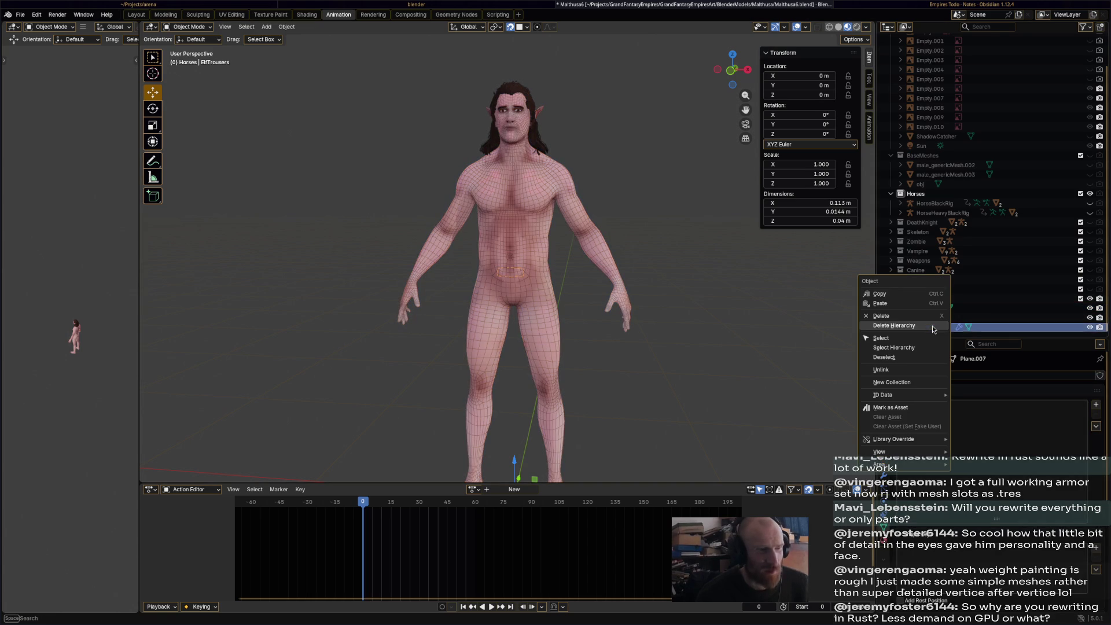
left_click(881, 315)
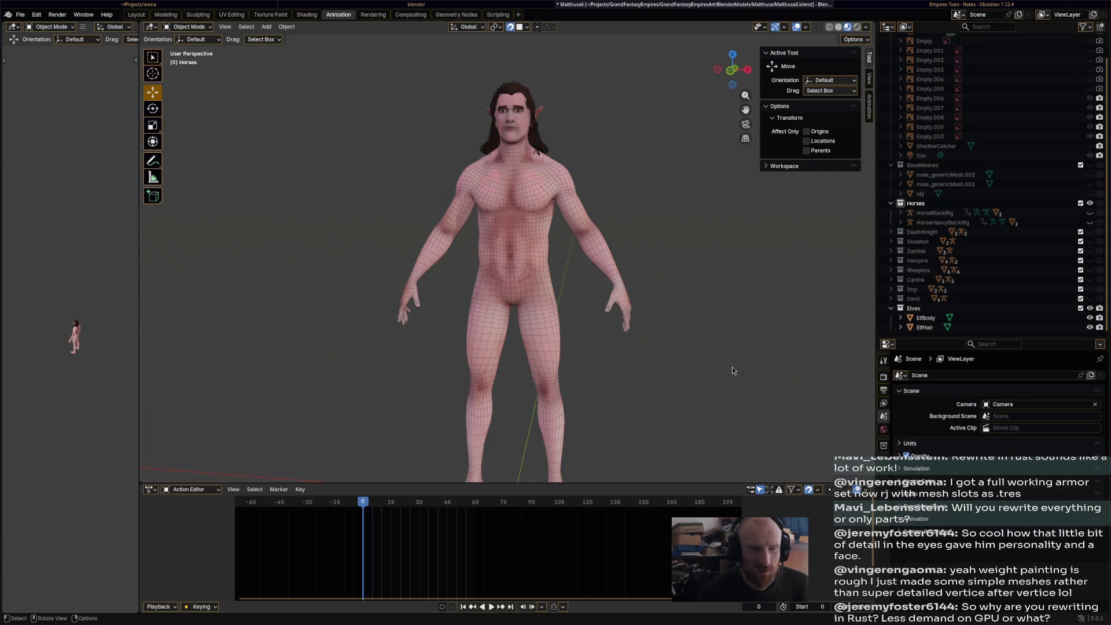
left_click(477, 314)
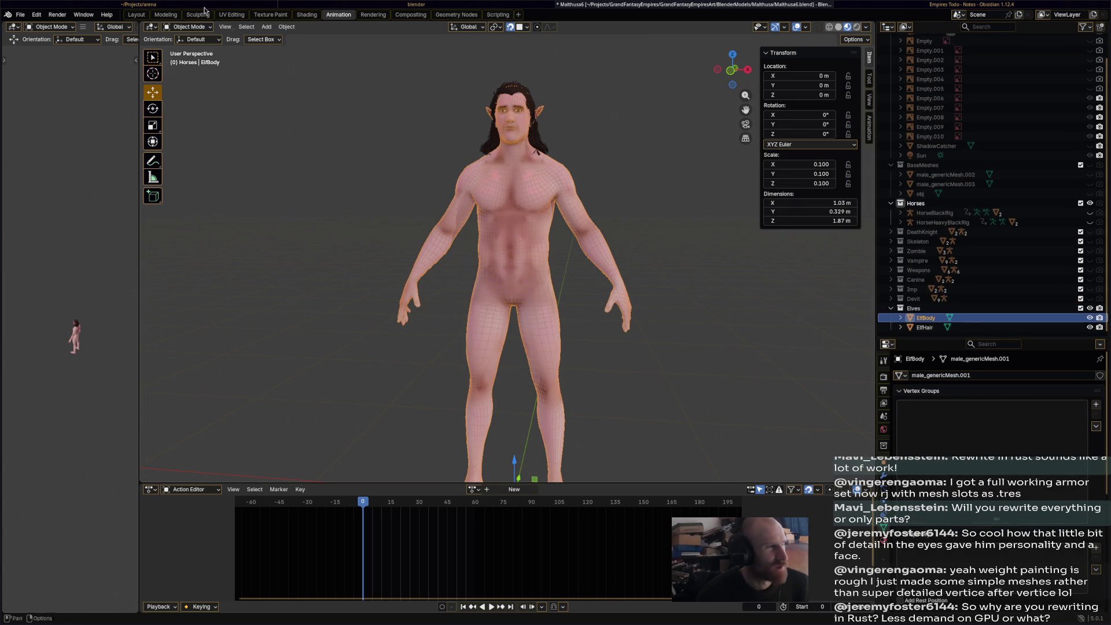
left_click(188, 27)
left_click(185, 50)
middle_click_drag(626, 248, 658, 312)
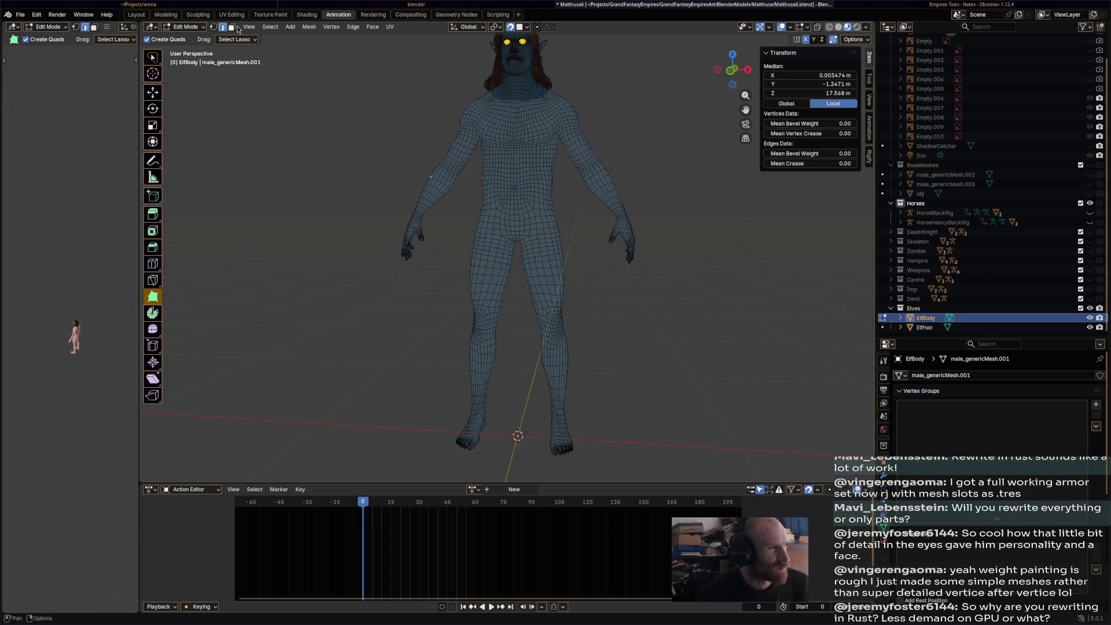
middle_click_drag(518, 361, 514, 385, "shift")
left_click(816, 29)
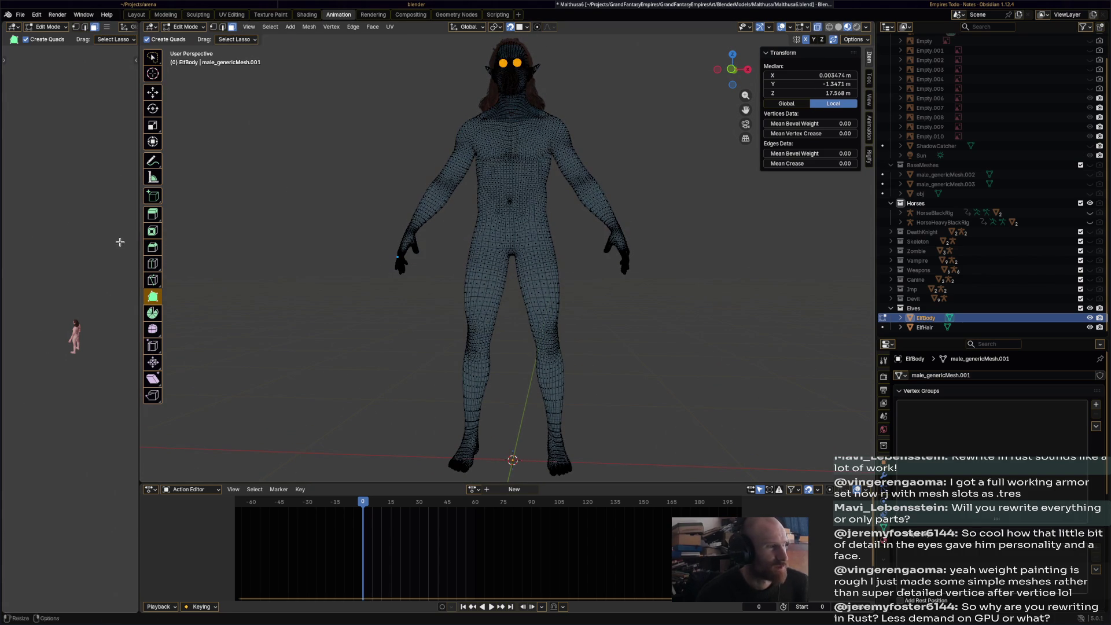
left_click(152, 92)
- Select the leg faces from the shins up to the hips
mouse_move(457, 434)
left_mouse_down()
mouse_move(594, 220)
mouse_move(591, 205)
left_mouse_up()
mouse_move(463, 231)
left_mouse_down()
mouse_move(589, 225)
mouse_move(596, 428)
mouse_move(442, 417)
mouse_move(448, 337)
left_mouse_up()
mouse_move(489, 363)
middle_mouse_down()
mouse_move(427, 366)
mouse_move(431, 398)
middle_mouse_up()
key("ctrl+z")
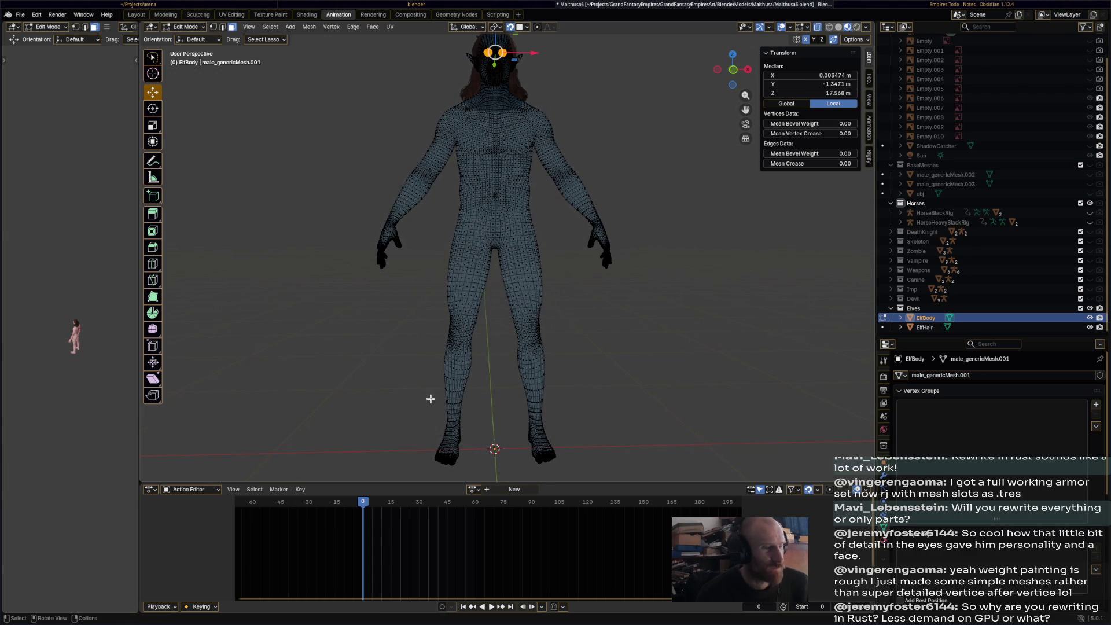
mouse_move(436, 412)
left_mouse_down()
mouse_move(447, 222)
mouse_move(463, 222)
mouse_move(538, 224)
mouse_move(575, 298)
mouse_move(567, 409)
left_mouse_up()
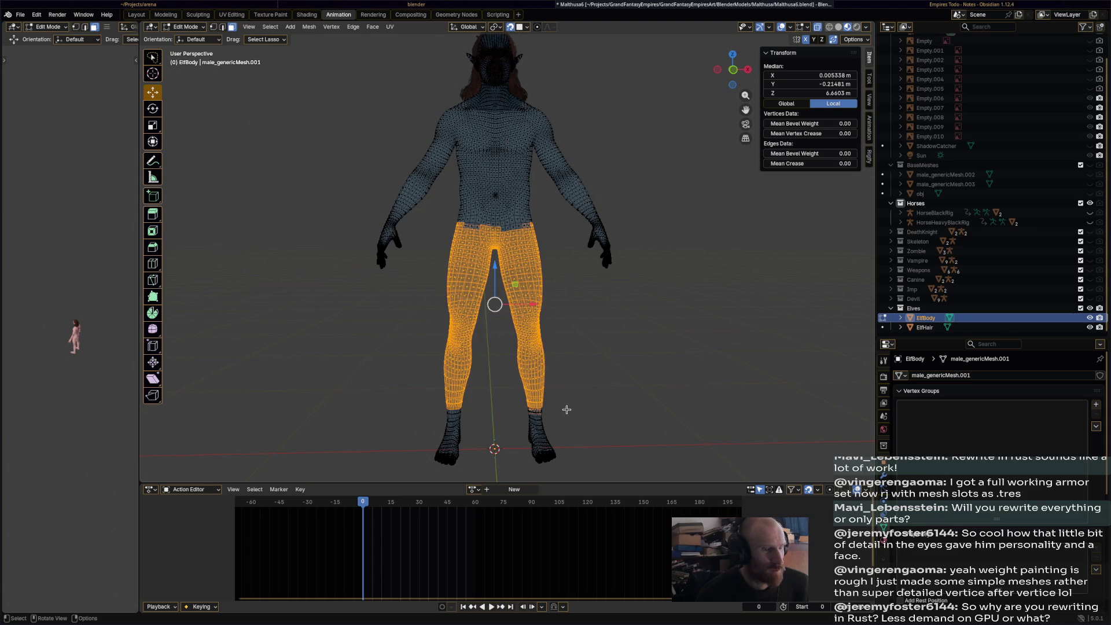
middle_click_drag(509, 431, 294, 50)
scroll(294, 50, "up", 5)
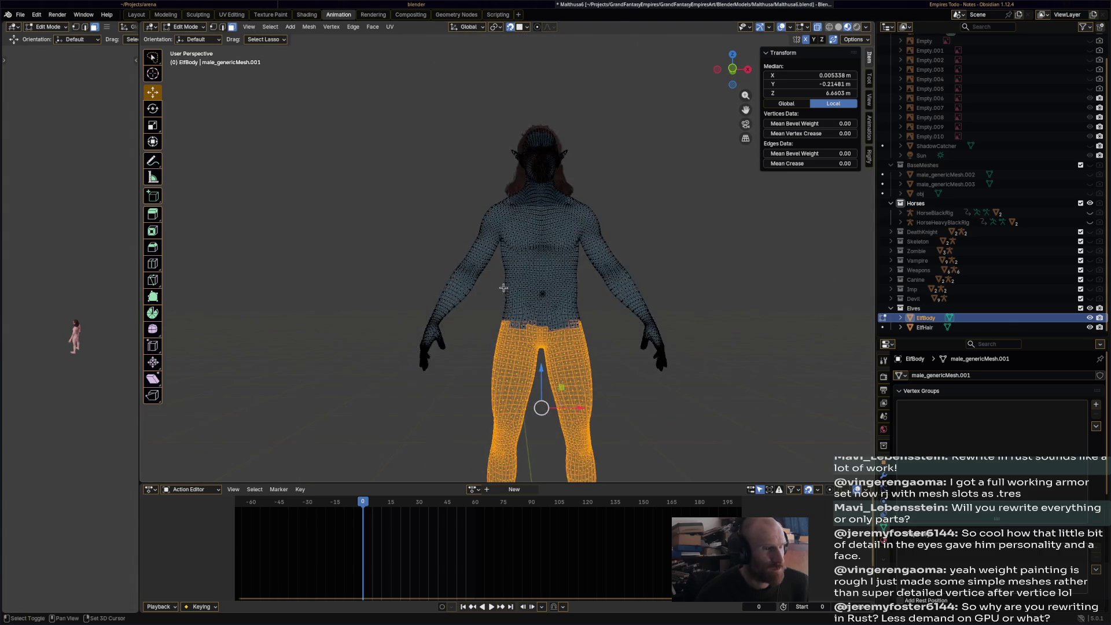
scroll(519, 380, "up", 2)
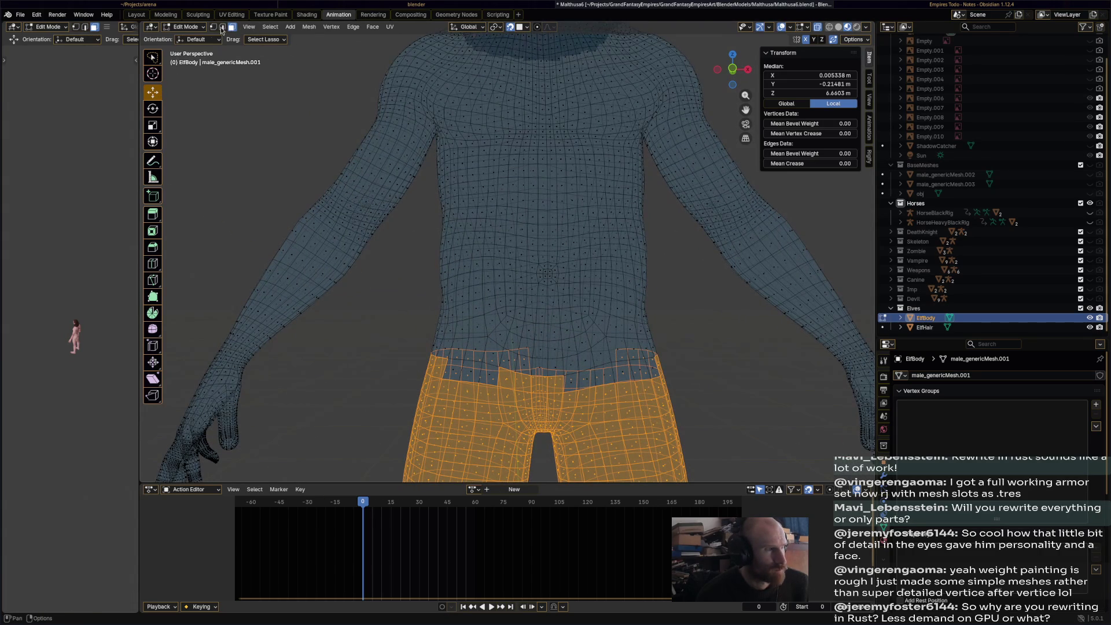
- Add the waistband face loop and both ankle face loops to the leg selection
left_click(466, 373, "alt+shift")
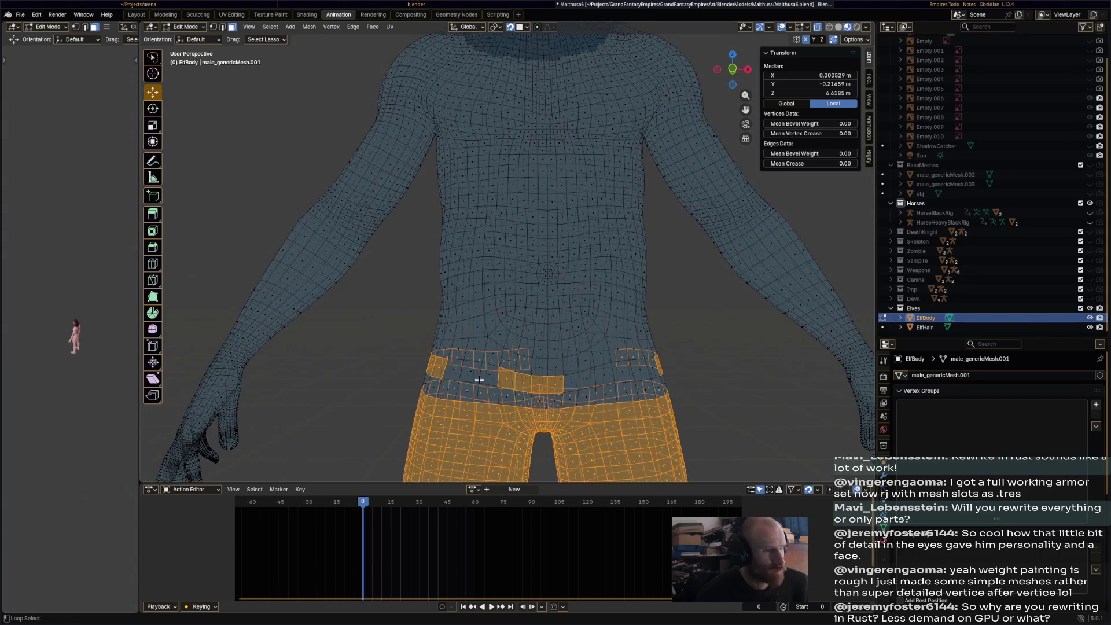
left_click(465, 374, "alt+shift")
left_click(465, 375, "alt+shift")
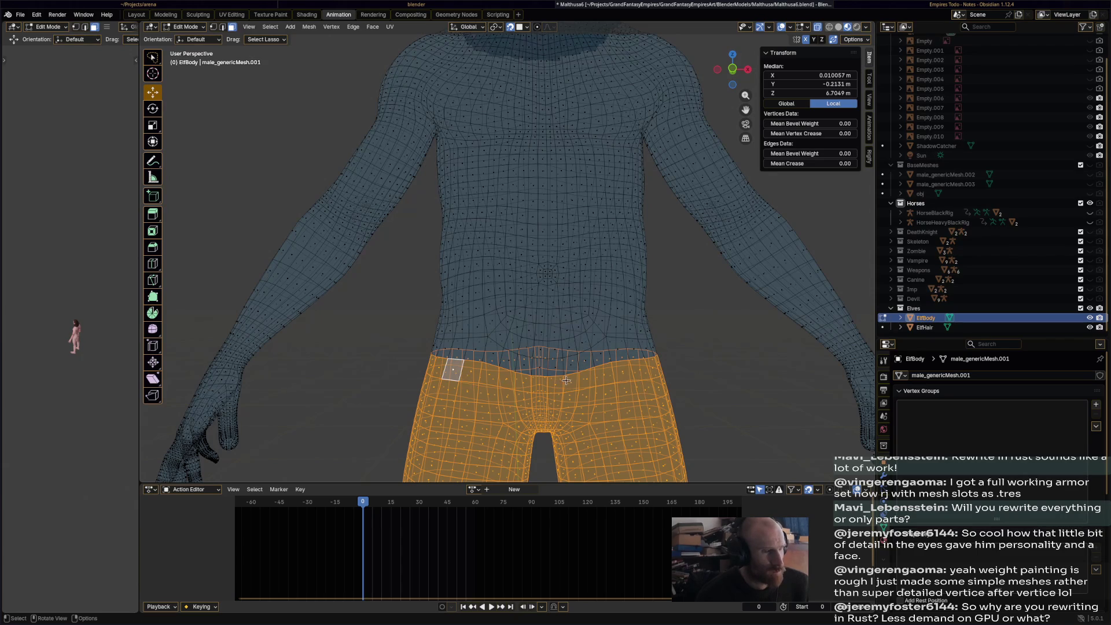
scroll(557, 383, "down", 2)
left_click(536, 340, "alt+shift")
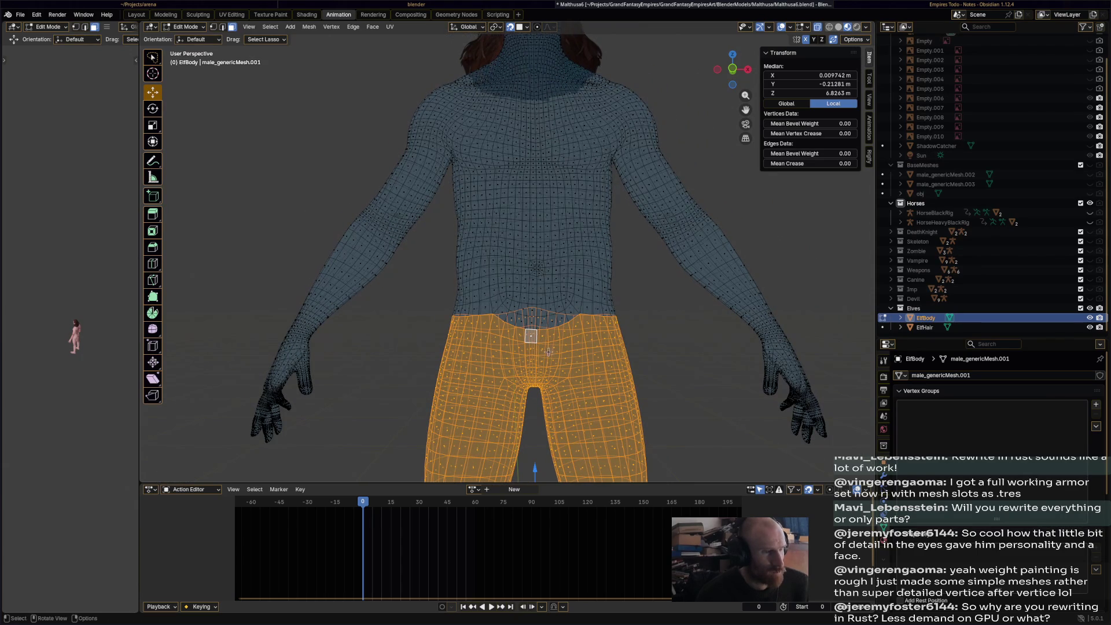
left_click(538, 327, "alt+shift")
left_click(537, 327, "alt+shift")
mouse_move(538, 327)
middle_mouse_down("shift")
mouse_move(519, 187)
mouse_move(553, 123)
mouse_move(562, 331)
middle_mouse_up("shift")
scroll(561, 331, "up", 1)
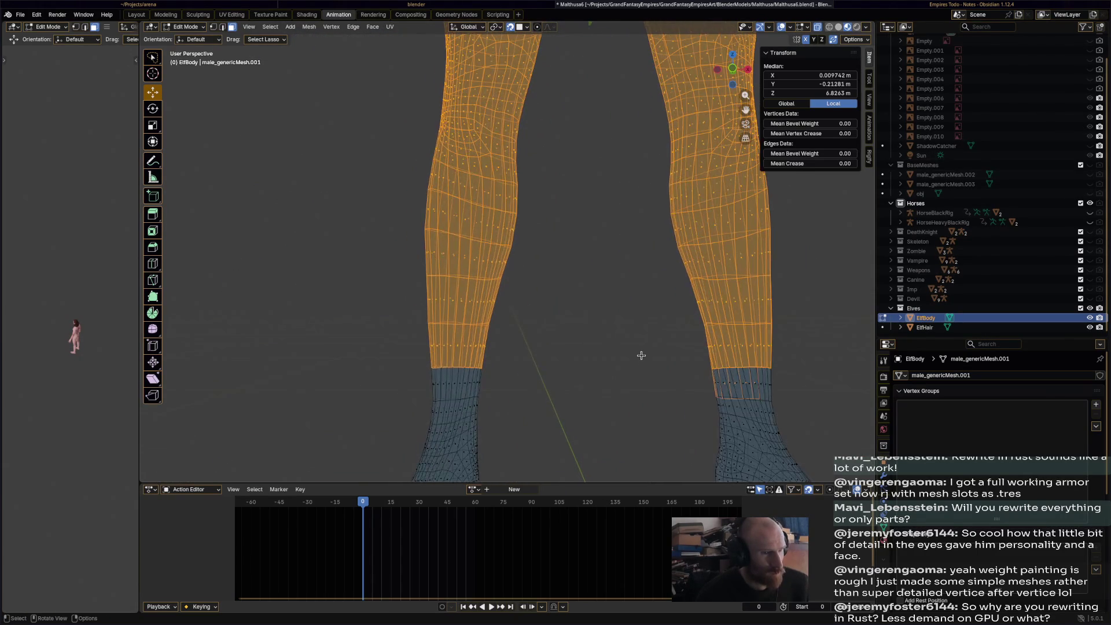
scroll(642, 357, "up", 2)
left_click(742, 408, "alt+shift")
left_click(456, 403, "alt+shift")
scroll(565, 390, "down", 5)
middle_click_drag(601, 219, 615, 296, "shift")
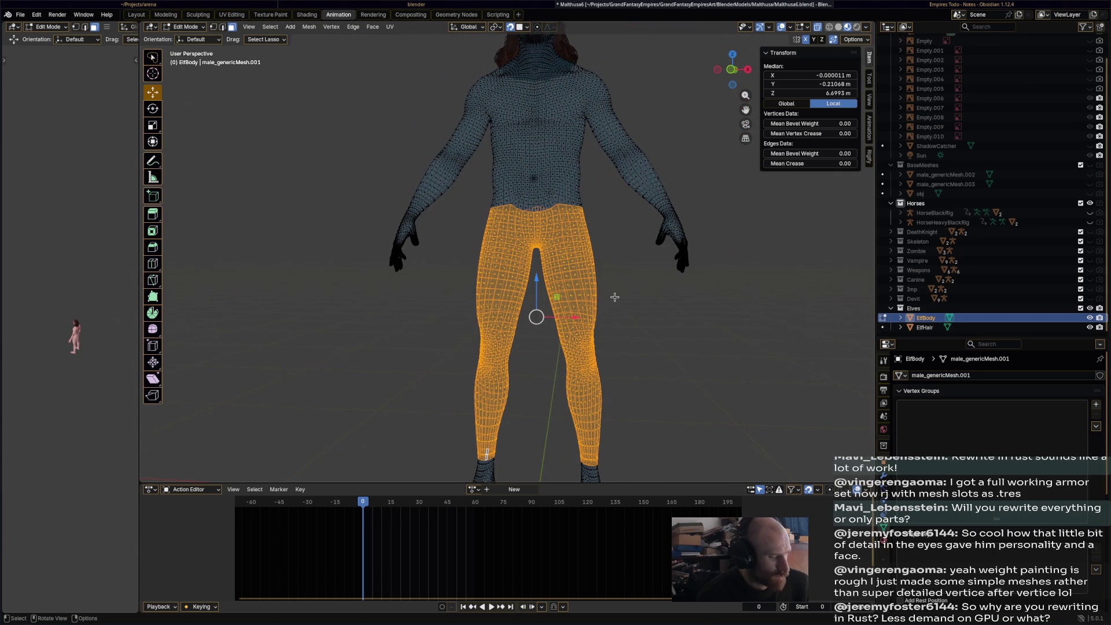
- Duplicate the selected leg faces in place and separate them into a new object
key("shift+d")
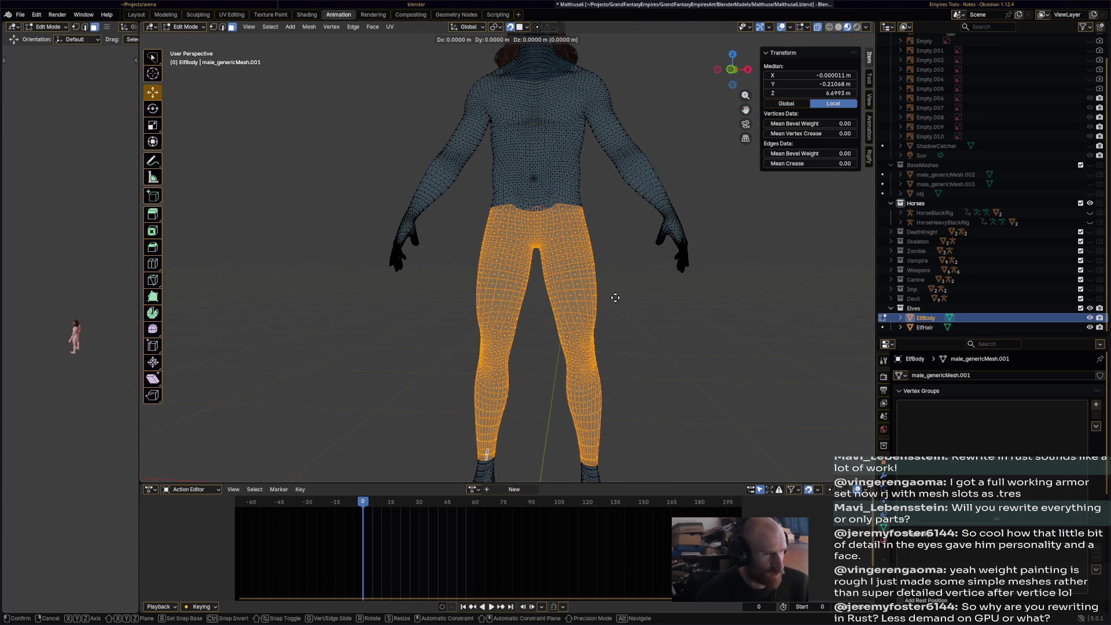
key("Escape")
key("p")
left_click(614, 297)
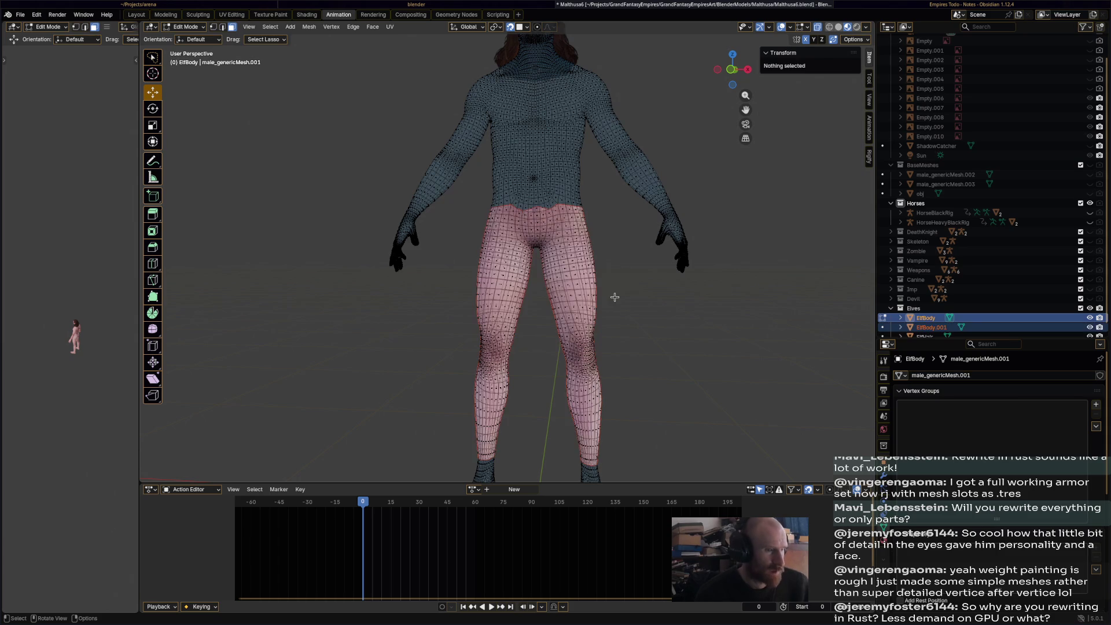
- Back in Object Mode, select the new ElfBody.001 legs and view them in the Shading workspace
left_click(193, 27)
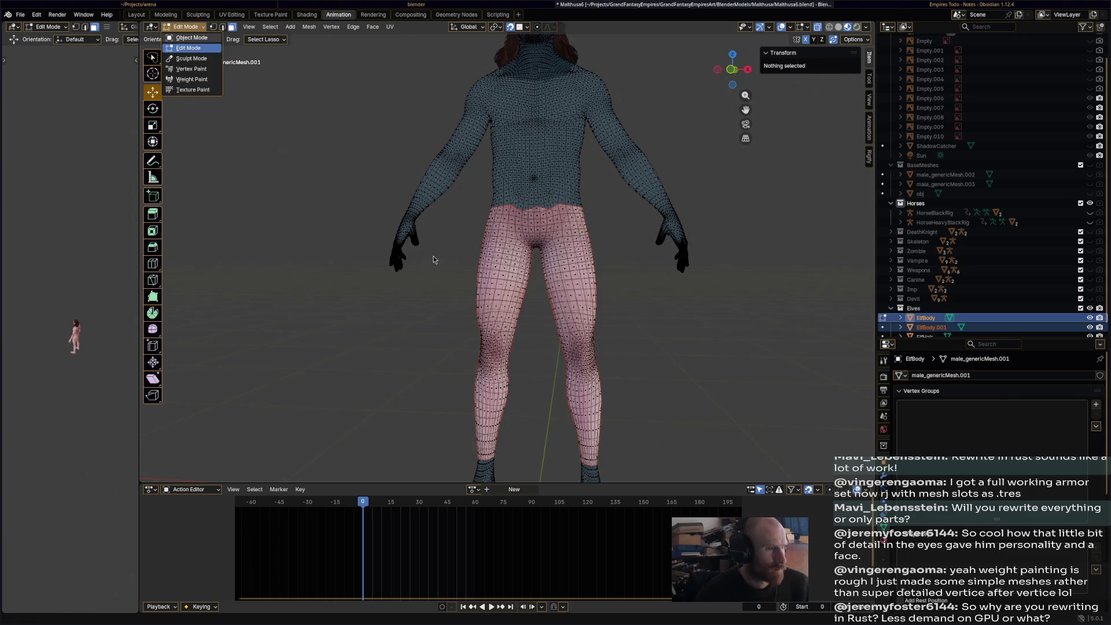
key("Tab")
left_click(561, 290)
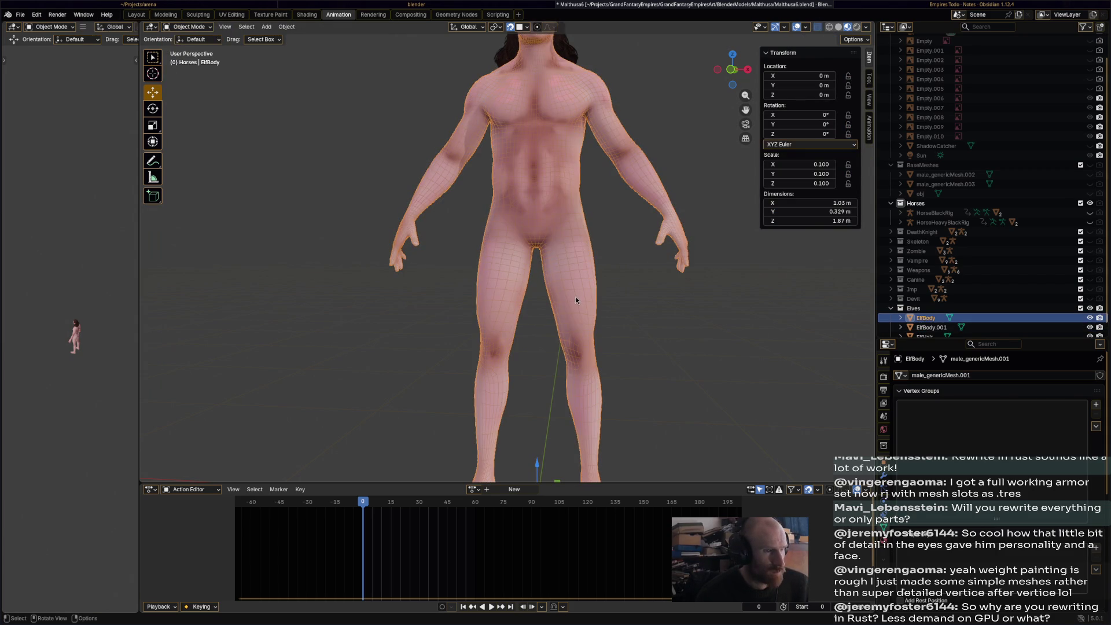
left_click(579, 299)
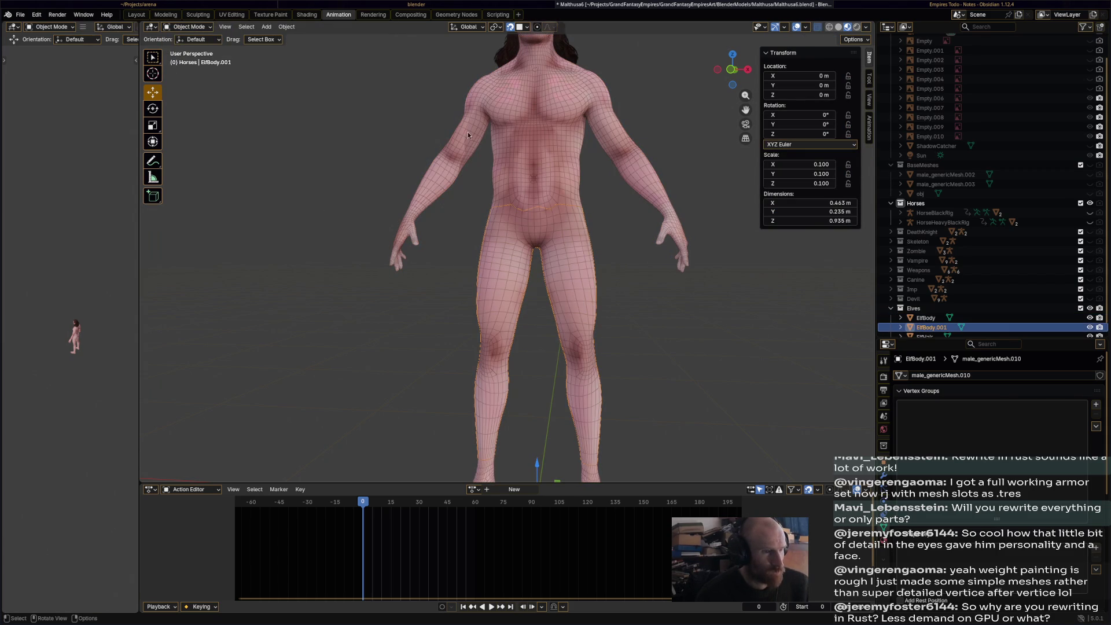
left_click(306, 14)
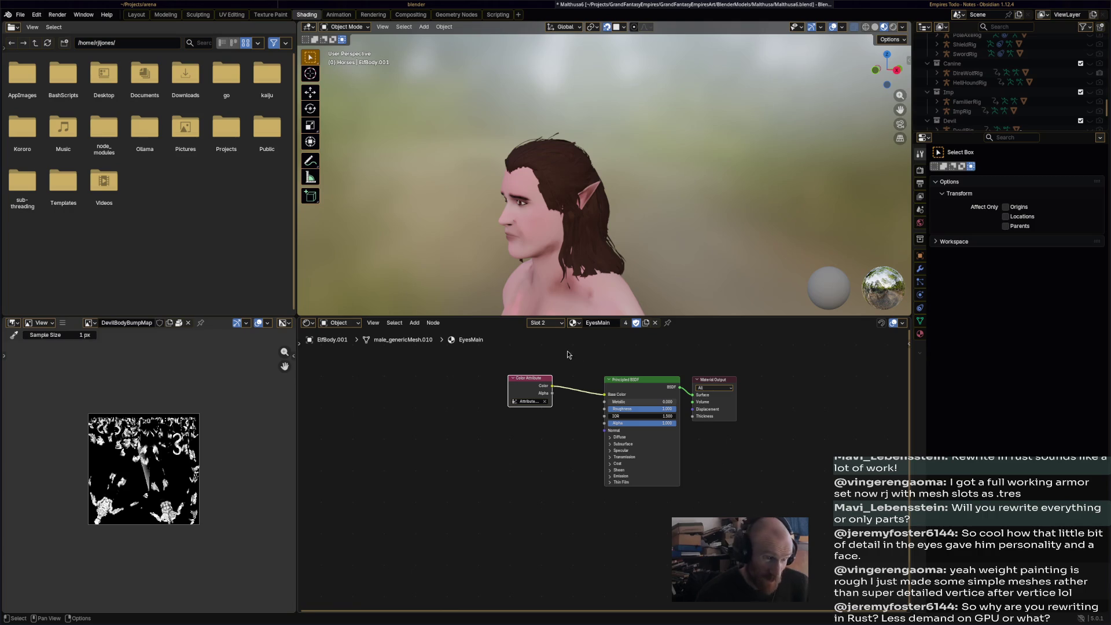
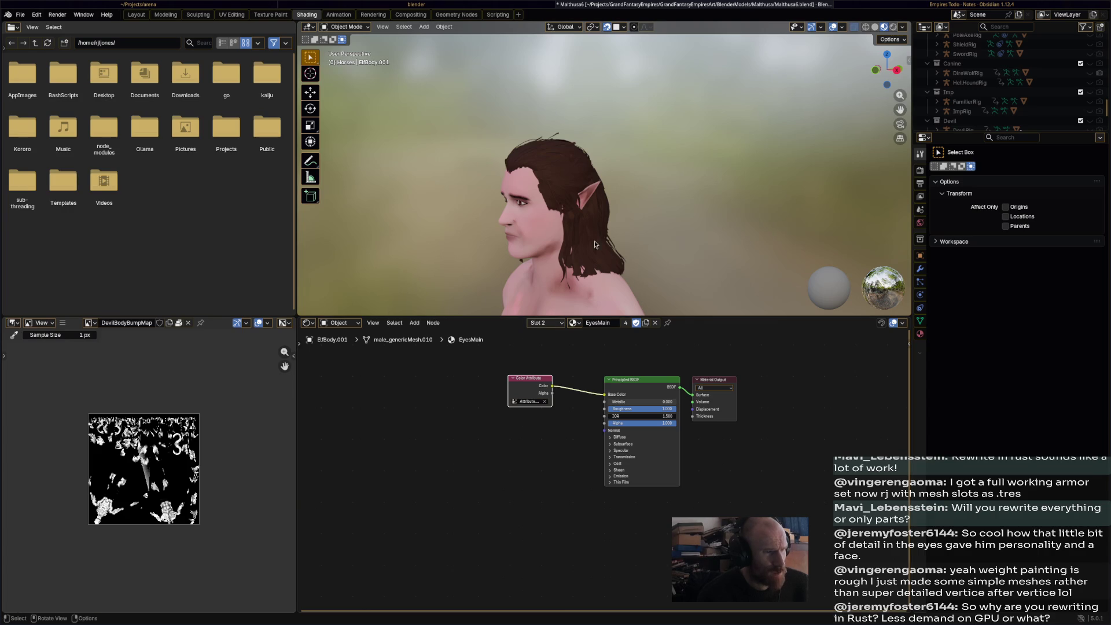
- Frame the elf's lower body and make a single-user copy of the shared trouser material
scroll(579, 243, "down", 5)
mouse_move(603, 280)
middle_mouse_down("shift")
mouse_move(610, 99)
mouse_move(606, 143)
mouse_move(642, 180)
middle_mouse_up("shift")
left_click(646, 322)
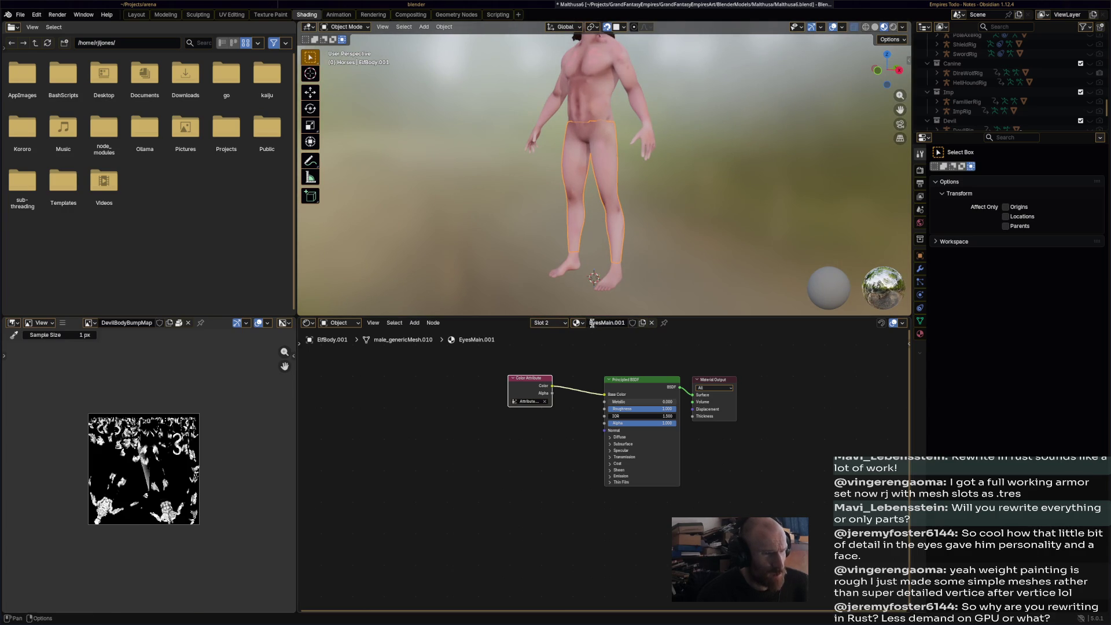
left_click(601, 323)
key("Escape")
- Rename the copied material TrousersElfMat, save the file, and switch to the Animation workspace
left_click(610, 323)
type("TrousersElf")
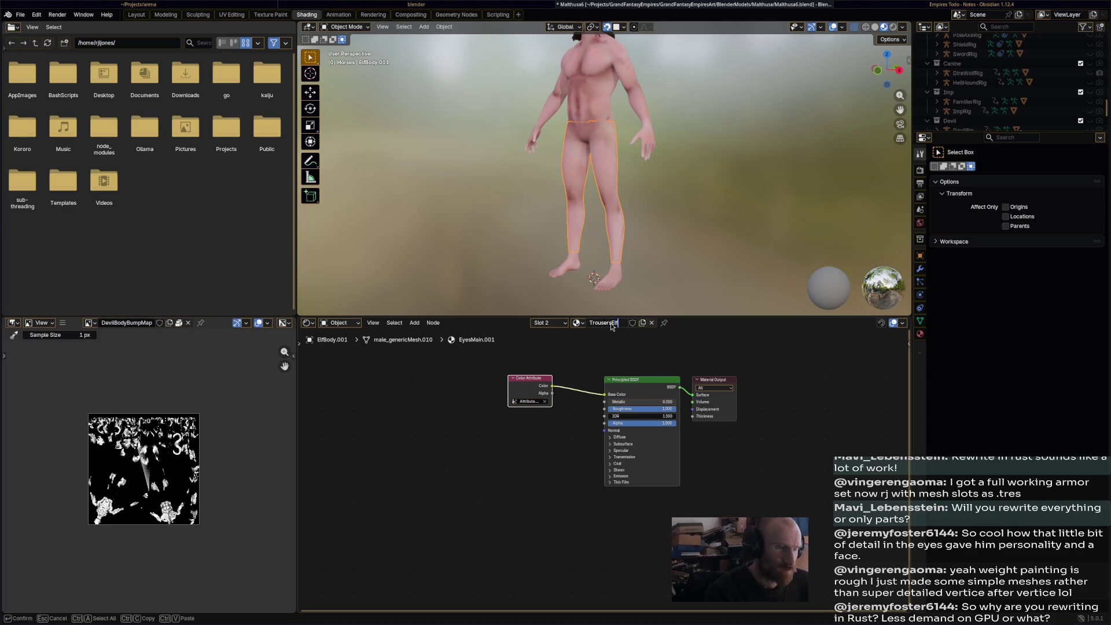
key("Return")
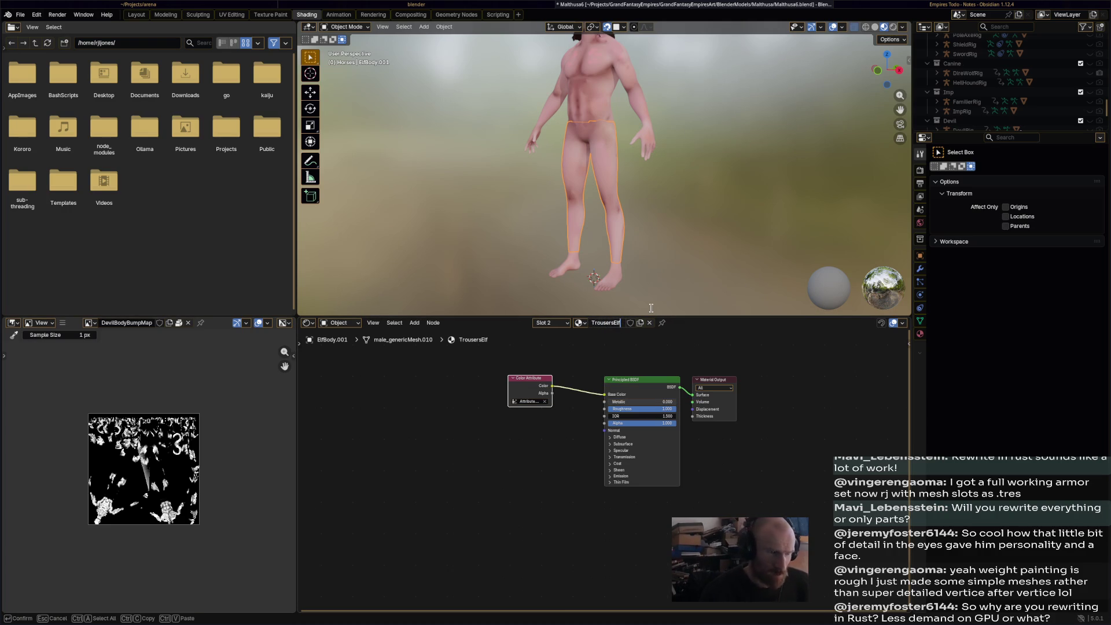
type("Mat")
key("Return")
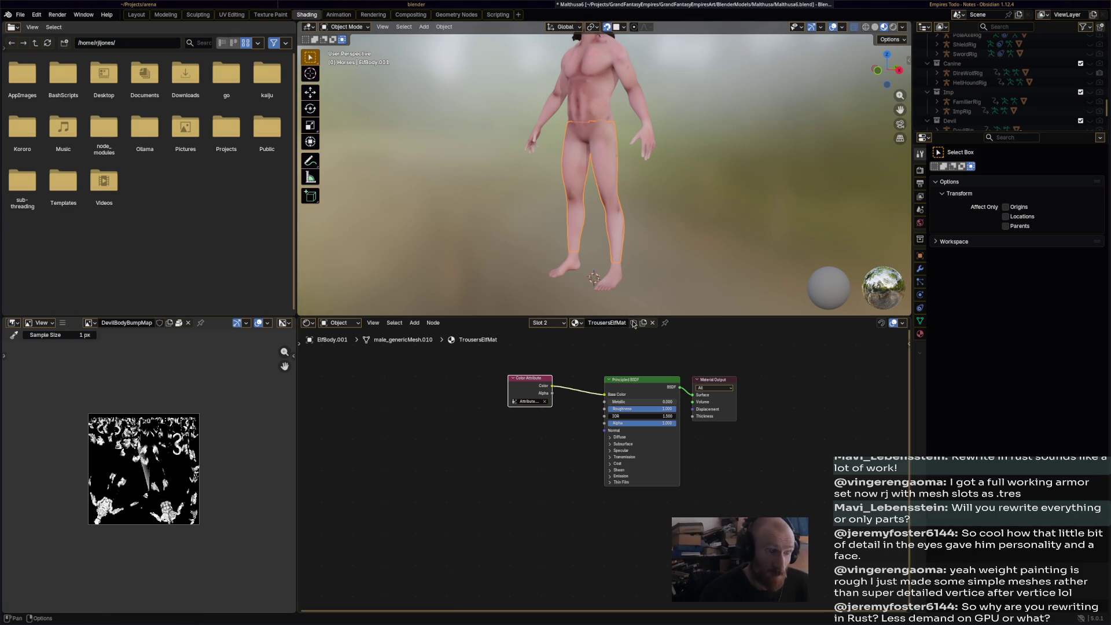
key("ctrl+s")
left_click(338, 14)
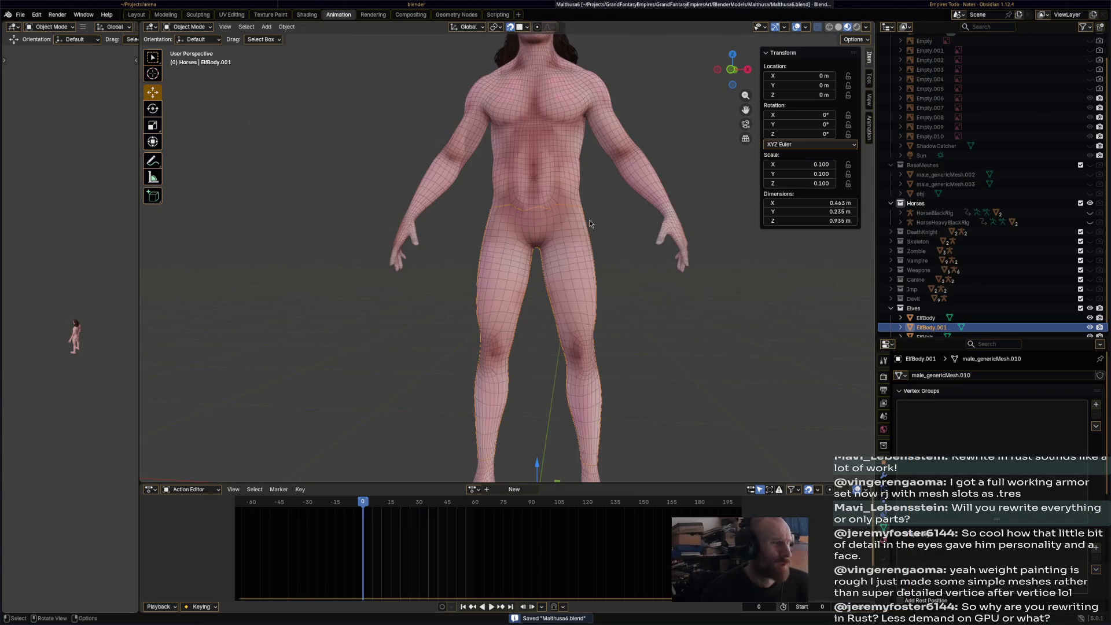
- Select the trouser mesh ElfBody.001, undoing accidental scales on both body meshes
left_click(578, 244)
key("s")
left_click(621, 264)
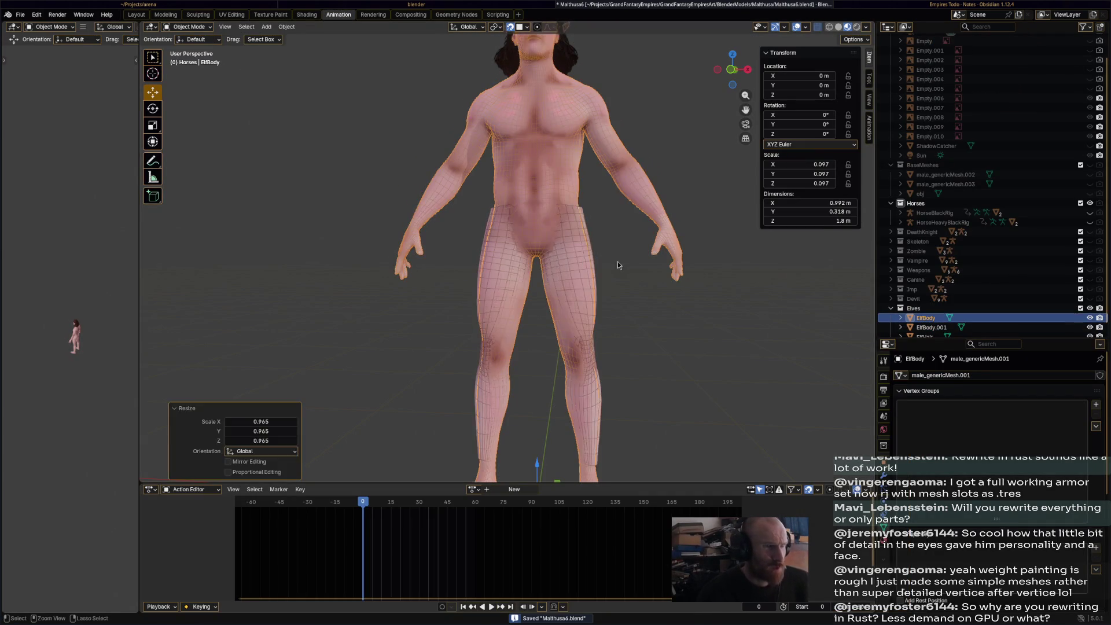
key("ctrl+z")
left_click(587, 266)
key("s")
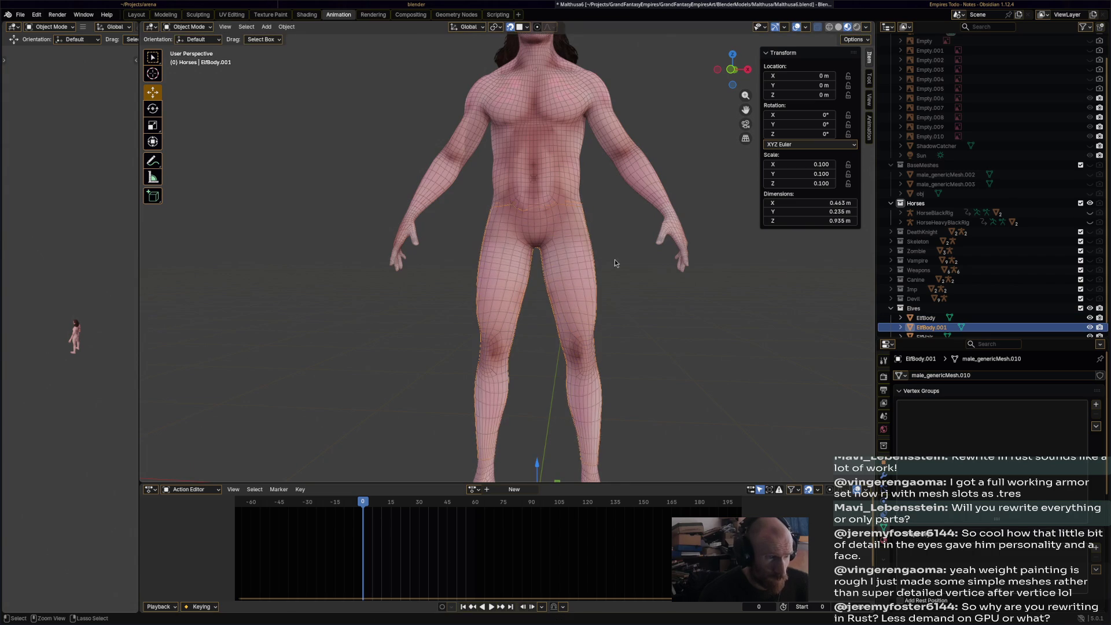
key("x")
left_click(651, 258)
key("ctrl+z")
- Put the trouser mesh into Edit Mode and then into Vertex Paint mode
left_click(201, 28)
left_click(200, 38)
left_click(200, 28)
left_click(197, 47)
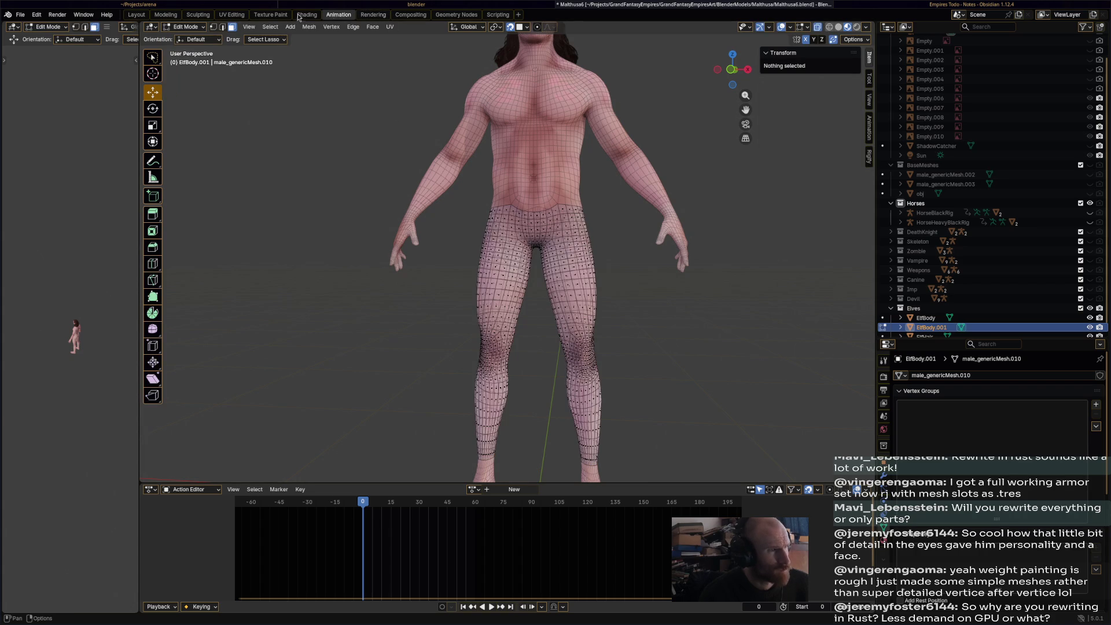
left_click(187, 27)
left_click(191, 70)
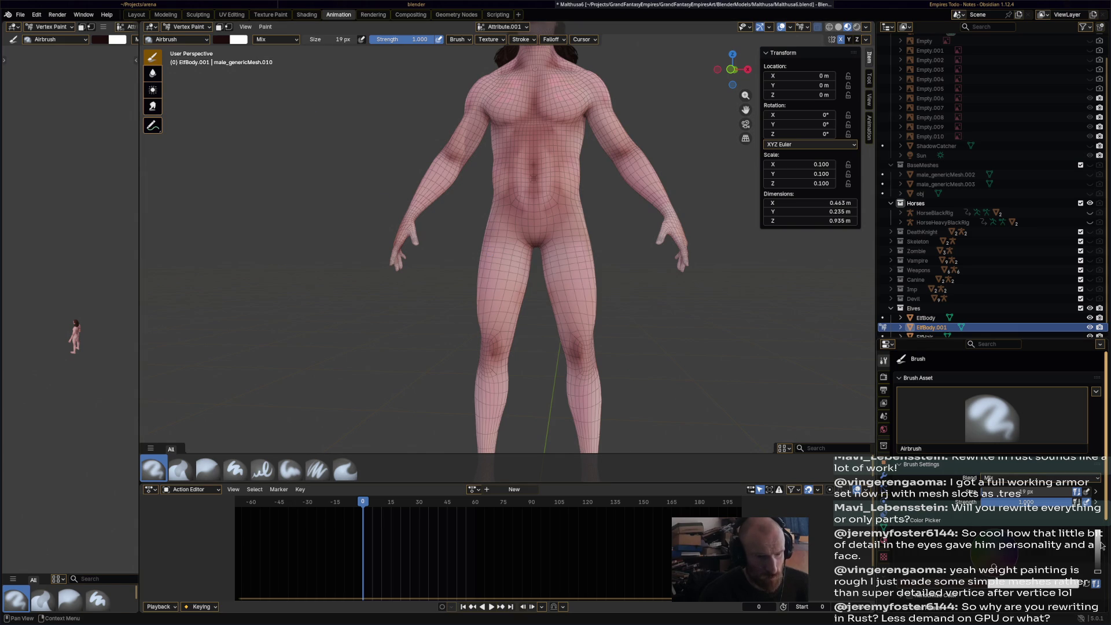
- Adjust the brush colour wheel and value to a tan skin tone
left_click_drag(1098, 570, 1098, 540)
left_click_drag(984, 577, 999, 555)
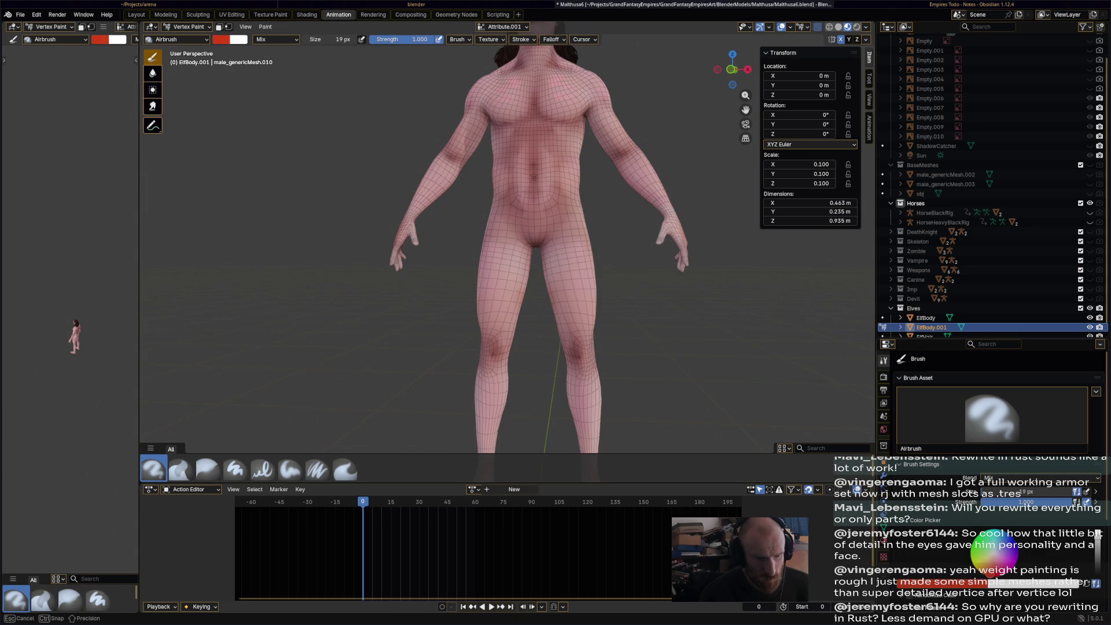
left_click_drag(1096, 547, 1097, 561)
left_click_drag(993, 572, 986, 567)
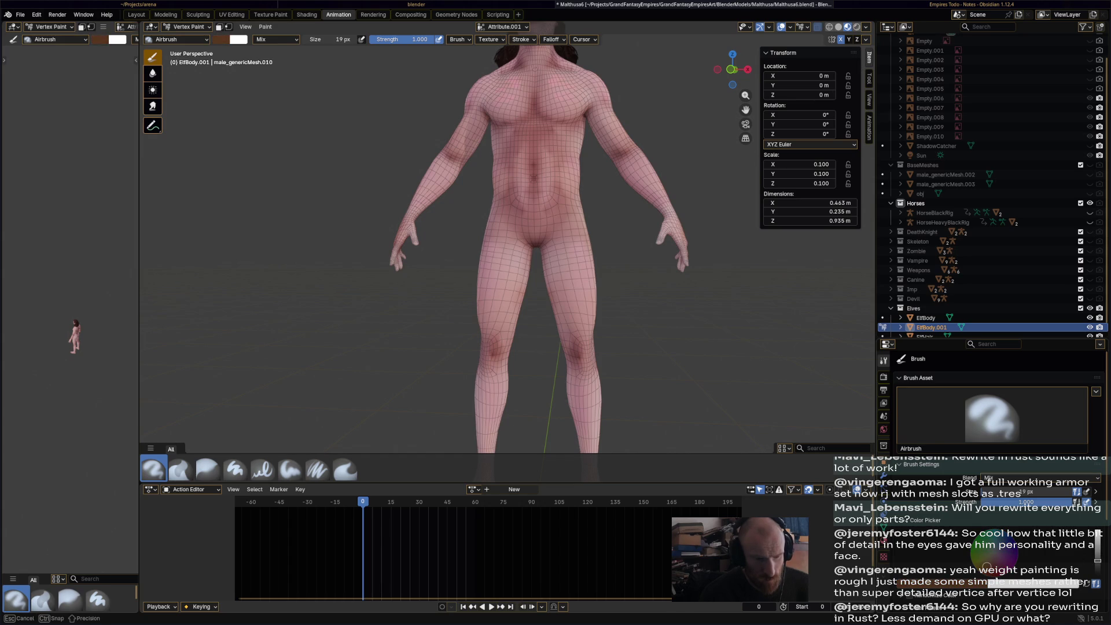
left_click_drag(1097, 560, 1097, 541)
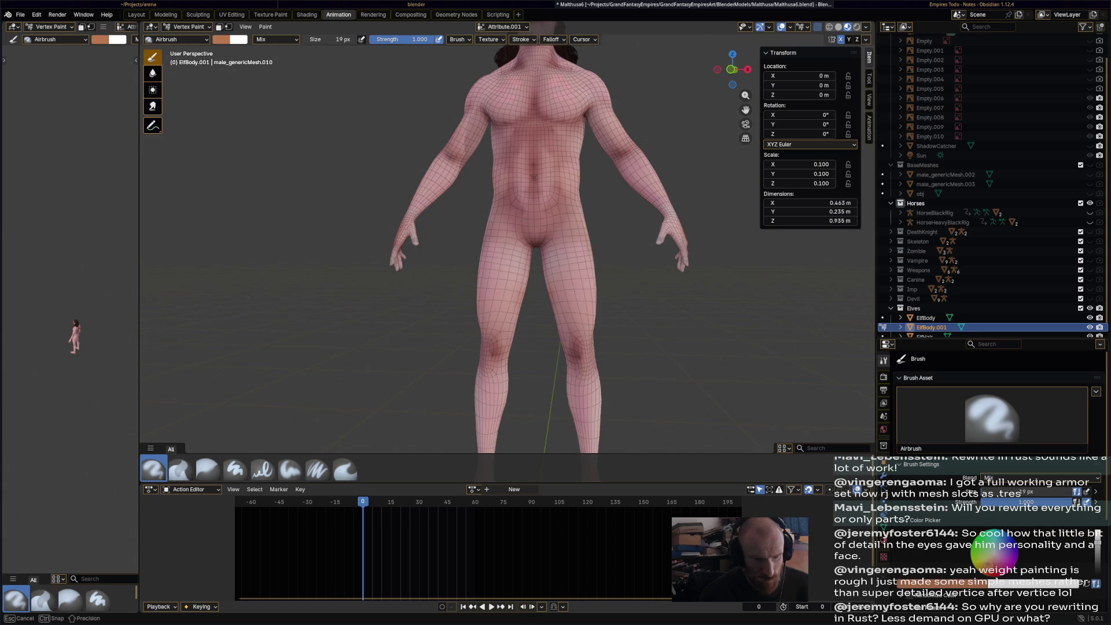
- Raise the Airbrush size to 381 px and save the file
scroll(995, 405, "down", 3)
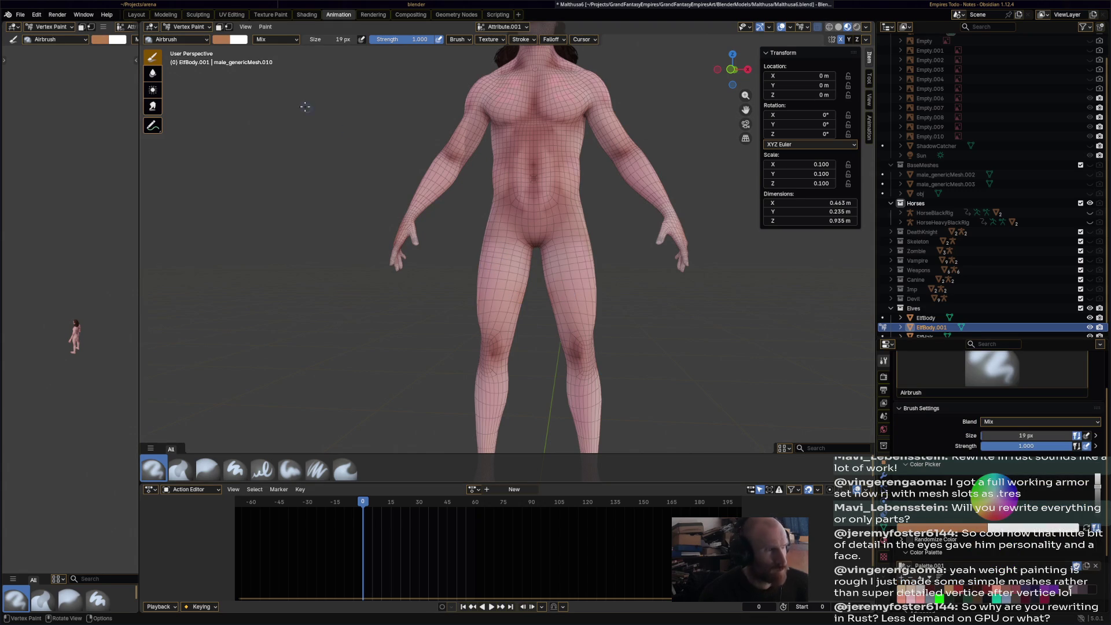
left_click_drag(337, 41, 405, 41)
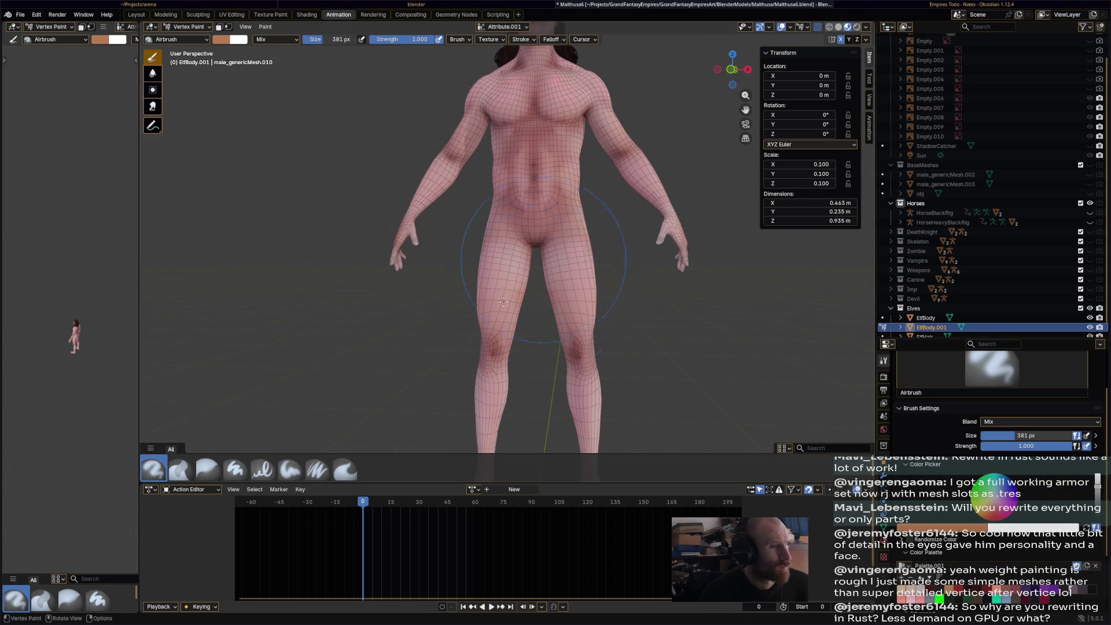
key("ctrl+s")
left_click(189, 27)
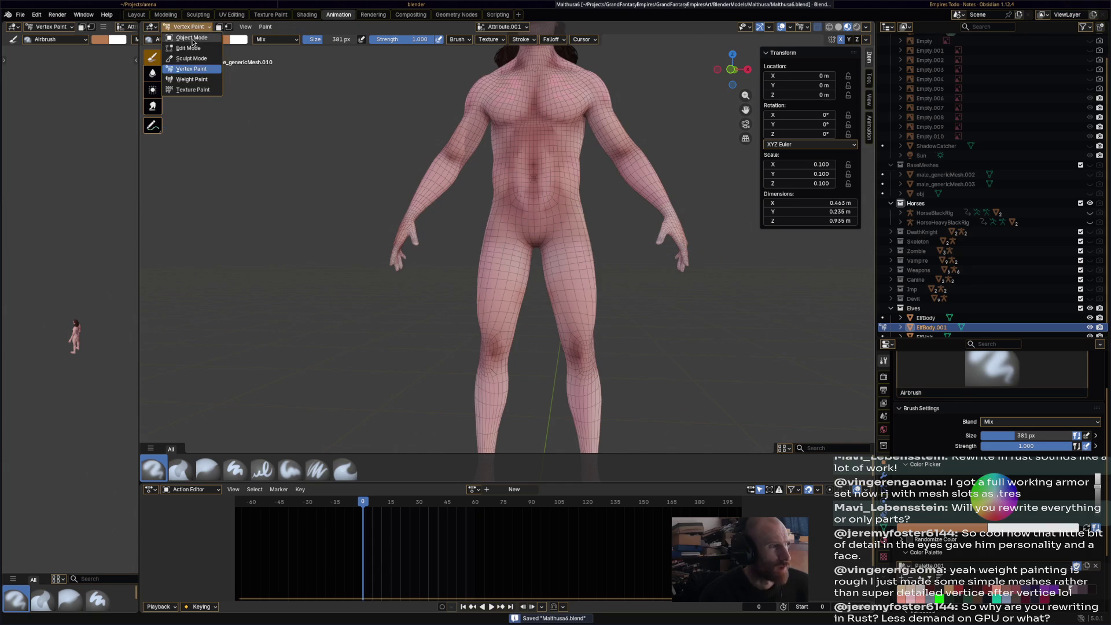
- In Edit Mode, select all trouser vertices and widen them slightly along X (about 1.049)
left_click(195, 34)
left_click(196, 32)
left_click(191, 48)
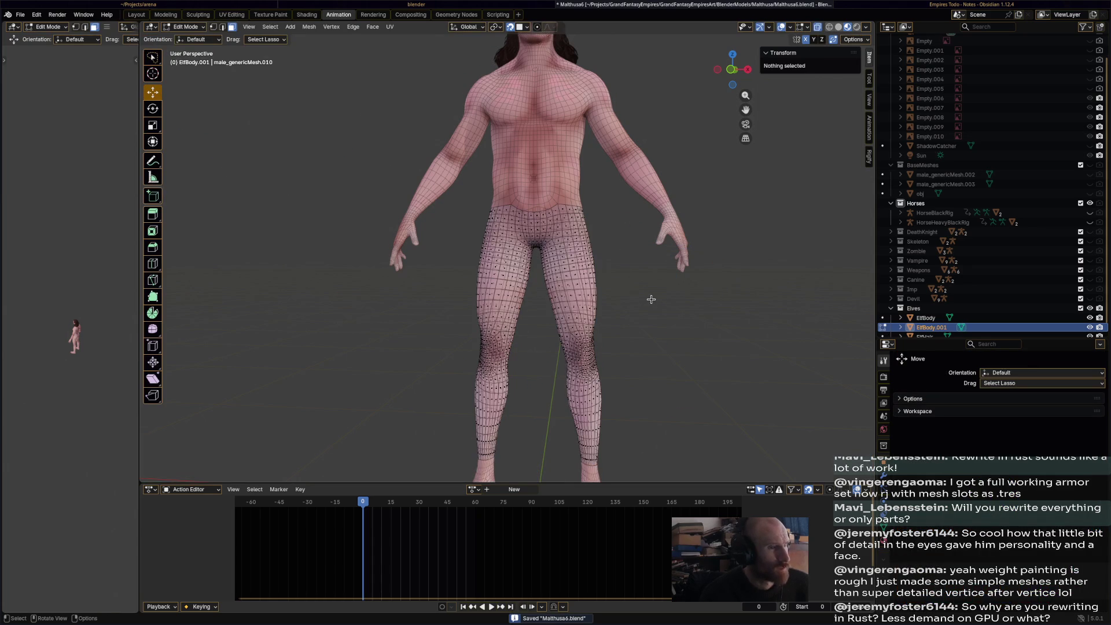
key("a")
key("s")
key("x")
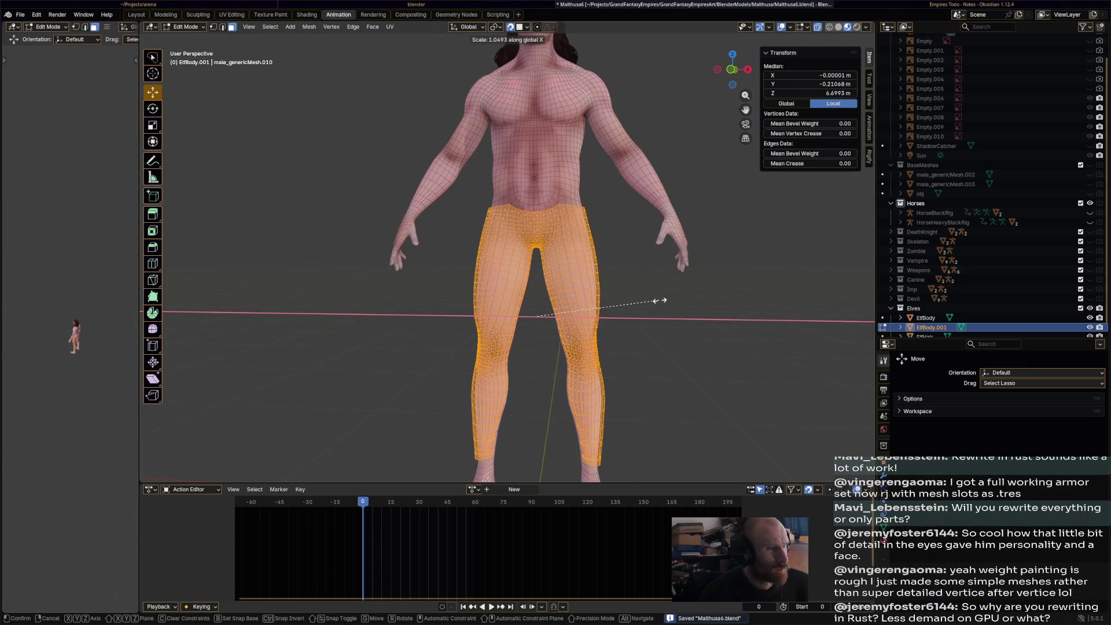
left_click(659, 300)
middle_click_drag(660, 301, 602, 304)
- Scale the trousers about 1.06 along Y, deselect everything, and save
key("s")
key("x")
key("z")
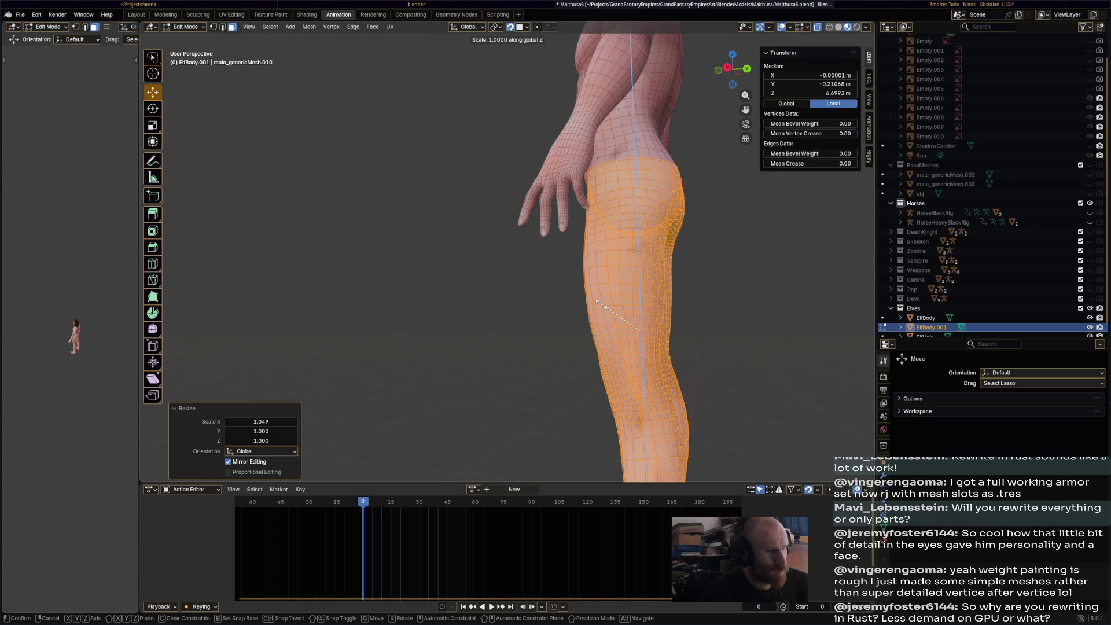
key("y")
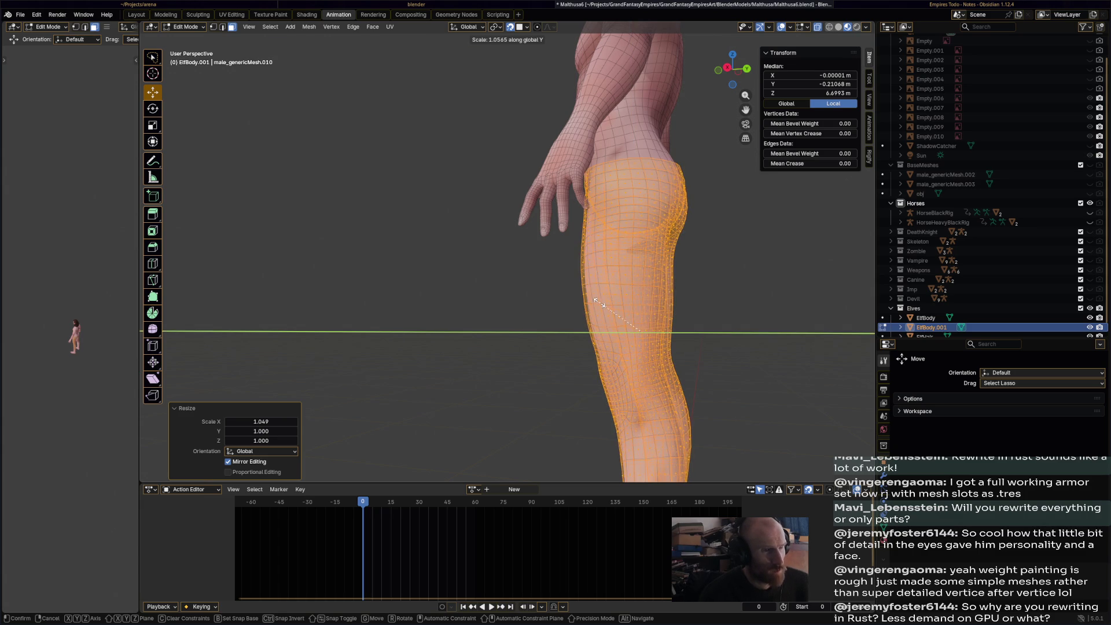
left_click(598, 301)
key("alt+a")
middle_click_drag(599, 302, 237, 82)
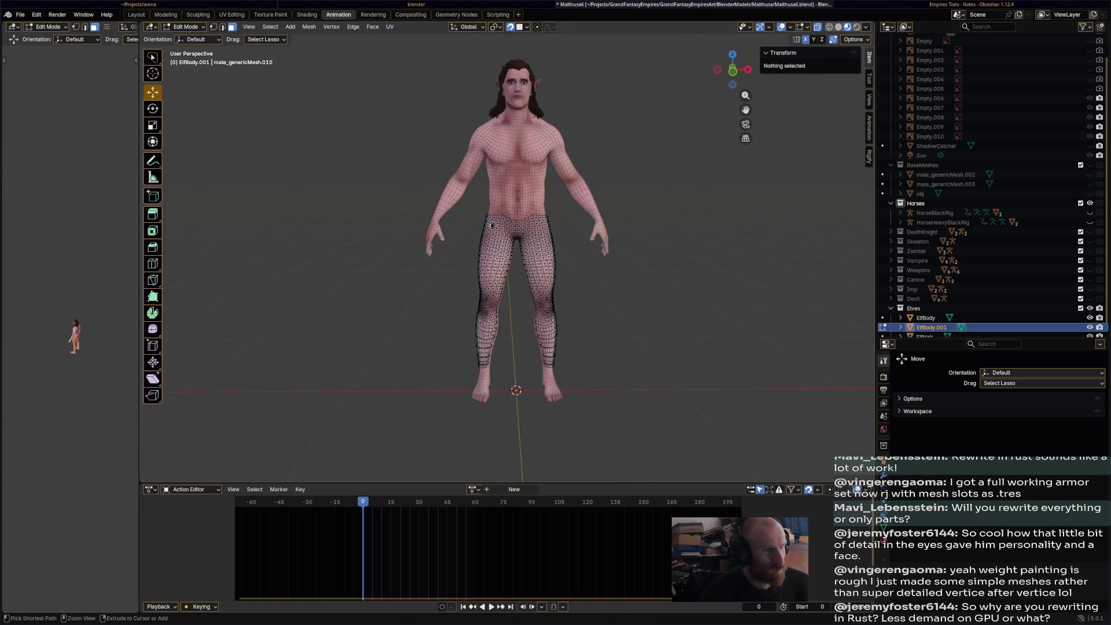
key("ctrl+s")
- Paint the trousers tan in Vertex Paint mode, then switch to Sculpt Mode
left_click(185, 27)
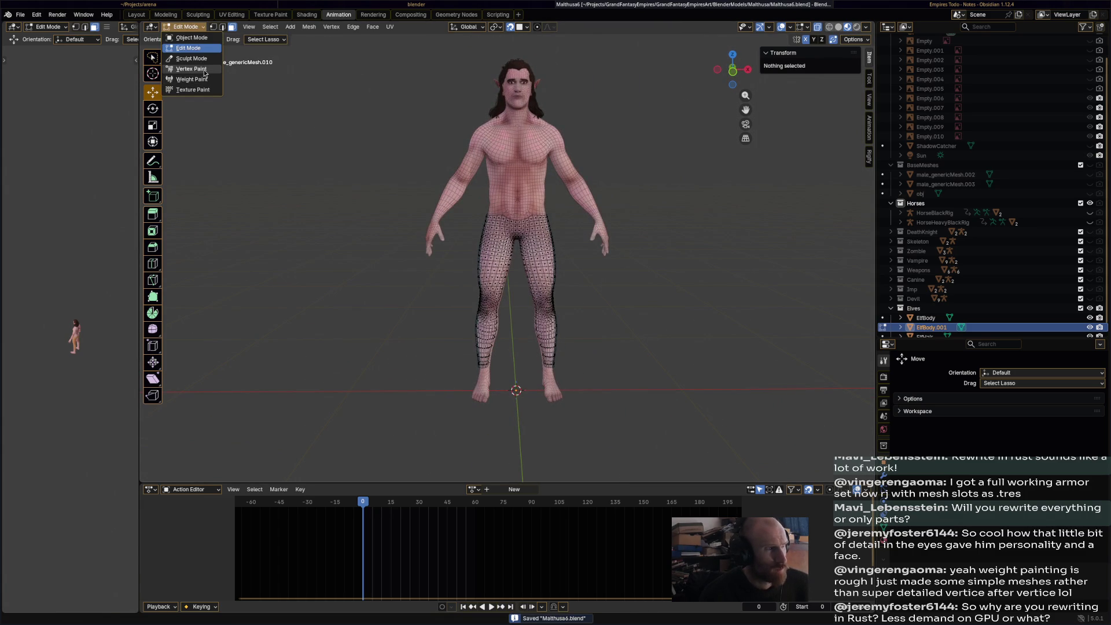
left_click(191, 70)
scroll(584, 302, "up", 3)
middle_click_drag(584, 302, 550, 262, "shift")
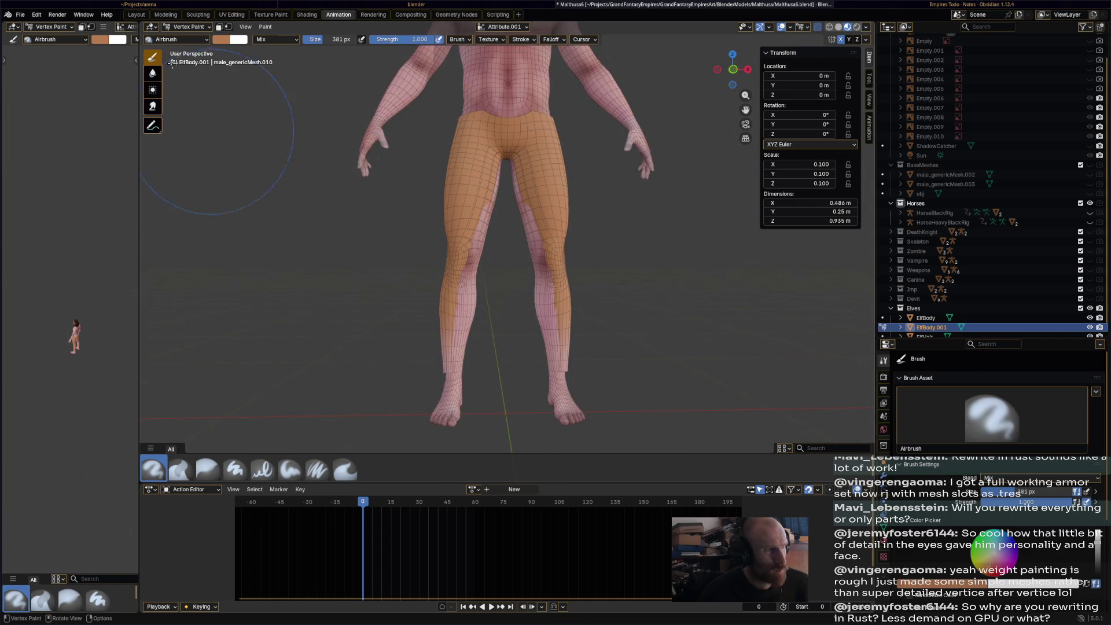
left_click(185, 27)
left_click(191, 57)
middle_click_drag(568, 285, 622, 347)
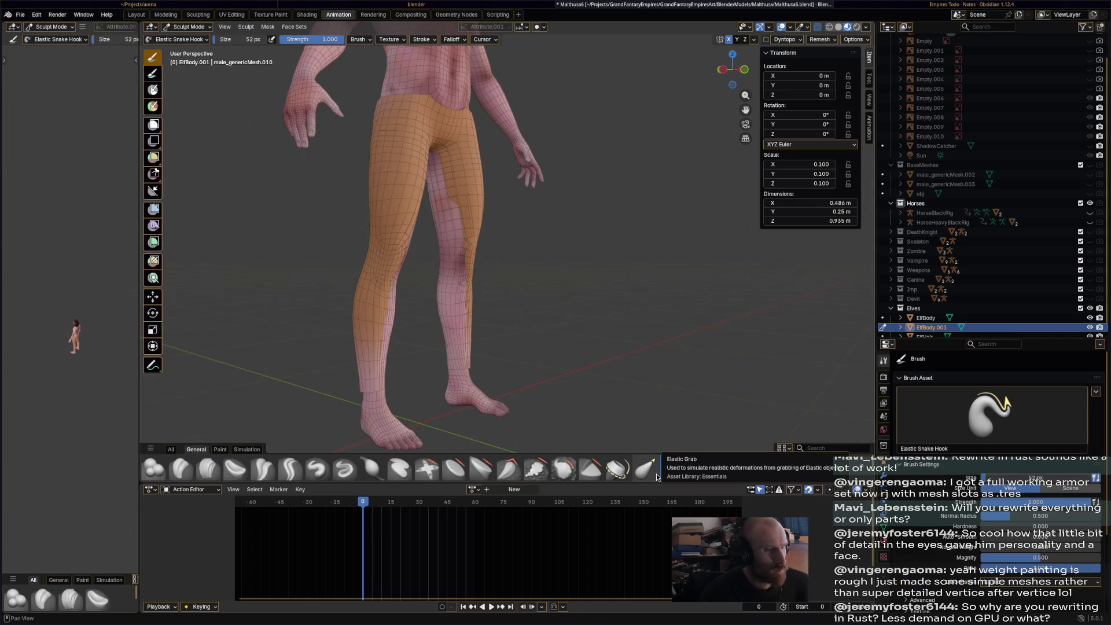
- Puff out the trousers over exposed leg areas with Inflate/Deflate, then pick Elastic Grab
left_click(372, 469)
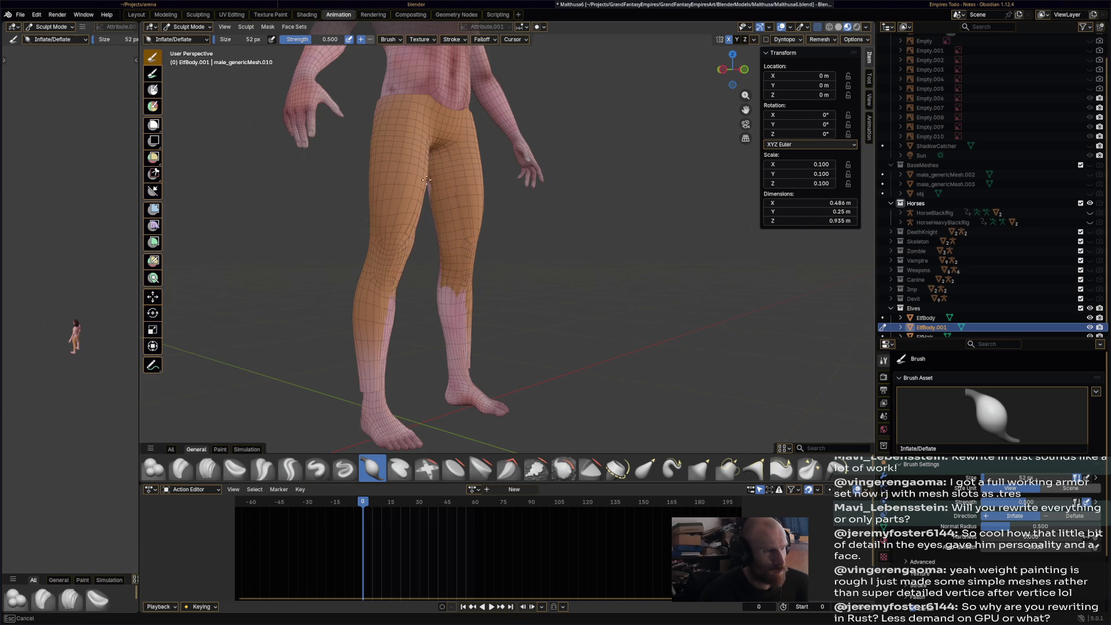
left_click_drag(455, 363, 468, 303)
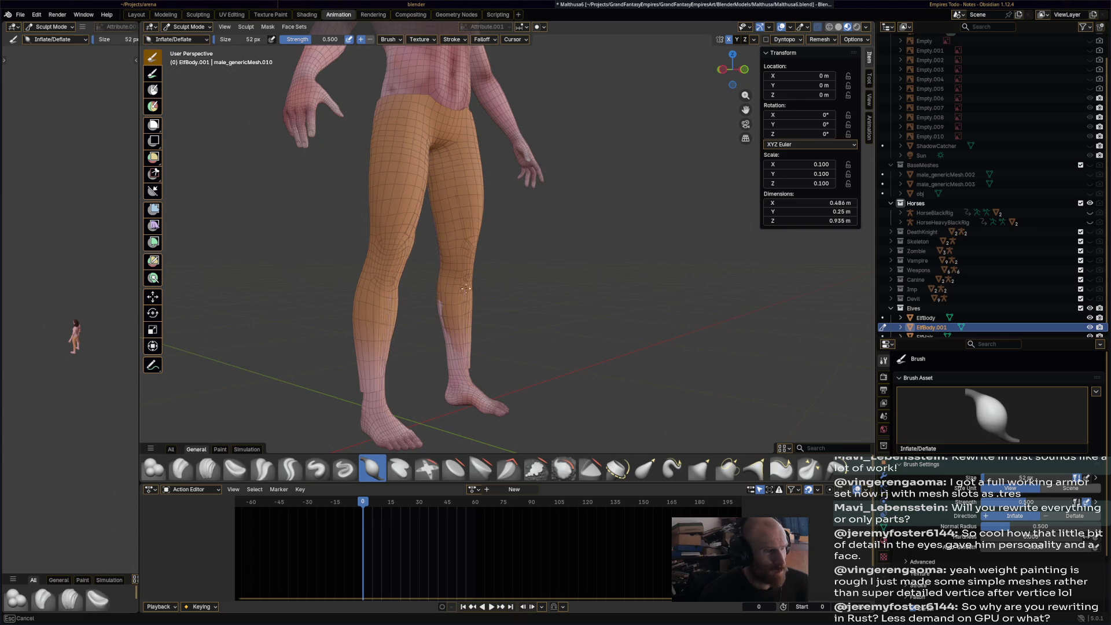
mouse_move(437, 295)
middle_mouse_down()
mouse_move(642, 370)
mouse_move(579, 362)
middle_mouse_up()
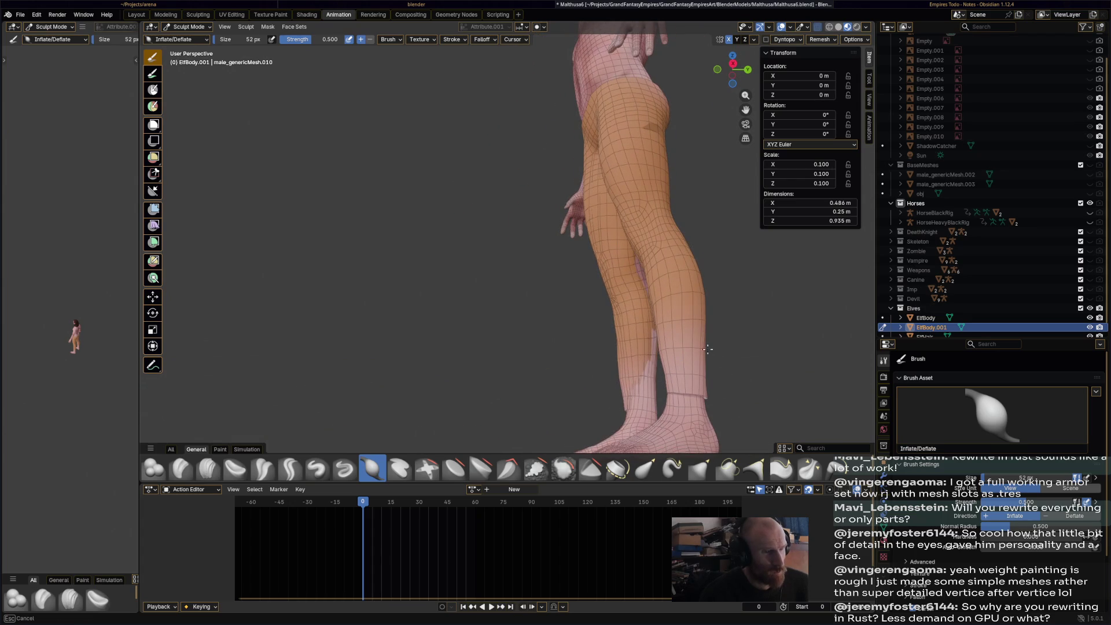
mouse_move(687, 362)
middle_mouse_down()
mouse_move(682, 381)
mouse_move(573, 161)
middle_mouse_up()
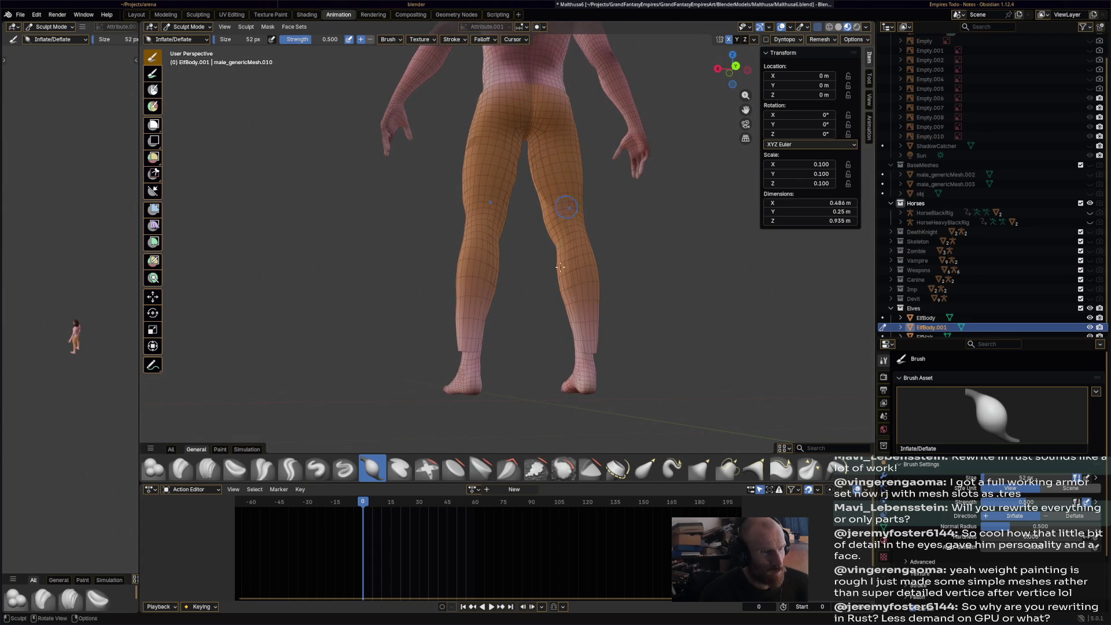
mouse_move(591, 313)
middle_mouse_down()
mouse_move(506, 310)
mouse_move(372, 354)
mouse_move(576, 346)
mouse_move(486, 216)
mouse_move(578, 324)
mouse_move(613, 399)
middle_mouse_up()
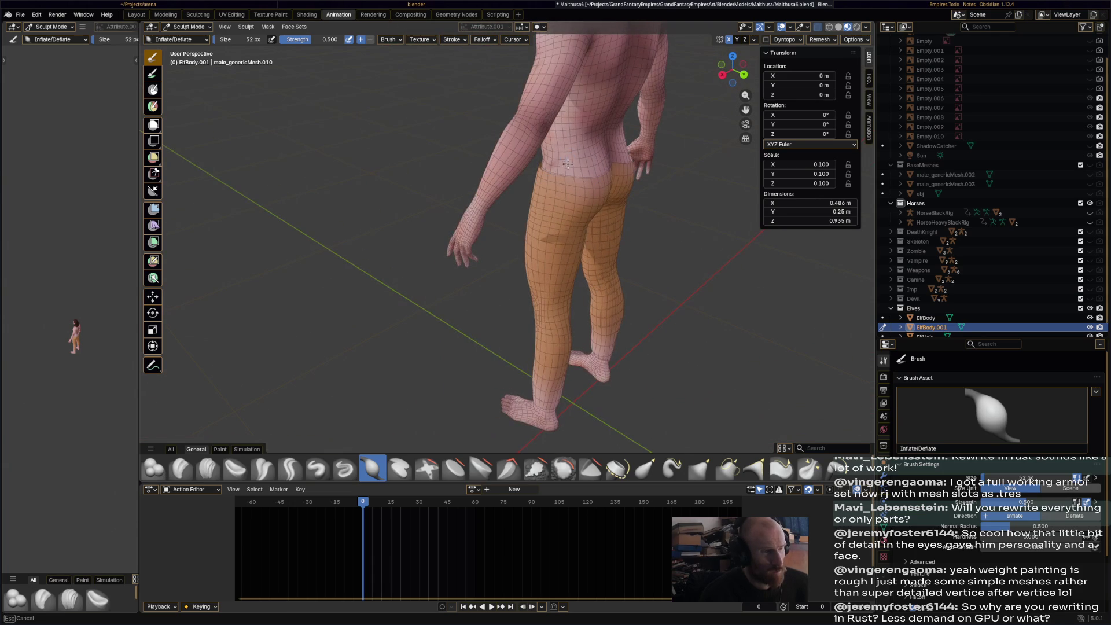
left_click(645, 468)
middle_click_drag(579, 260, 530, 180)
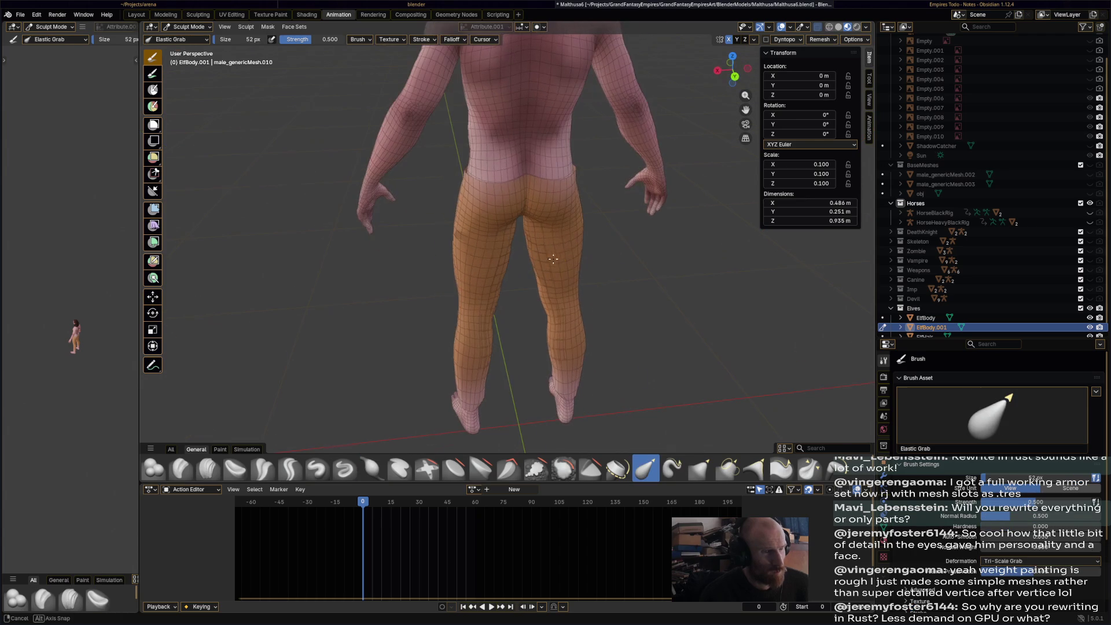
- Pull the trousers at hip, buttock and belly with Elastic Grab, then inflate the back of the hips
left_click_drag(523, 179, 550, 181)
middle_click_drag(550, 181, 621, 131)
left_click_drag(622, 129, 629, 116)
middle_click_drag(598, 134, 520, 142)
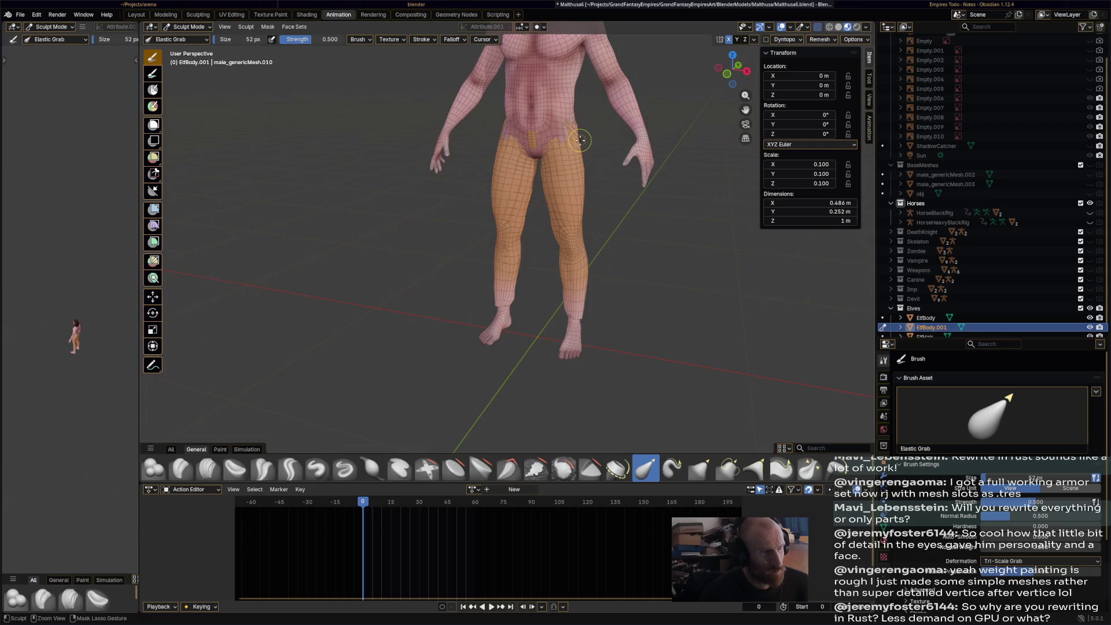
mouse_move(550, 134)
left_mouse_down()
mouse_move(546, 122)
mouse_move(570, 116)
mouse_move(564, 146)
left_mouse_up()
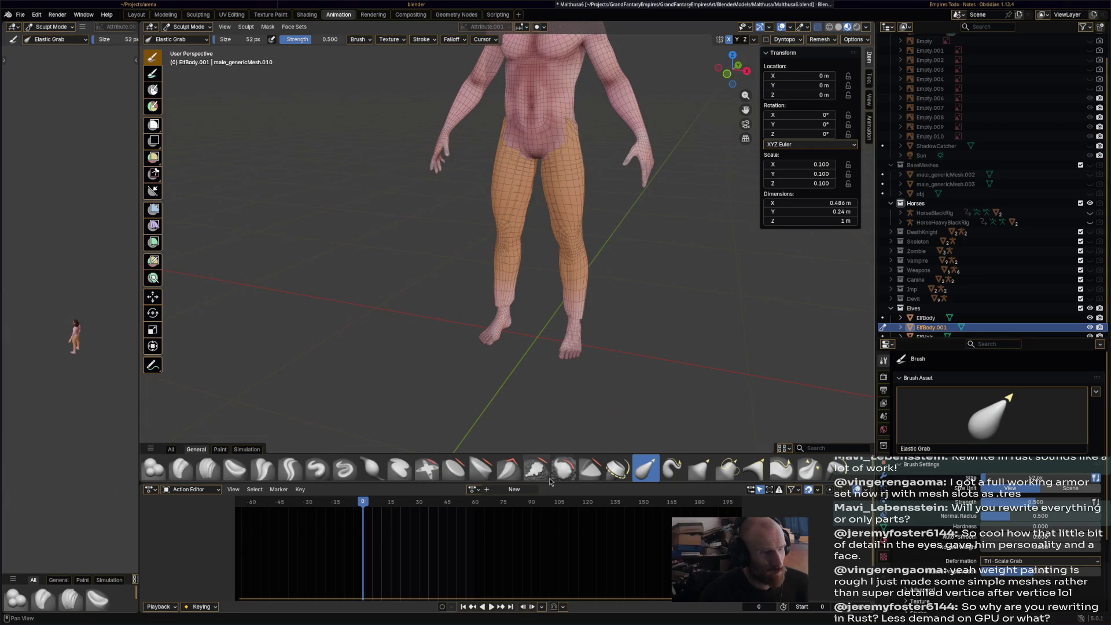
left_click(369, 466)
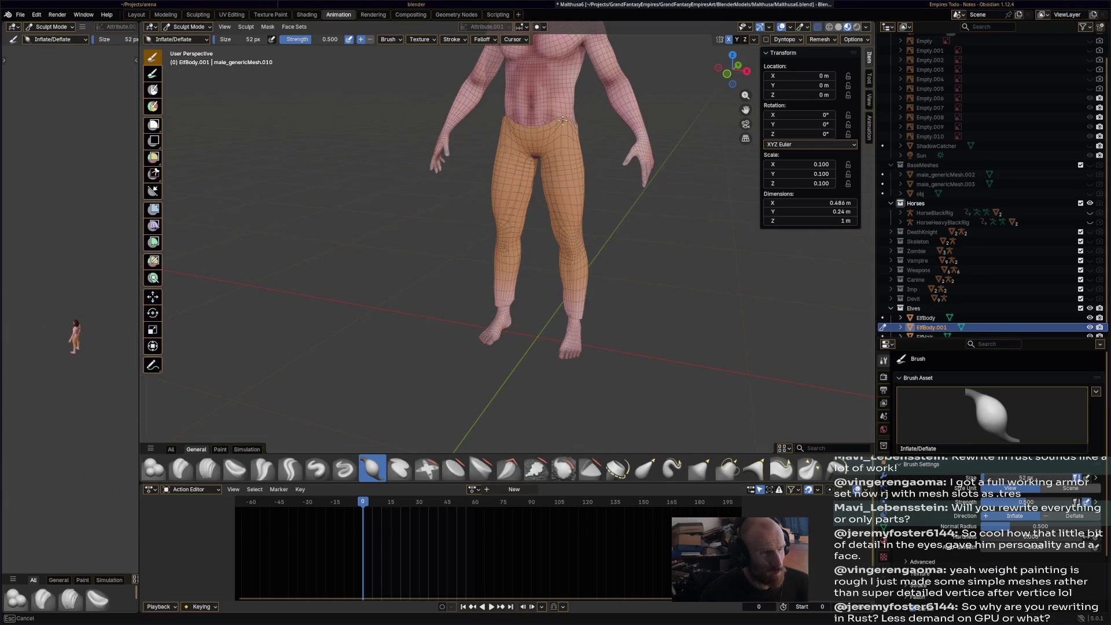
left_click_drag(486, 124, 486, 124)
mouse_move(486, 124)
middle_mouse_down()
mouse_move(578, 138)
mouse_move(575, 167)
mouse_move(457, 228)
middle_mouse_up()
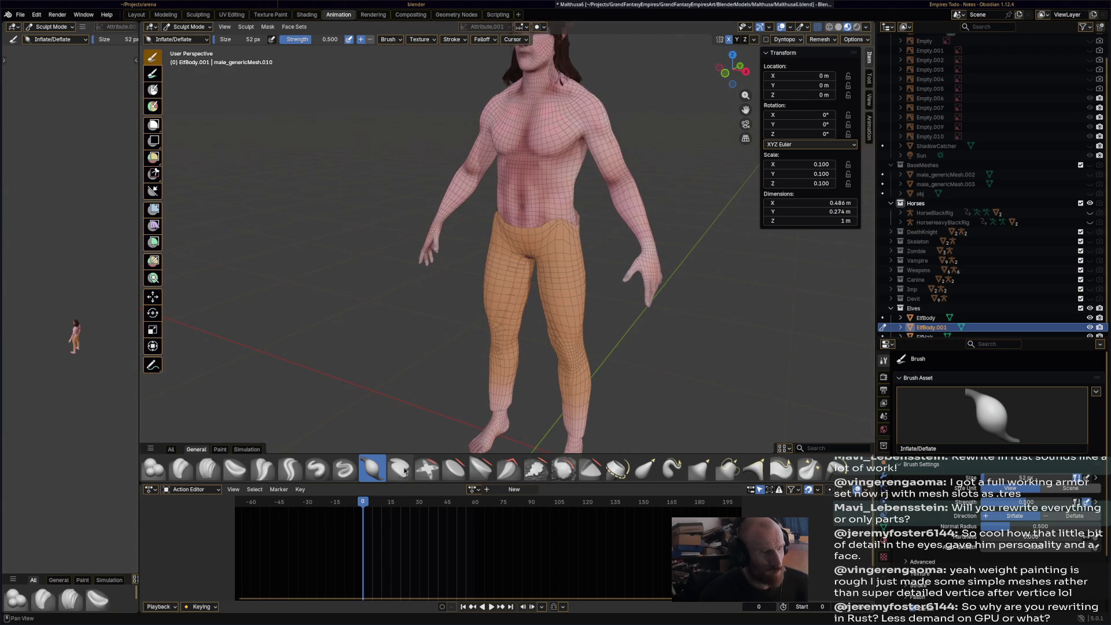
- Reshape the waistband near the right hip with Elastic Snake Hook
left_click(672, 469)
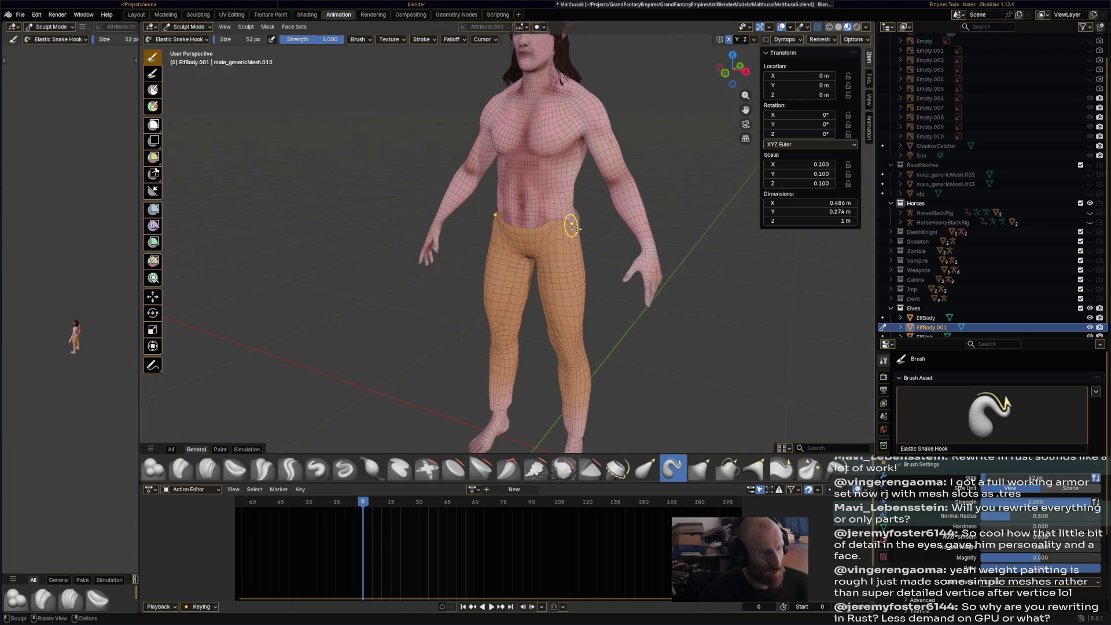
left_click_drag(575, 223, 529, 223)
mouse_move(529, 223)
middle_mouse_down()
mouse_move(486, 215)
mouse_move(520, 253)
middle_mouse_up()
left_click_drag(515, 253, 529, 255)
- Pull the left and side waistband upward and nudge the hip with Elastic Grab
left_click(646, 468)
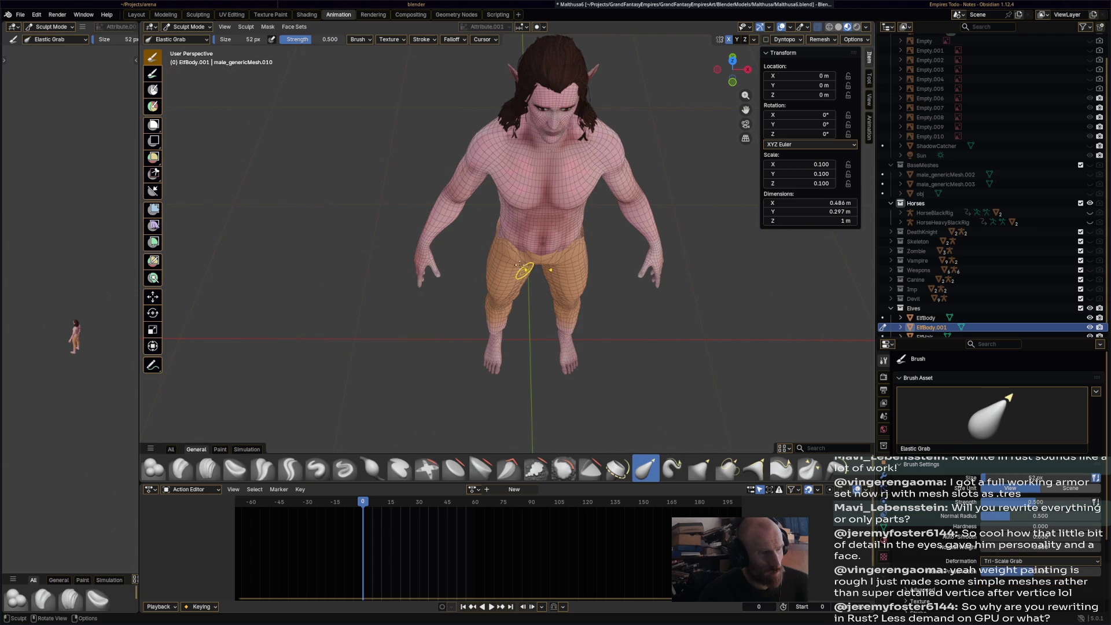
left_click_drag(512, 248, 504, 236)
mouse_move(517, 219)
middle_mouse_down()
mouse_move(518, 208)
mouse_move(599, 228)
mouse_move(496, 223)
middle_mouse_up()
mouse_move(496, 224)
left_mouse_down()
mouse_move(506, 195)
mouse_move(471, 228)
left_mouse_up()
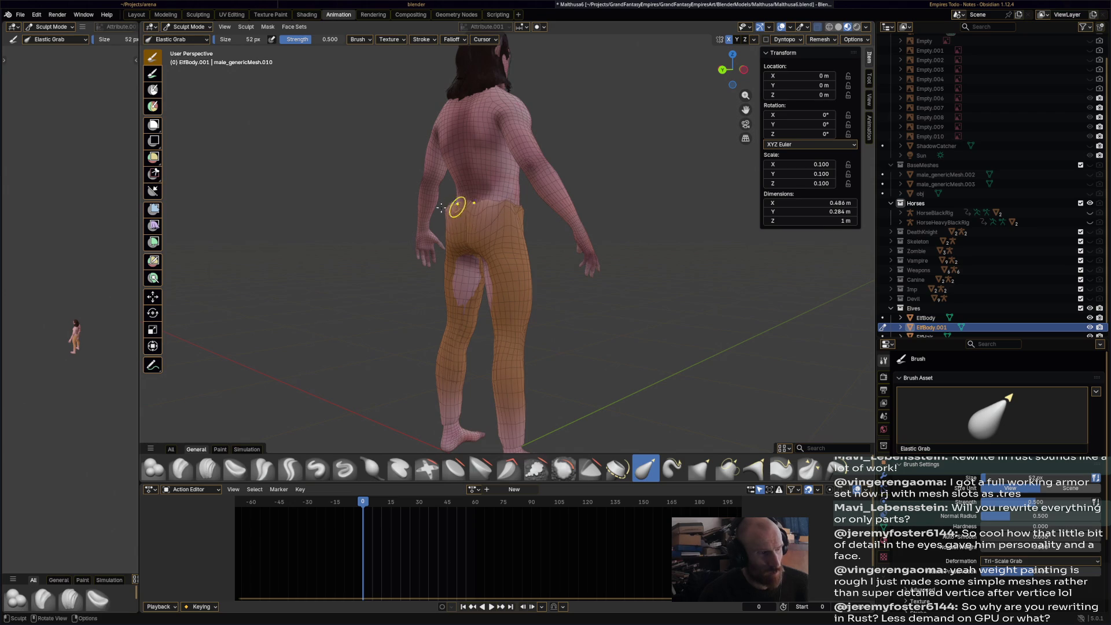
middle_click_drag(493, 245, 484, 223)
left_click_drag(484, 223, 485, 224)
middle_click_drag(438, 210, 514, 272)
- Inflate the trousers over the inner thighs, then switch the elf body to Edit Mode
left_click(372, 469)
middle_click_drag(405, 347, 492, 297)
left_click_drag(493, 297, 499, 263)
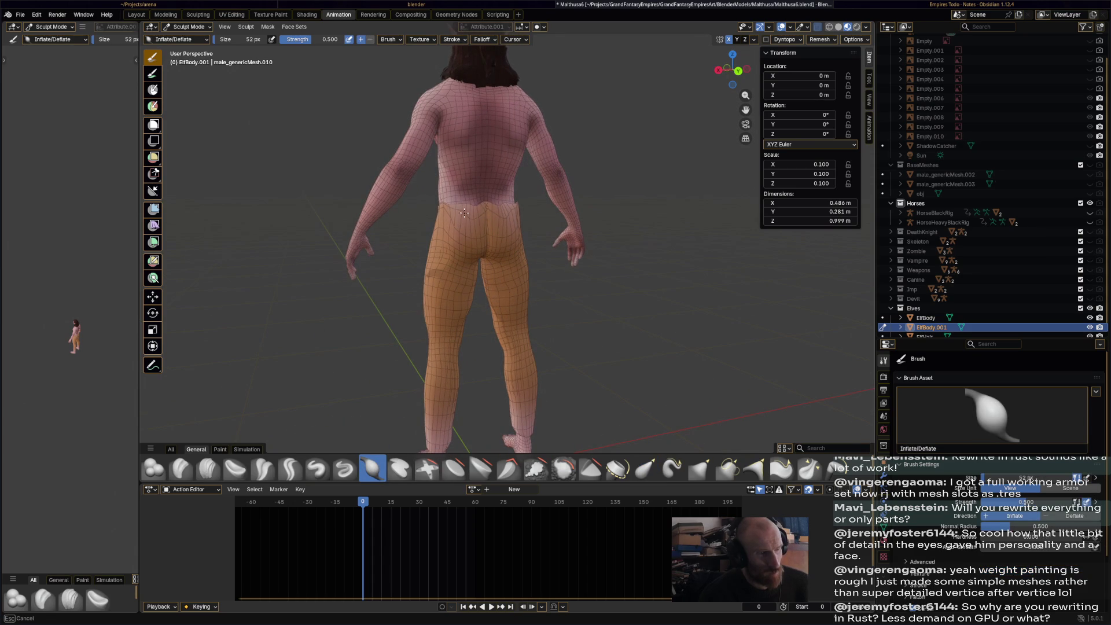
middle_click_drag(474, 205, 446, 206)
scroll(446, 206, "up", 4)
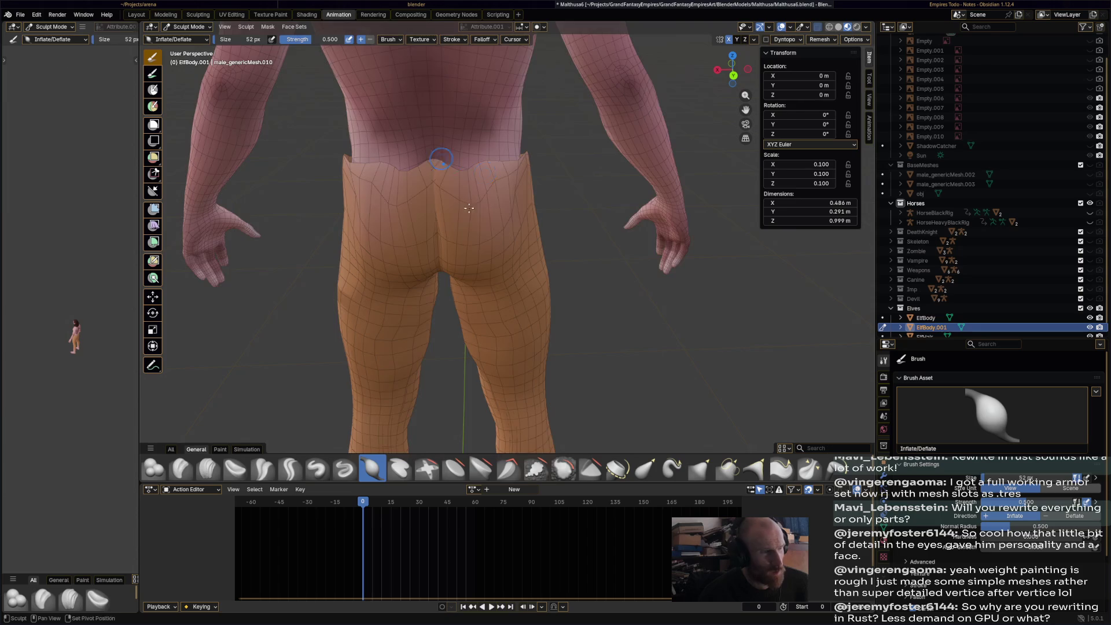
left_click(187, 27)
left_click(181, 51)
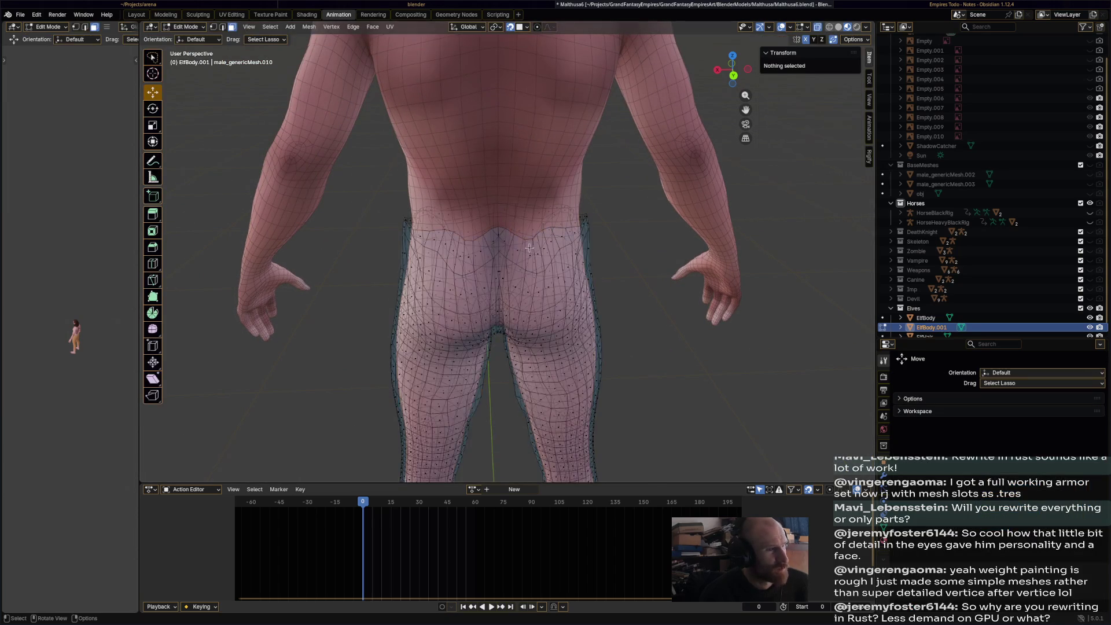
- Switch to vertex select and pick back-waistband vertices, undoing a first trial move
scroll(478, 238, "up", 4)
left_click(478, 238)
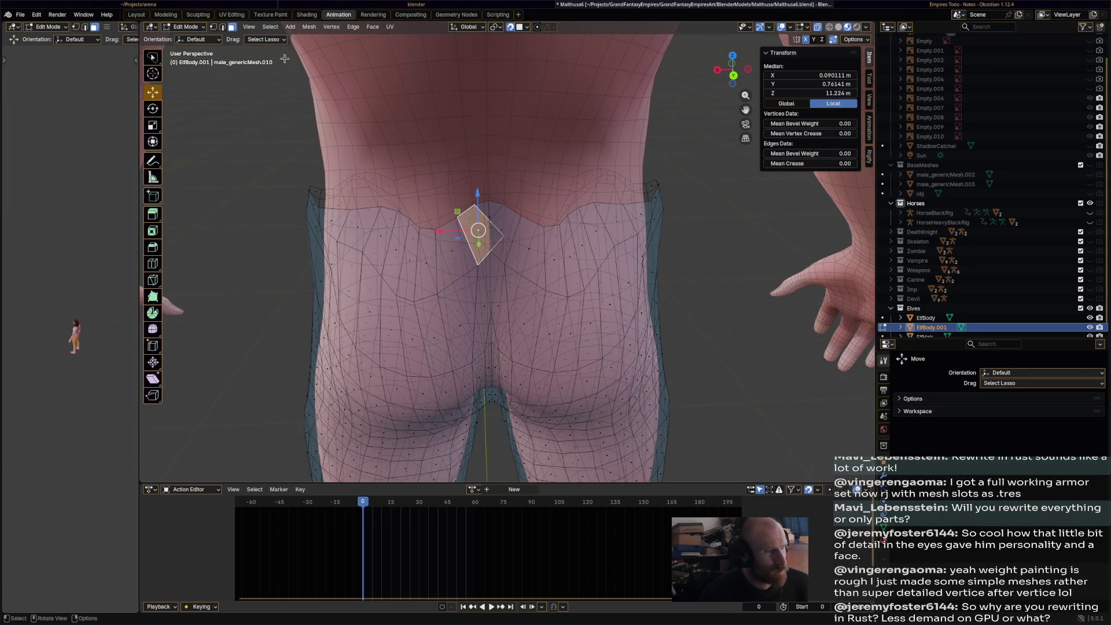
left_click(222, 27)
left_click(503, 238)
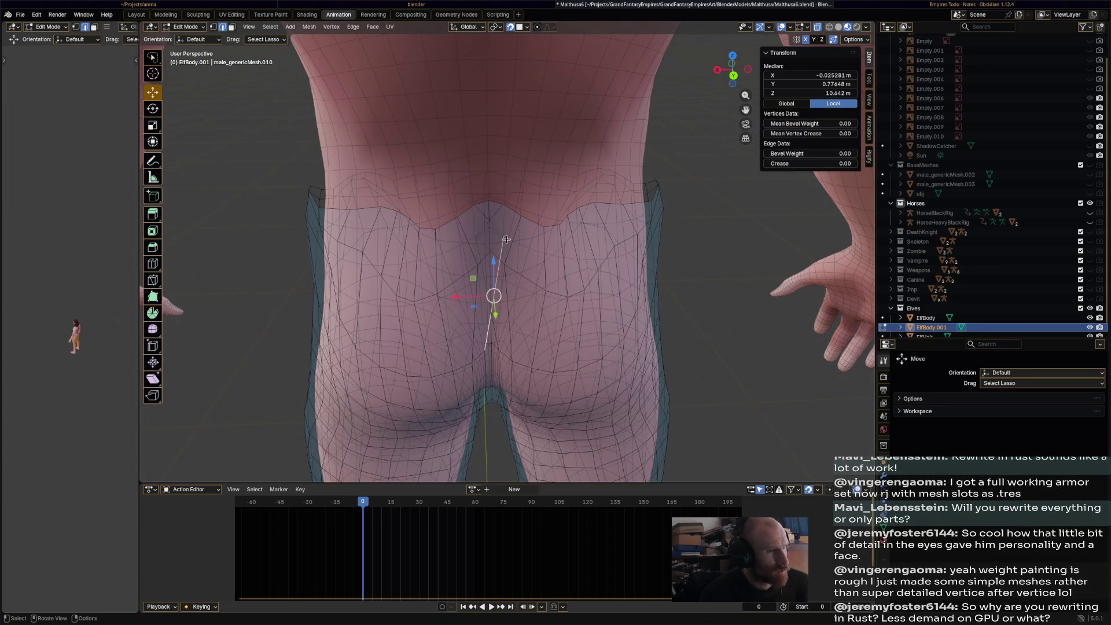
key("1")
left_click(506, 236)
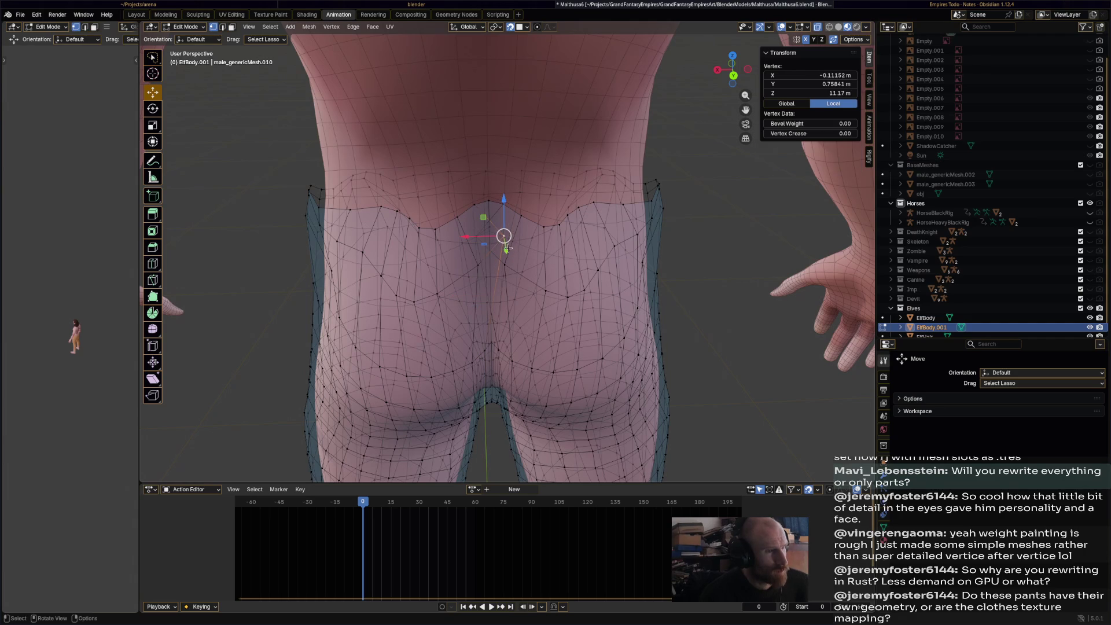
left_click(480, 260, "shift")
key("g")
left_click(461, 250)
key("ctrl+z")
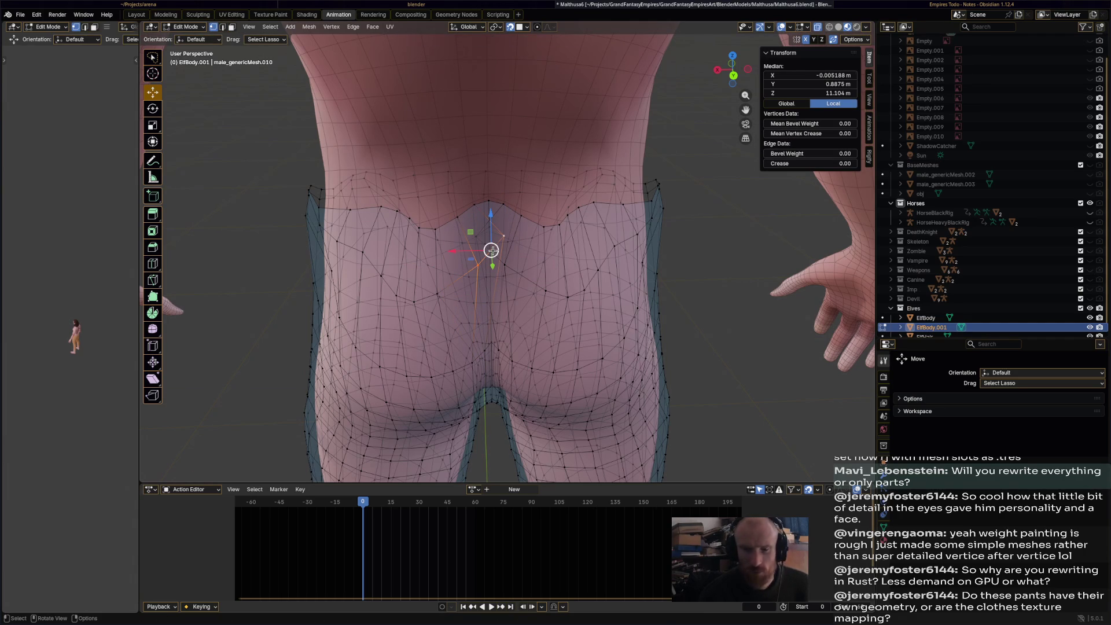
- Refine the waistband selection and move those vertices down and to the left
left_click(503, 262)
left_click(489, 250, "shift")
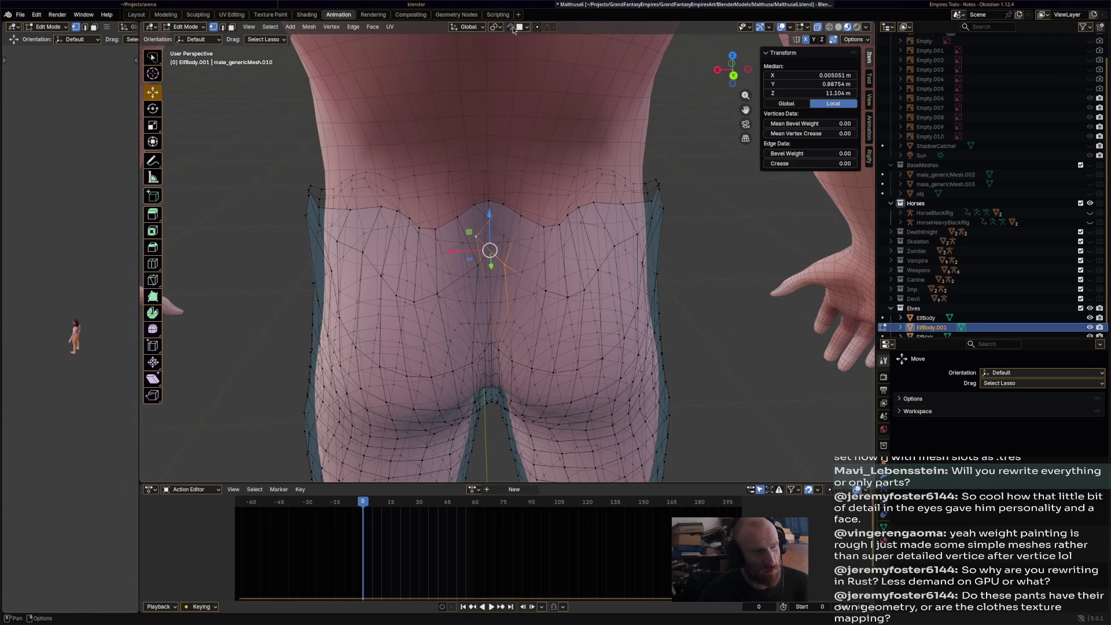
left_click_drag(490, 250, 517, 270)
key("ctrl+z")
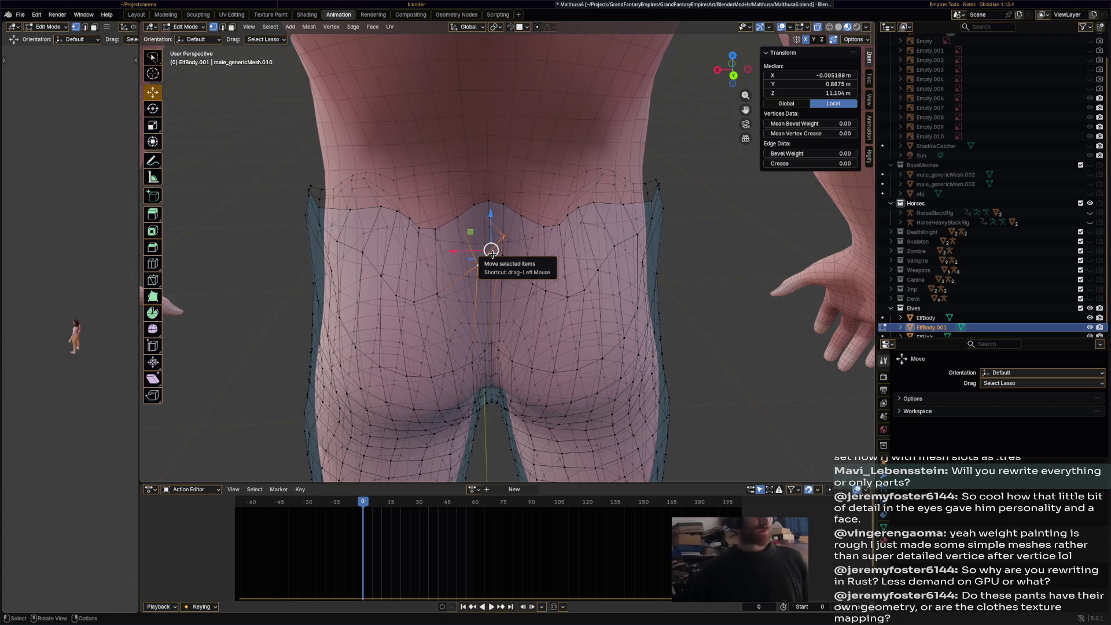
left_click_drag(490, 249, 467, 266)
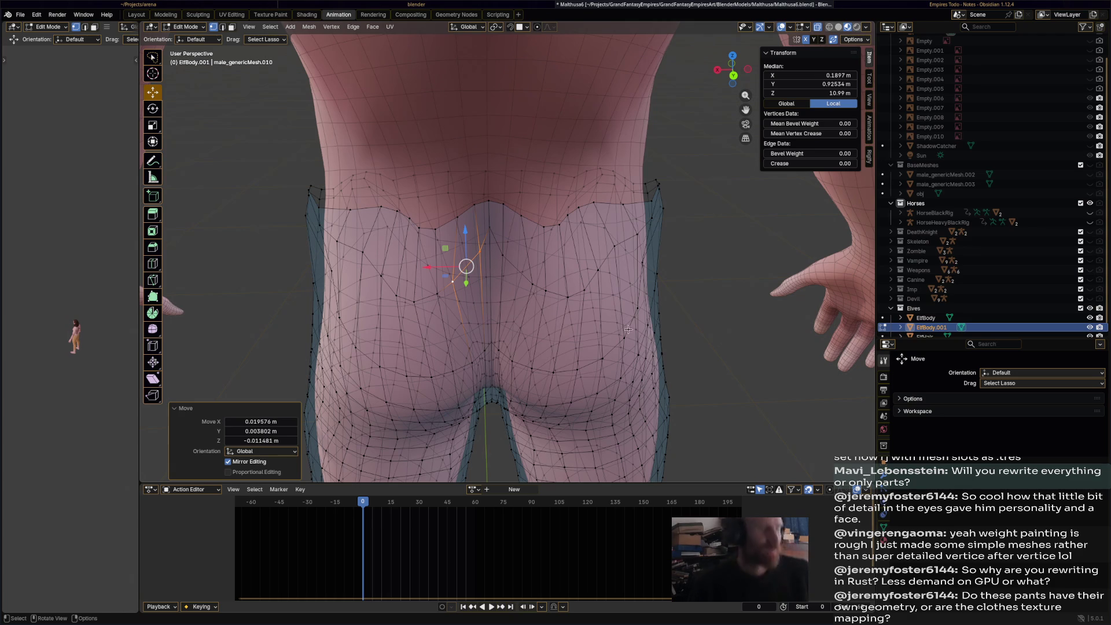
middle_click_drag(642, 311, 579, 268)
- Move two sets of waistband vertices along the Y axis
left_click(505, 277)
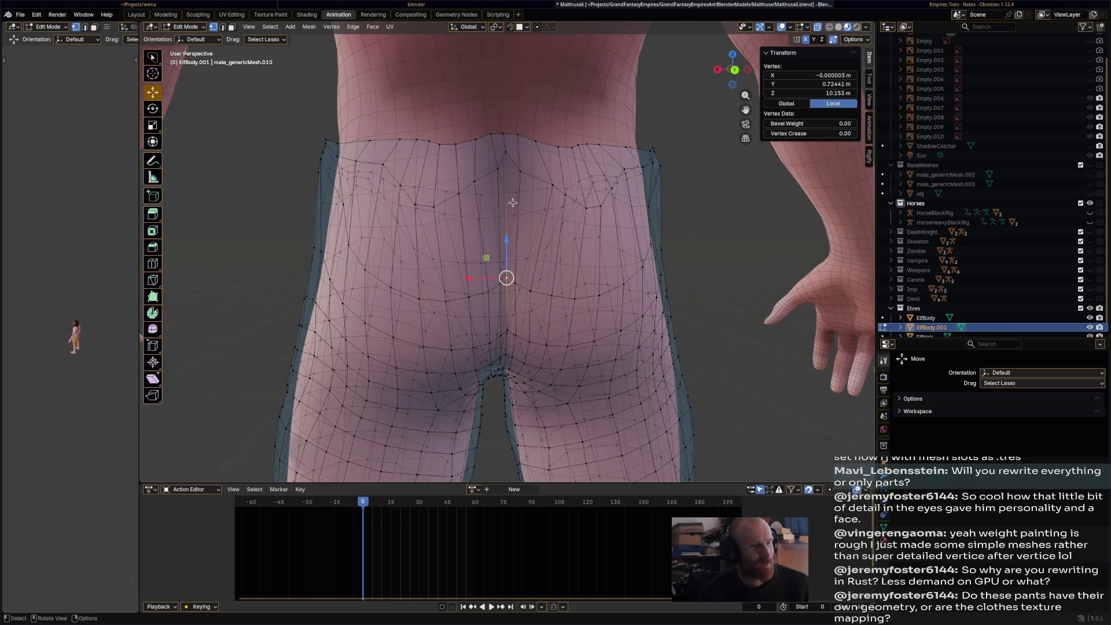
left_click(507, 163, "shift")
mouse_move(508, 266)
middle_mouse_down()
mouse_move(459, 298)
mouse_move(412, 371)
middle_mouse_up()
key("g")
key("y")
left_click(412, 372)
left_click(434, 255)
key("g")
key("y")
left_click(453, 262)
- Select a vertical vertex path from the waistband and shift it along Y
left_click(452, 263)
left_click(435, 305, "shift")
mouse_move(435, 305)
middle_mouse_down()
mouse_move(501, 331)
mouse_move(363, 348)
middle_mouse_up()
left_click(501, 331, "ctrl")
key("g")
key("y")
left_click(387, 308)
- Nudge a single rear waistband vertex slightly left and down to even the edge
left_click(394, 290)
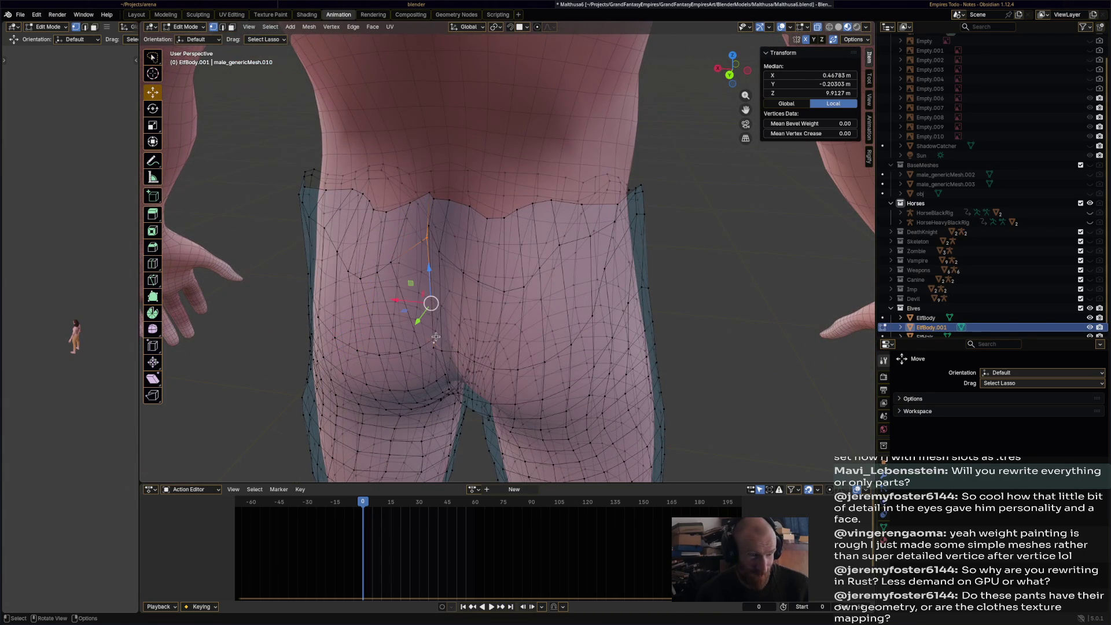
middle_click_drag(431, 332, 442, 347)
left_click(447, 288, "ctrl")
middle_click_drag(447, 288, 434, 261)
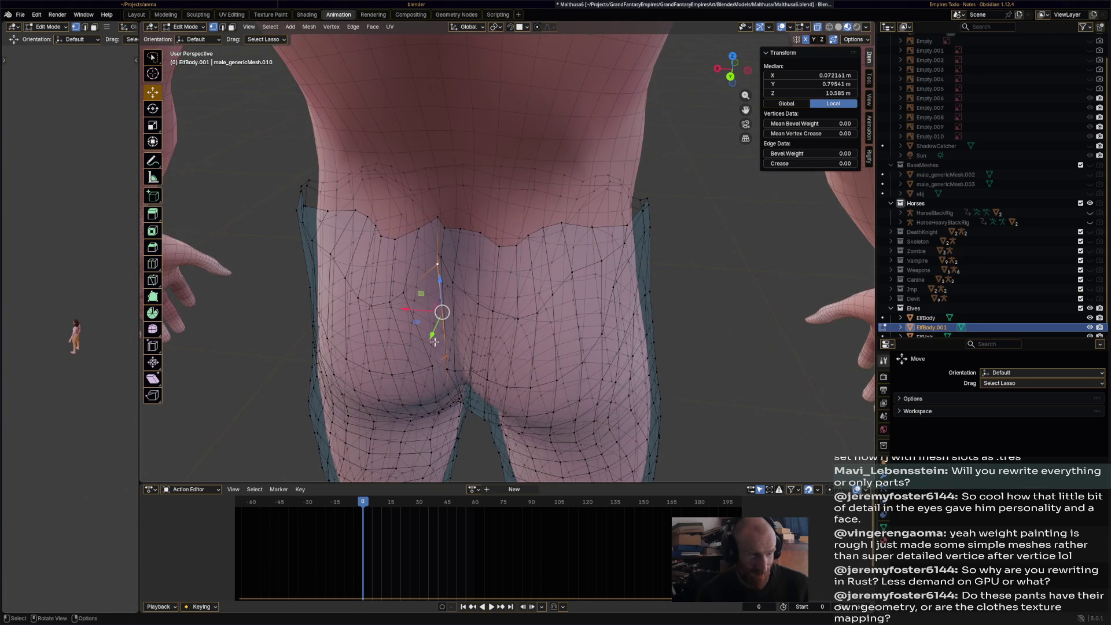
left_click(428, 245)
mouse_move(428, 244)
left_mouse_down()
mouse_move(435, 213)
mouse_move(424, 245)
left_mouse_up()
mouse_move(424, 245)
middle_mouse_down()
mouse_move(492, 260)
mouse_move(614, 260)
mouse_move(521, 260)
middle_mouse_up()
left_click(200, 33)
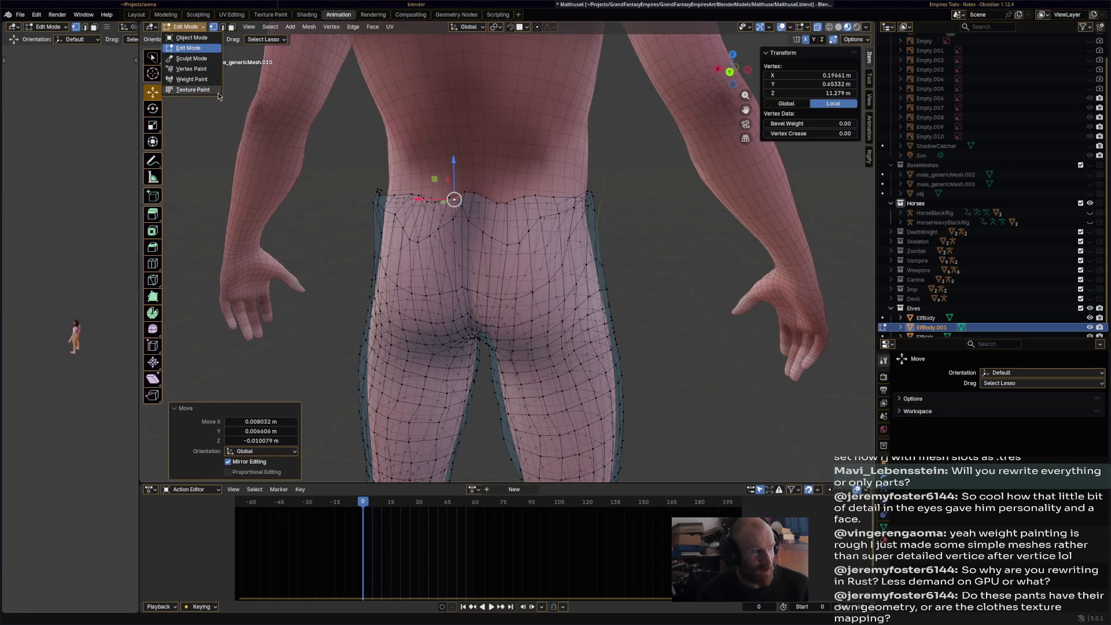
- Smooth the jagged trouser waistband with the Smooth brush in Sculpt Mode
left_click(212, 61)
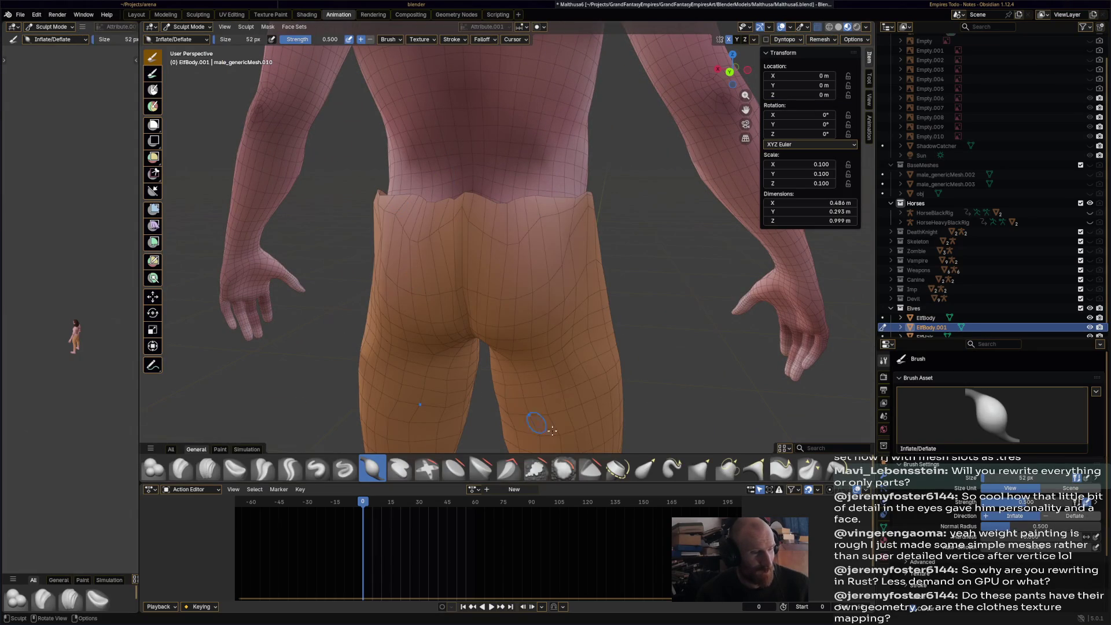
left_click(564, 468)
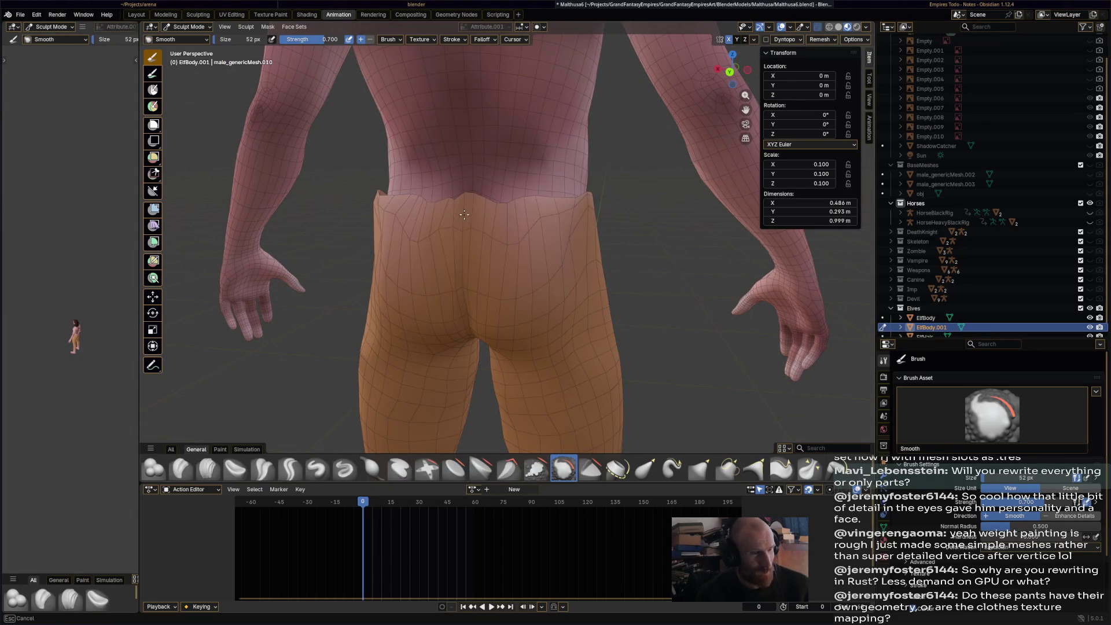
left_click_drag(485, 246, 453, 239)
left_click_drag(466, 287, 434, 288)
left_click_drag(388, 205, 485, 201)
mouse_move(413, 258)
middle_mouse_down()
mouse_move(483, 220)
mouse_move(513, 234)
mouse_move(555, 223)
middle_mouse_up()
left_click_drag(559, 219, 539, 225)
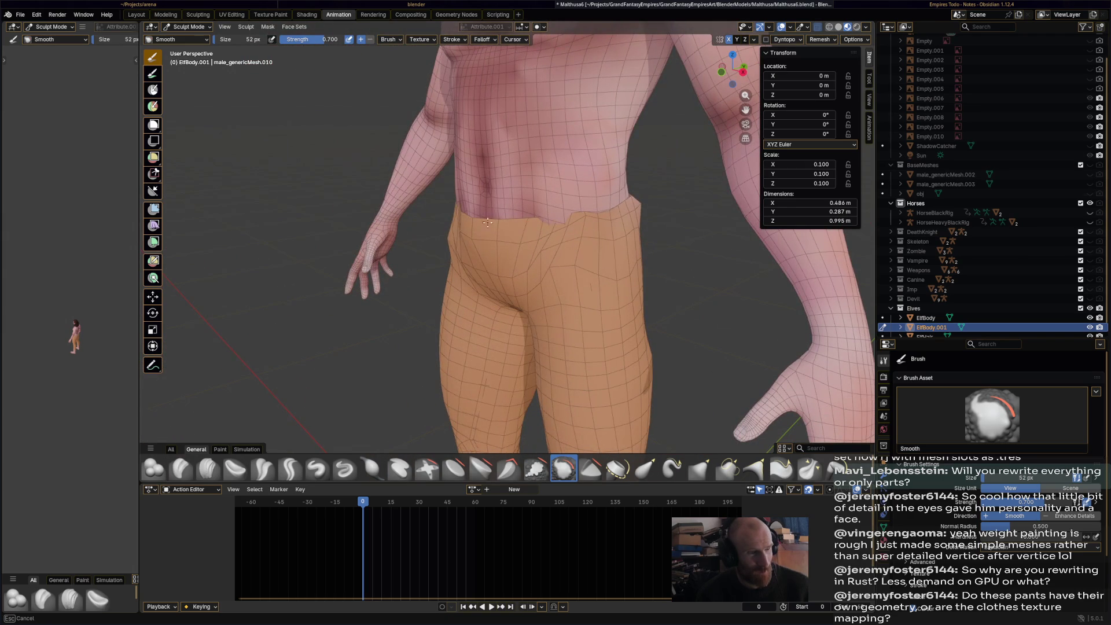
- Orbit around the smoothed trousers to check the legs from front, below and side
left_click_drag(472, 239, 541, 257)
middle_click_drag(540, 257, 464, 201)
mouse_move(463, 254)
middle_mouse_down()
mouse_move(481, 336)
mouse_move(411, 287)
mouse_move(477, 273)
middle_mouse_up()
mouse_move(581, 301)
middle_mouse_down()
mouse_move(414, 177)
mouse_move(582, 197)
mouse_move(478, 203)
middle_mouse_up()
scroll(478, 203, "up", 4)
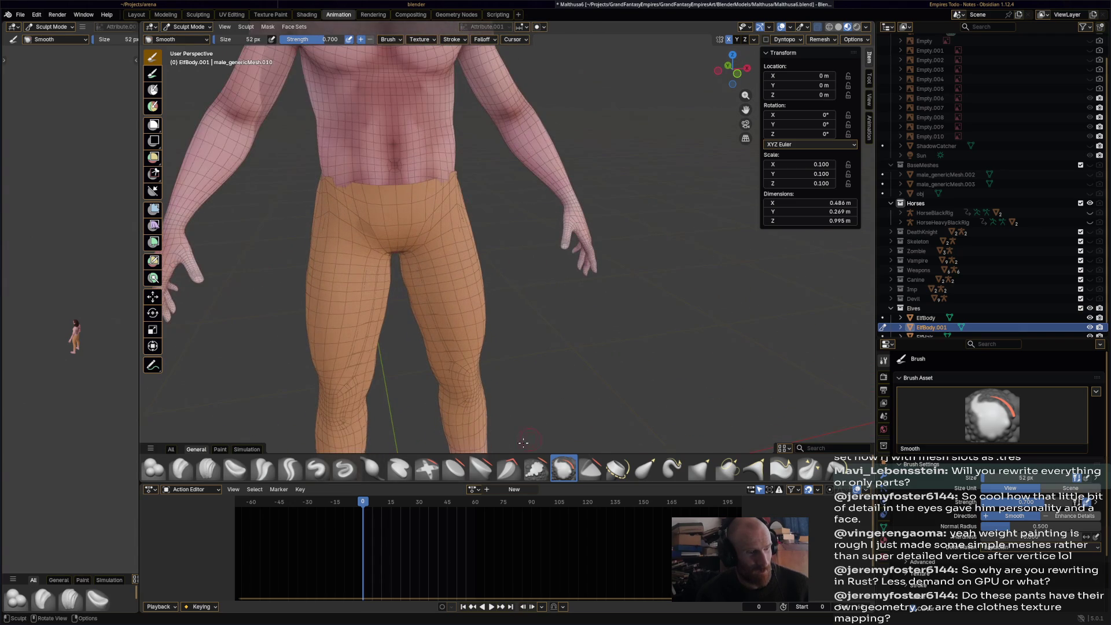
scroll(524, 442, "down", 5)
mouse_move(524, 442)
middle_mouse_down()
mouse_move(445, 323)
mouse_move(466, 324)
middle_mouse_up()
scroll(1013, 174, "up", 3)
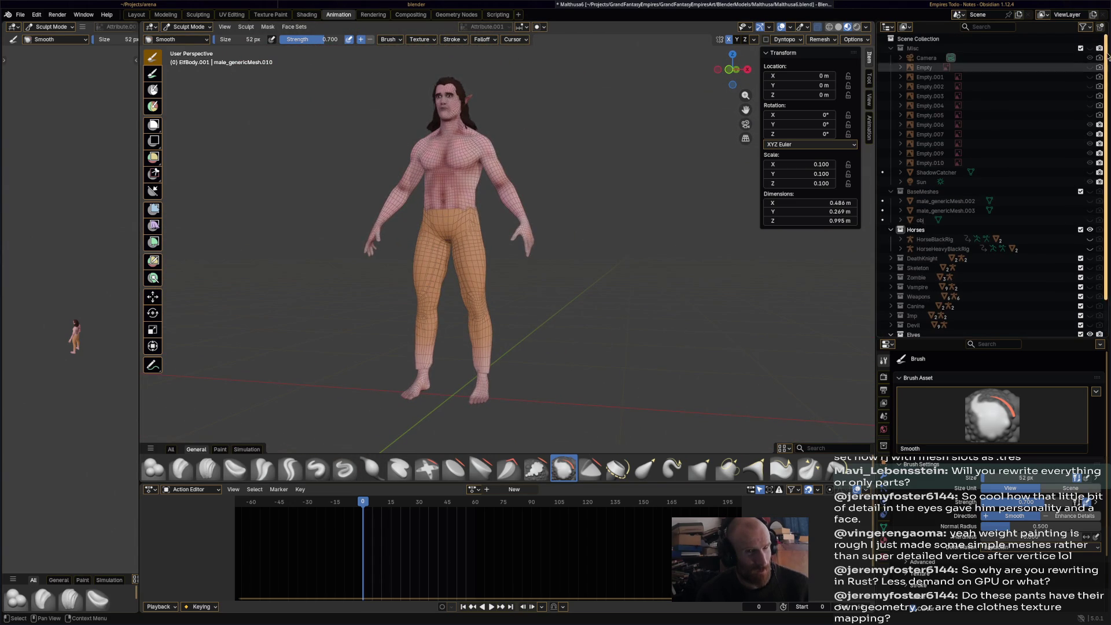
- Bring the pants back into view and switch the mesh to Edit Mode
mouse_move(631, 228)
middle_mouse_down()
mouse_move(495, 231)
mouse_move(571, 249)
middle_mouse_up()
mouse_move(573, 234)
middle_mouse_down()
mouse_move(527, 237)
mouse_move(544, 255)
mouse_move(572, 245)
mouse_move(496, 270)
middle_mouse_up()
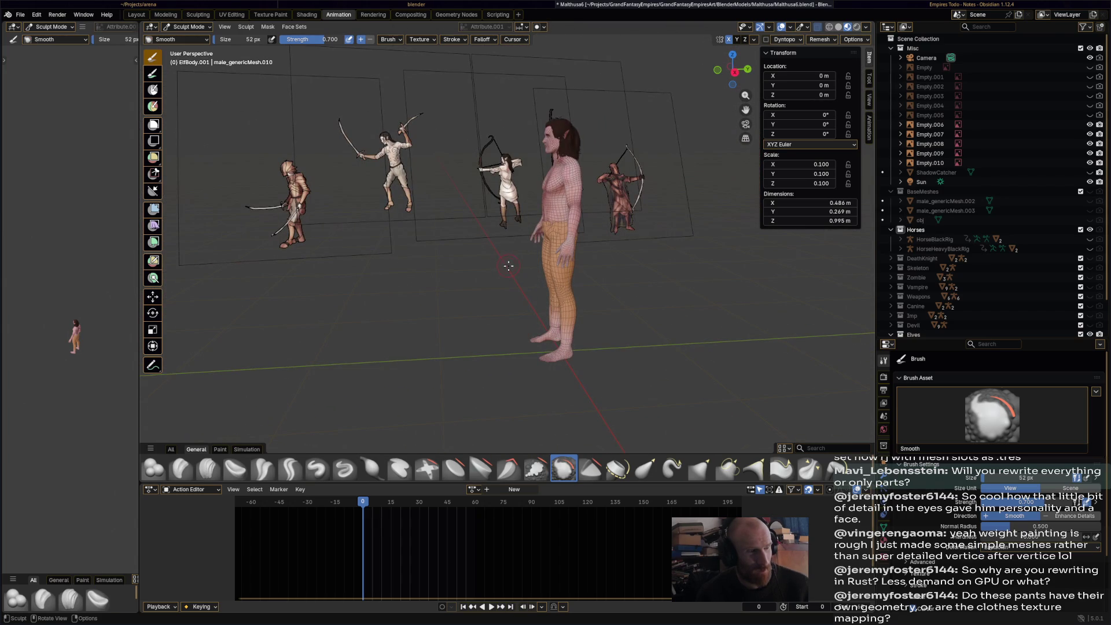
scroll(539, 262, "up", 5)
mouse_move(539, 261)
middle_mouse_down()
mouse_move(598, 245)
mouse_move(599, 203)
middle_mouse_up()
scroll(600, 159, "up", 2)
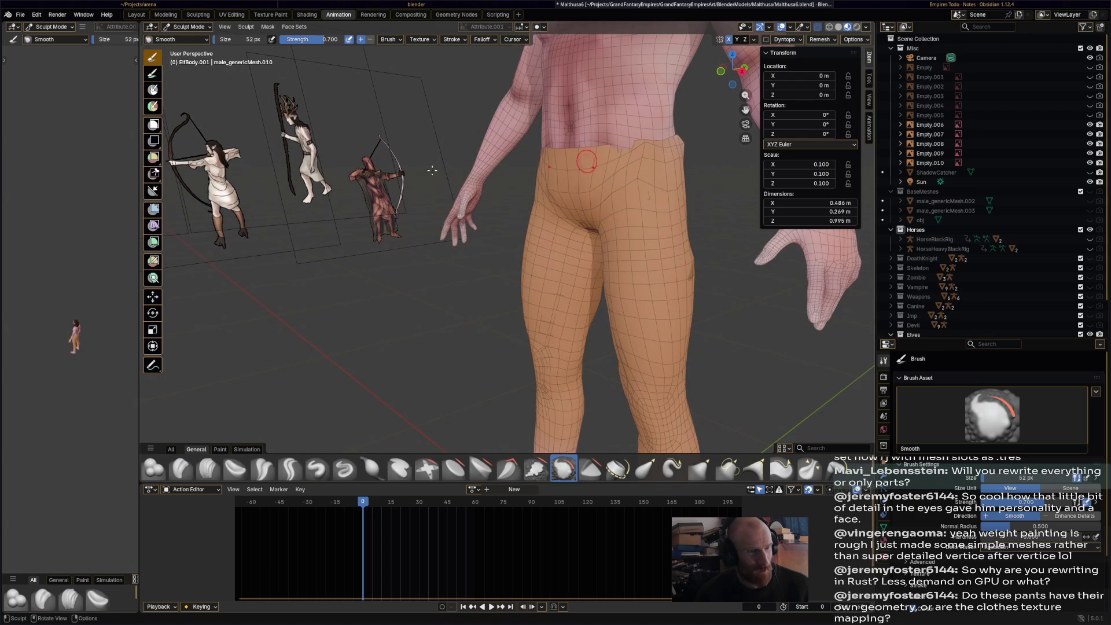
left_click(187, 27)
left_click(202, 50)
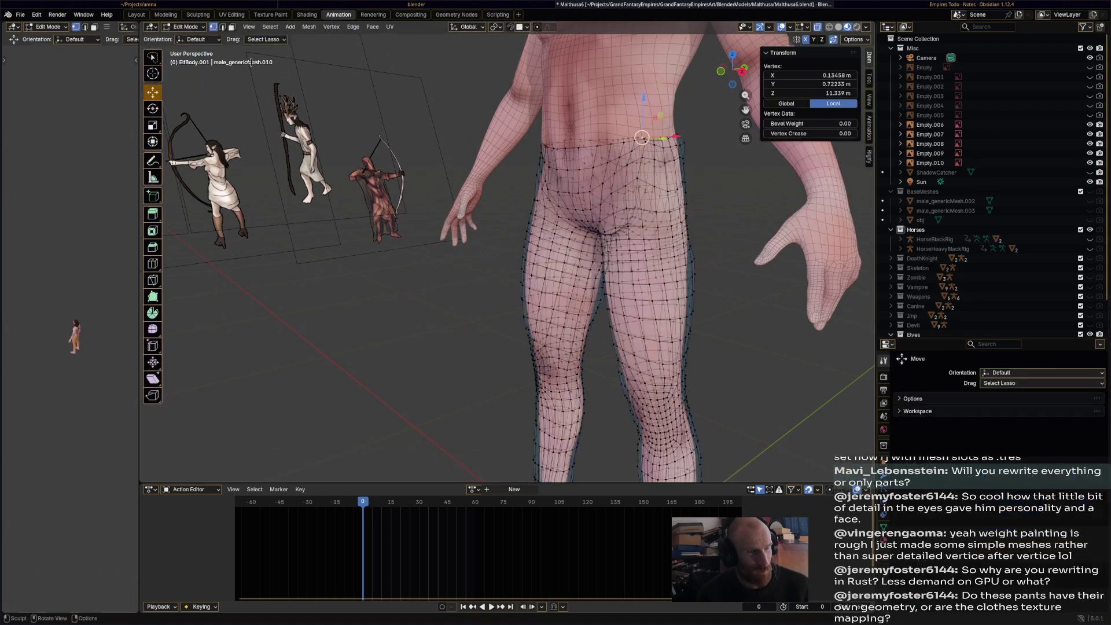
- Nudge a vertex on the pants' waistline slightly to tidy it
middle_click_drag(578, 174, 636, 133)
left_click(695, 101)
scroll(499, 163, "up", 4)
middle_click_drag(500, 163, 575, 260, "shift")
scroll(576, 260, "up", 2)
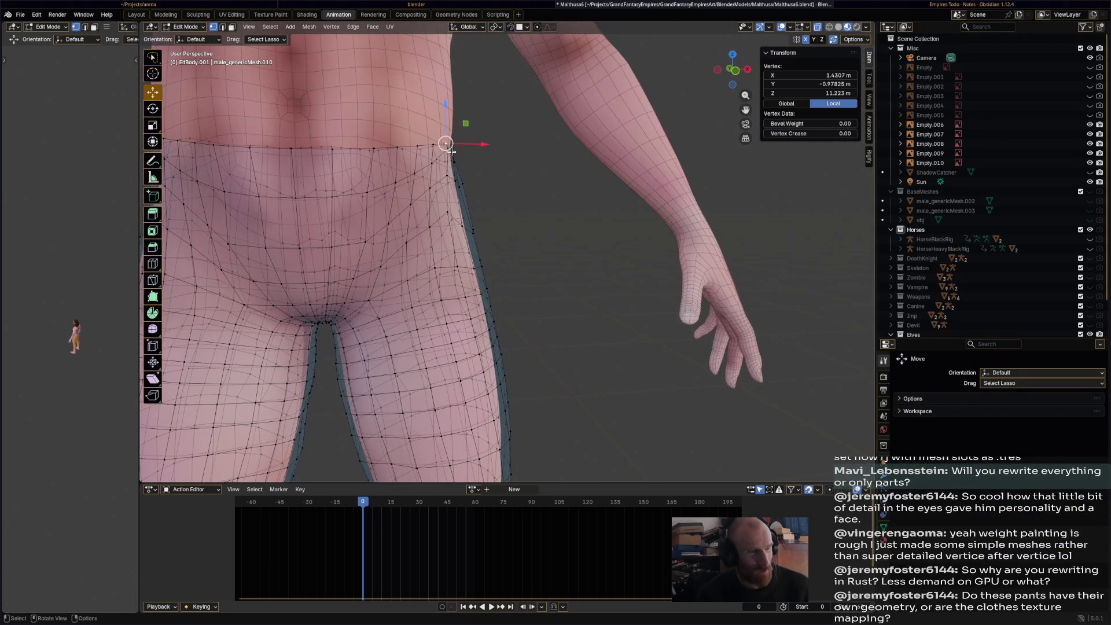
left_click_drag(450, 150, 450, 154)
- Frame the waist and nudge two more waistline vertices into place
mouse_move(450, 153)
middle_mouse_down("shift")
mouse_move(443, 177)
mouse_move(510, 202)
middle_mouse_up("shift")
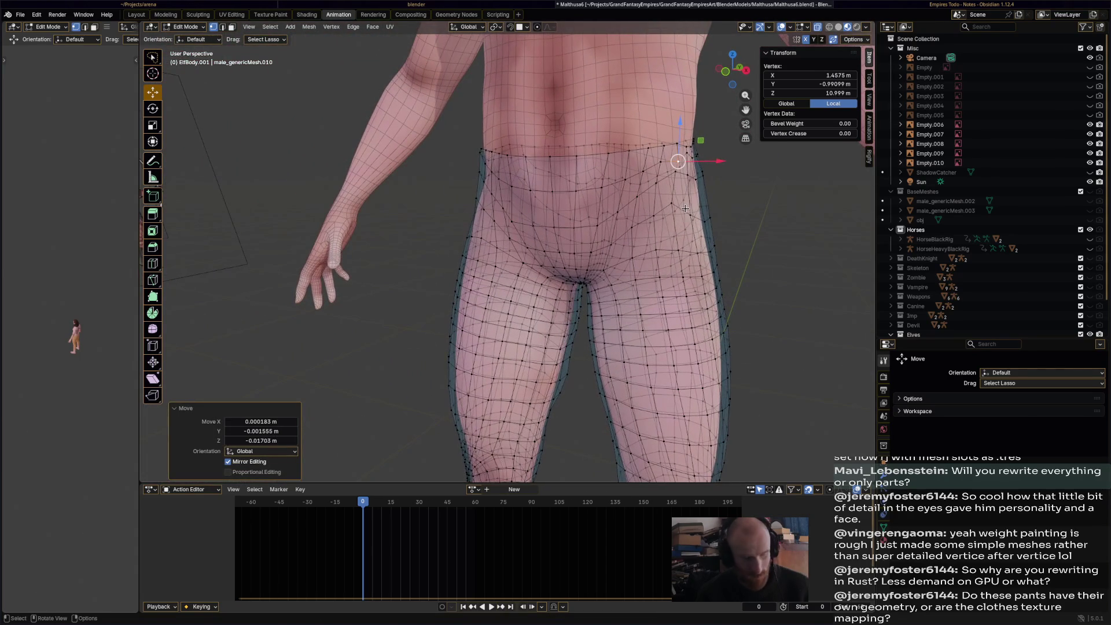
key("KP_Decimal")
scroll(683, 210, "down", 5)
middle_click_drag(683, 210, 528, 270)
scroll(527, 271, "up", 2)
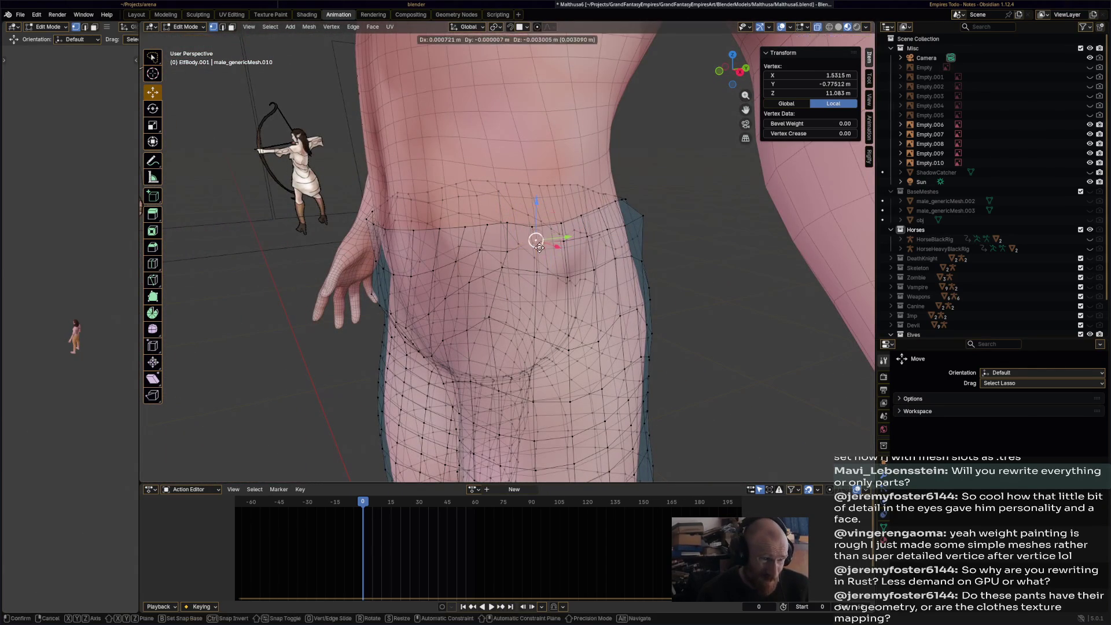
left_click(563, 242)
left_click_drag(564, 241, 565, 244)
left_click(641, 223)
left_click_drag(641, 222, 649, 232)
- Smooth the waist edge loop with Vertex > Smooth Vertices
middle_click_drag(649, 232, 650, 243)
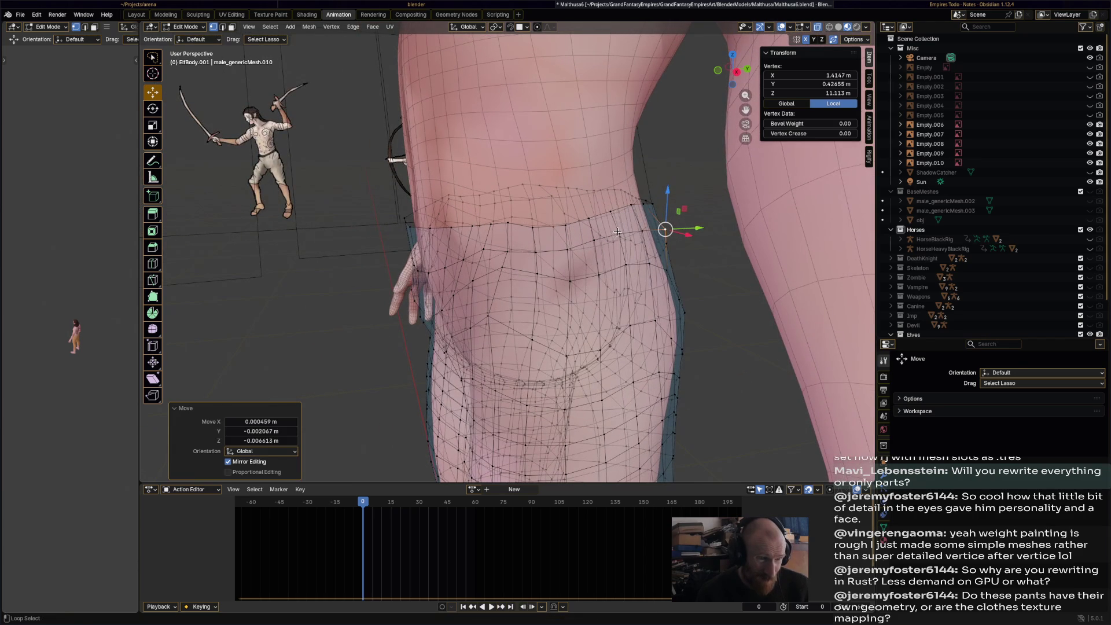
left_click(650, 243, "alt")
left_click(659, 245, "alt")
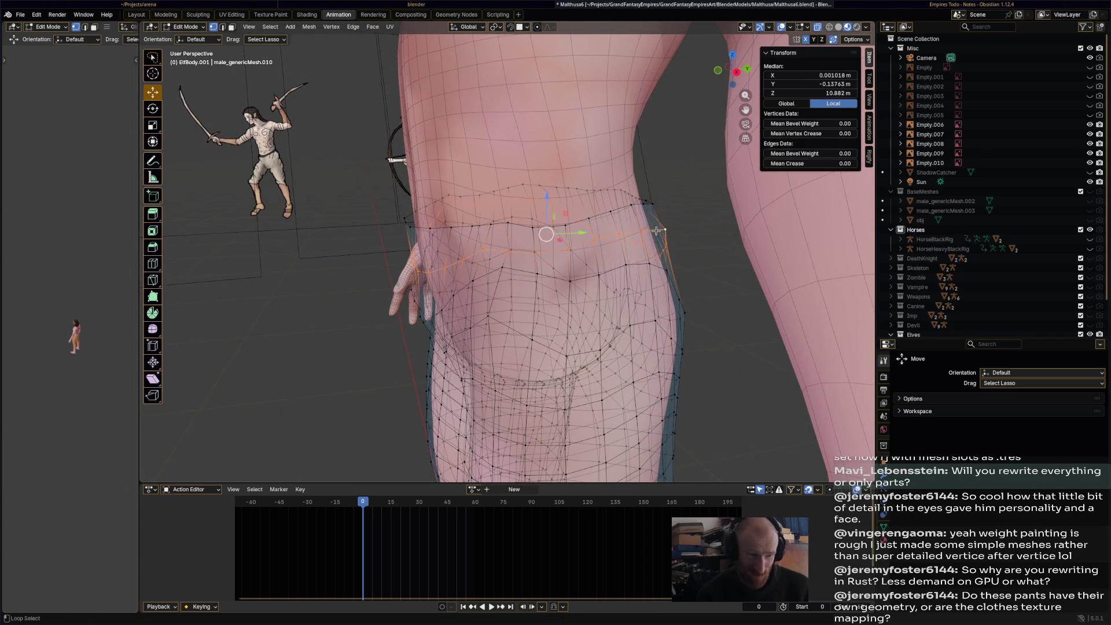
left_click(342, 28)
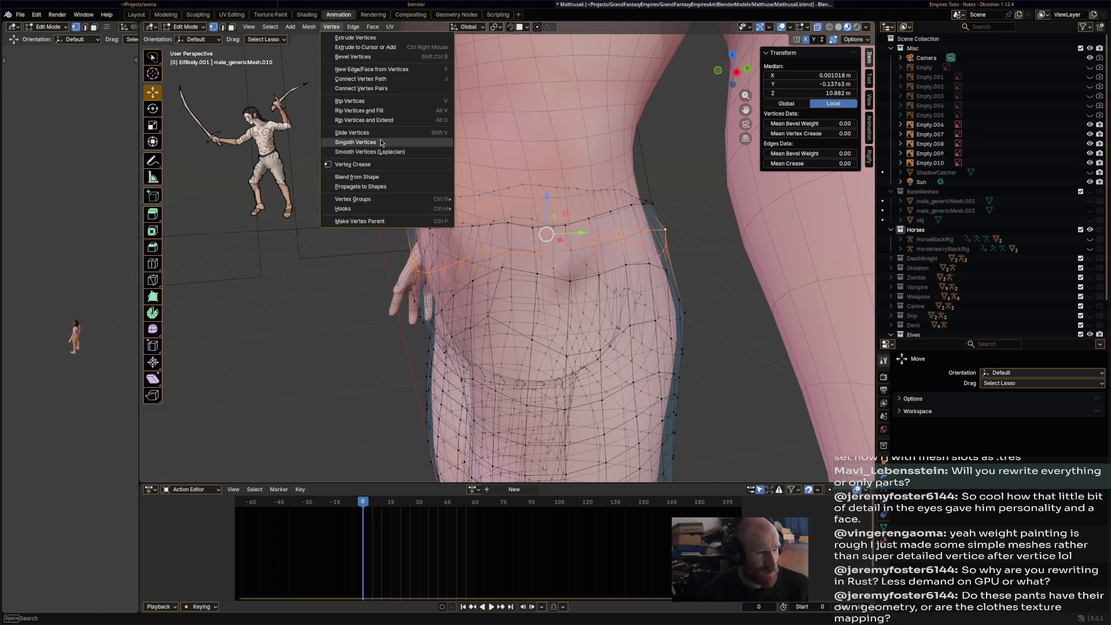
left_click(376, 142)
- Reselect only the top waist loop and smooth it again
mouse_move(521, 231)
middle_mouse_down()
mouse_move(594, 207)
mouse_move(666, 200)
middle_mouse_up()
left_click(667, 199, "alt+shift")
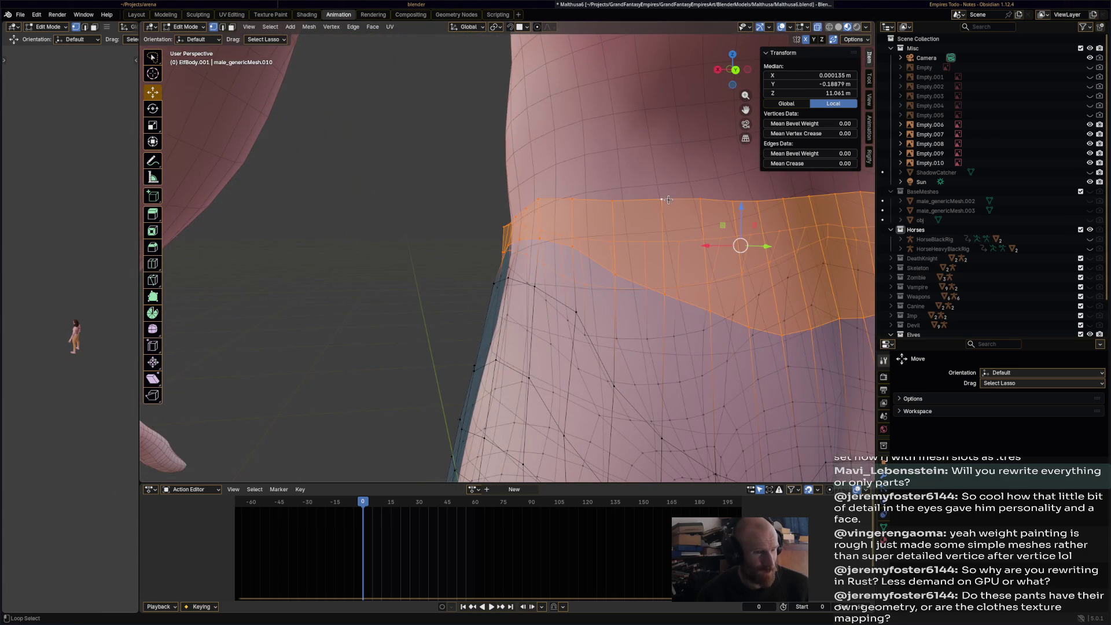
key("alt+a")
left_click(662, 198, "alt")
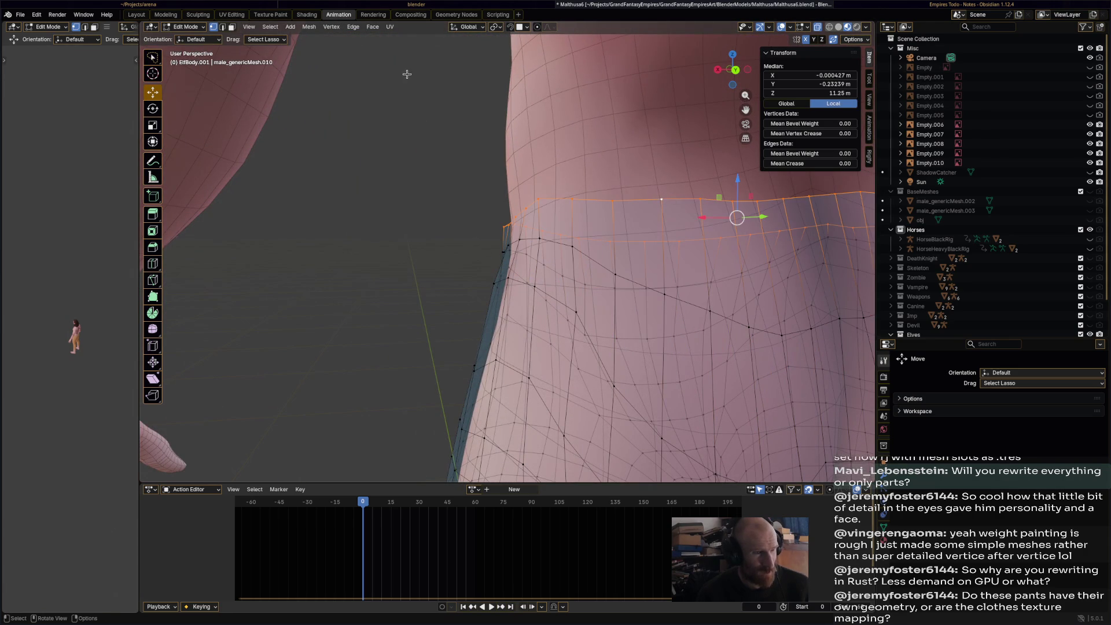
left_click(331, 27)
left_click(400, 141)
- Shift a front waist vertex slightly and select the front waist centre vertex
mouse_move(601, 204)
middle_mouse_down()
mouse_move(663, 210)
mouse_move(648, 231)
middle_mouse_up()
middle_click_drag(570, 232, 392, 250)
left_click(407, 252)
left_click_drag(407, 252, 388, 252)
left_click(439, 255)
middle_click_drag(440, 255, 430, 267)
left_click(411, 244)
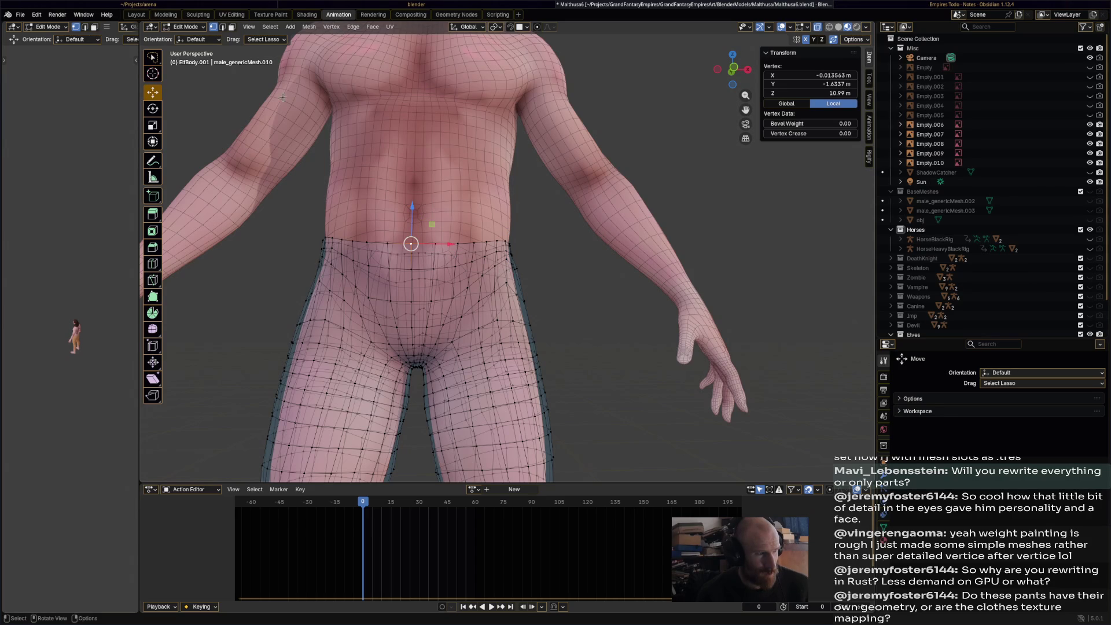
- Extrude the waistband face loop along normals into a thicker raised band
left_click(233, 27)
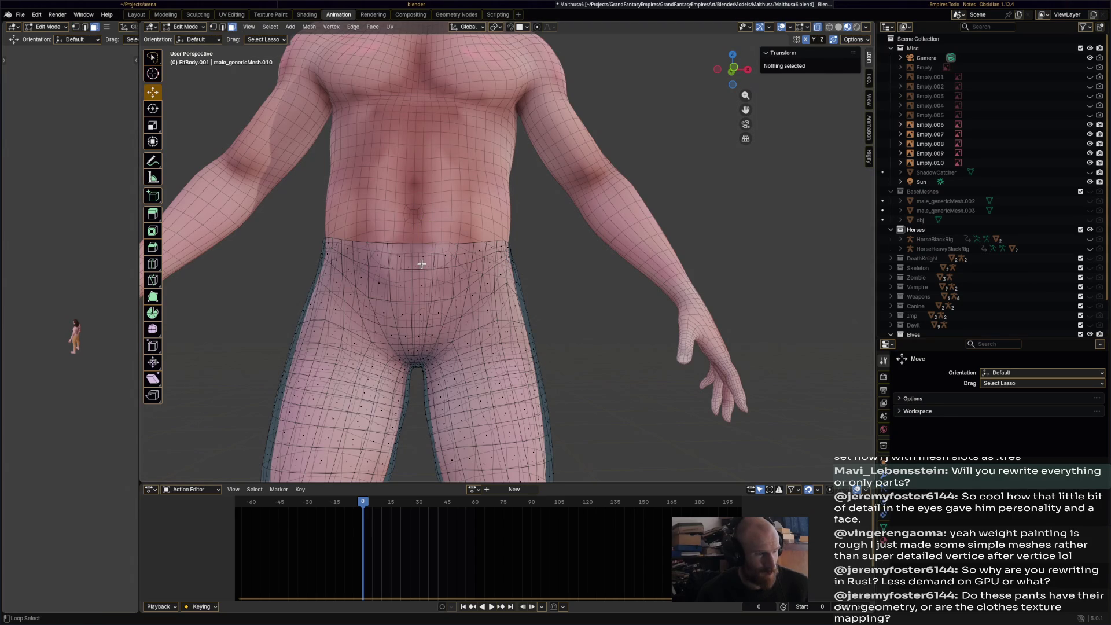
left_click(422, 264, "alt")
middle_click_drag(442, 264, 156, 193)
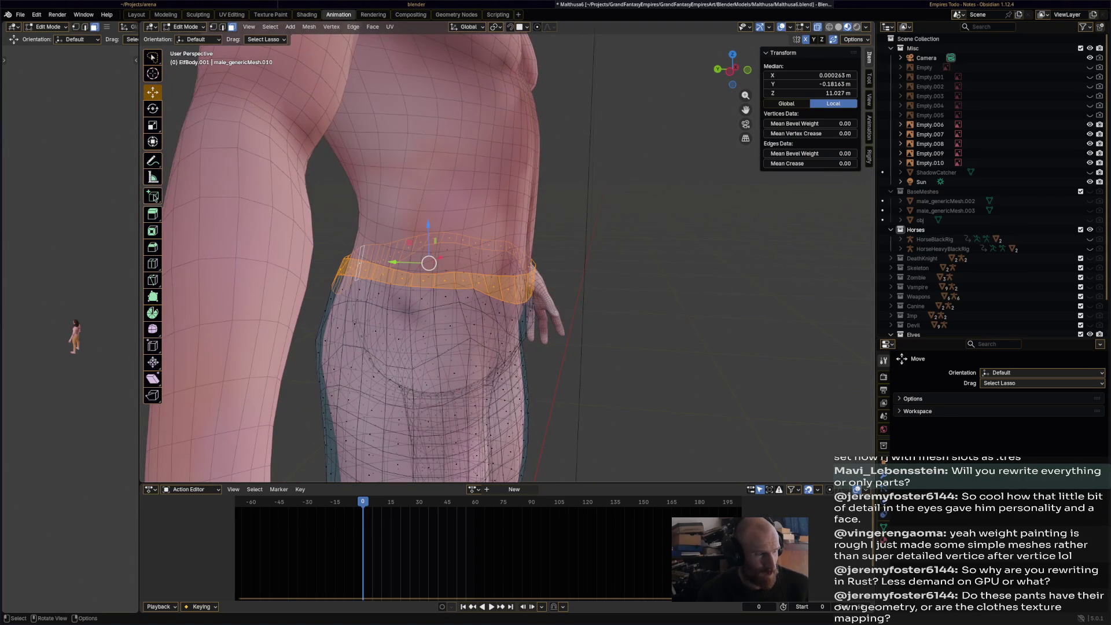
left_click(156, 216)
left_click_drag(156, 216, 208, 258)
left_click_drag(405, 222, 368, 196)
left_click(602, 231)
- Save Malthusa6.blend
scroll(642, 243, "down", 4)
mouse_move(665, 272)
middle_mouse_down()
mouse_move(440, 281)
mouse_move(462, 282)
middle_mouse_up()
key("ctrl+s")
- Select the pants object and enter Vertex Paint with selection masking on
left_click(185, 27)
left_click(194, 36)
middle_click_drag(348, 248, 447, 264)
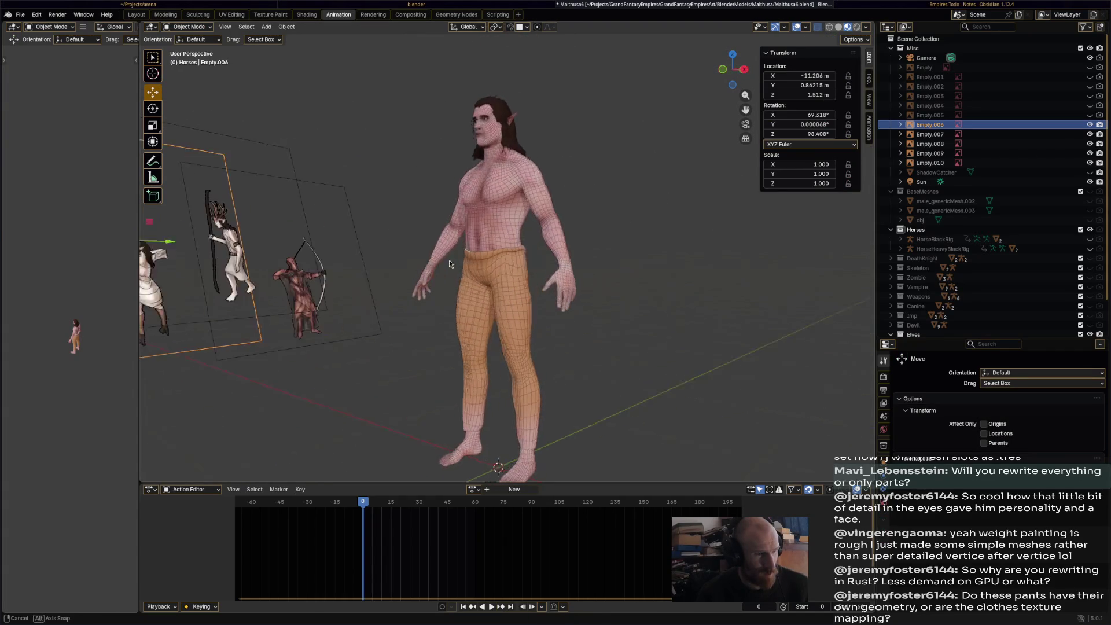
left_click(473, 258)
scroll(473, 258, "up", 5)
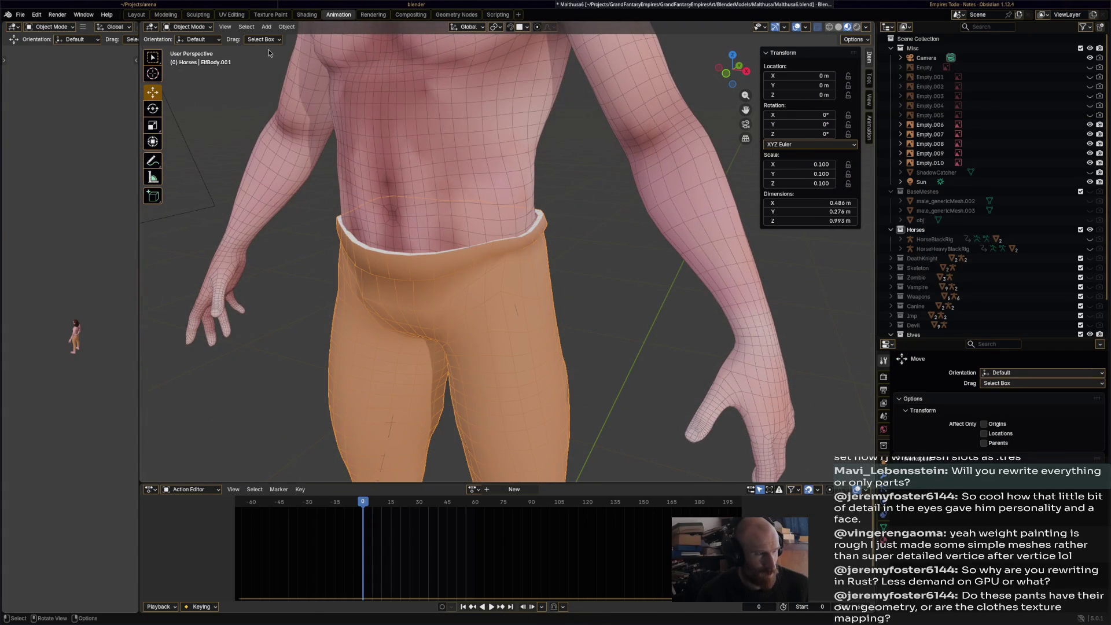
left_click(186, 27)
left_click(191, 68)
middle_click_drag(405, 243, 434, 226)
left_click(227, 27)
- In Edit Mode, extrude the waist face loop further outward along normals
left_click(186, 27)
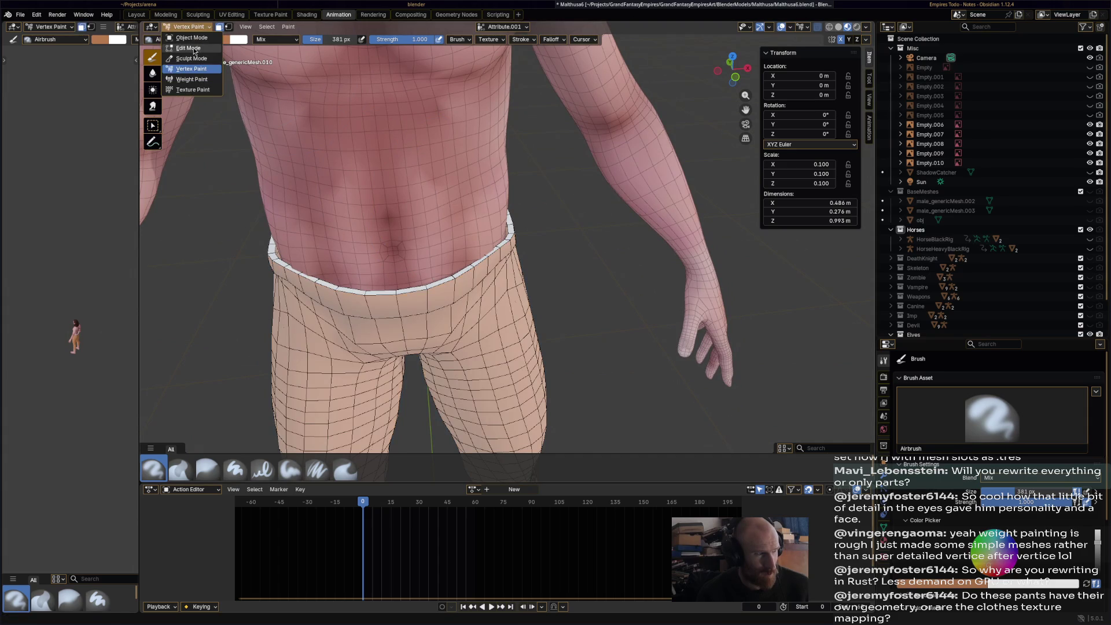
left_click(188, 49)
left_click(427, 288, "alt")
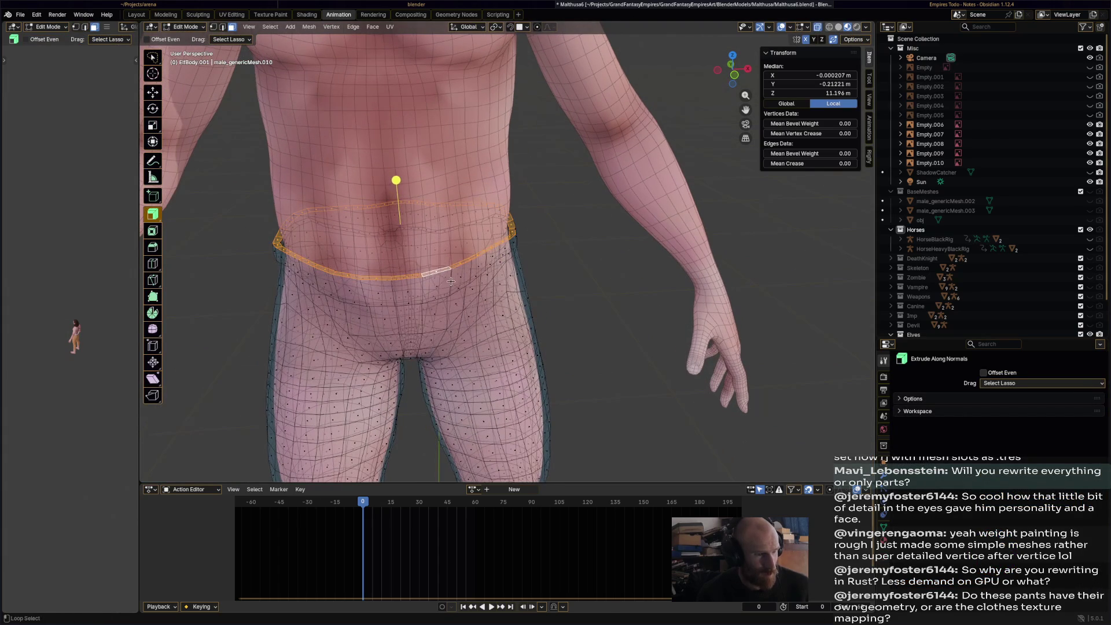
left_click(471, 292, "ctrl")
scroll(472, 292, "down", 3)
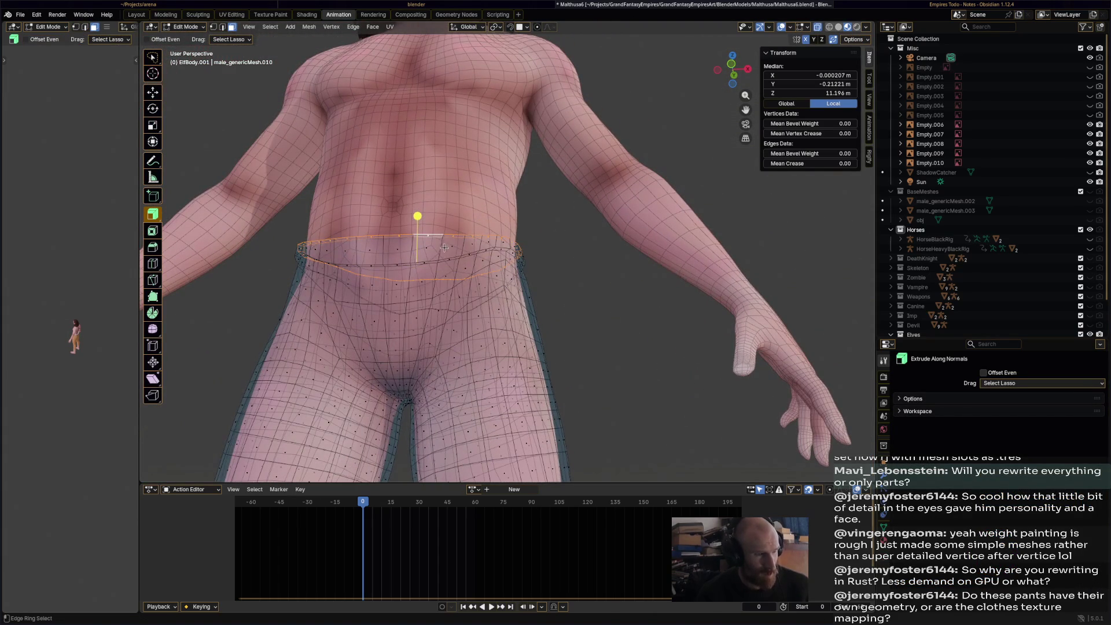
left_click(449, 246, "alt")
middle_click_drag(448, 246, 441, 226)
left_click_drag(429, 276, 430, 270)
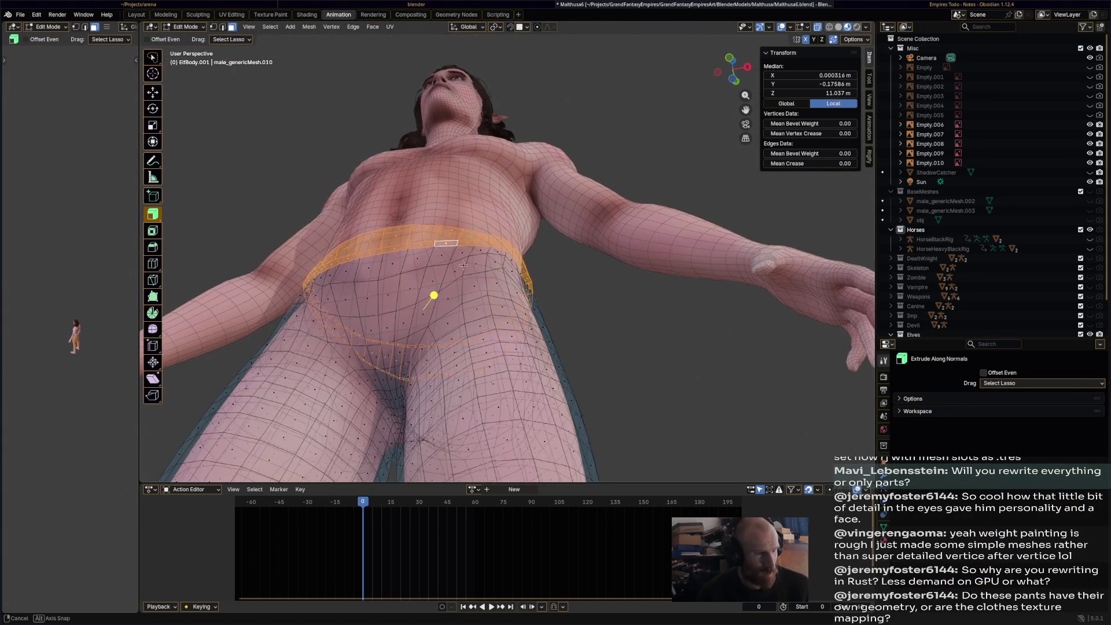
middle_click_drag(431, 270, 417, 347)
- In Vertex Paint, paint the waistband near-black
left_click(185, 27)
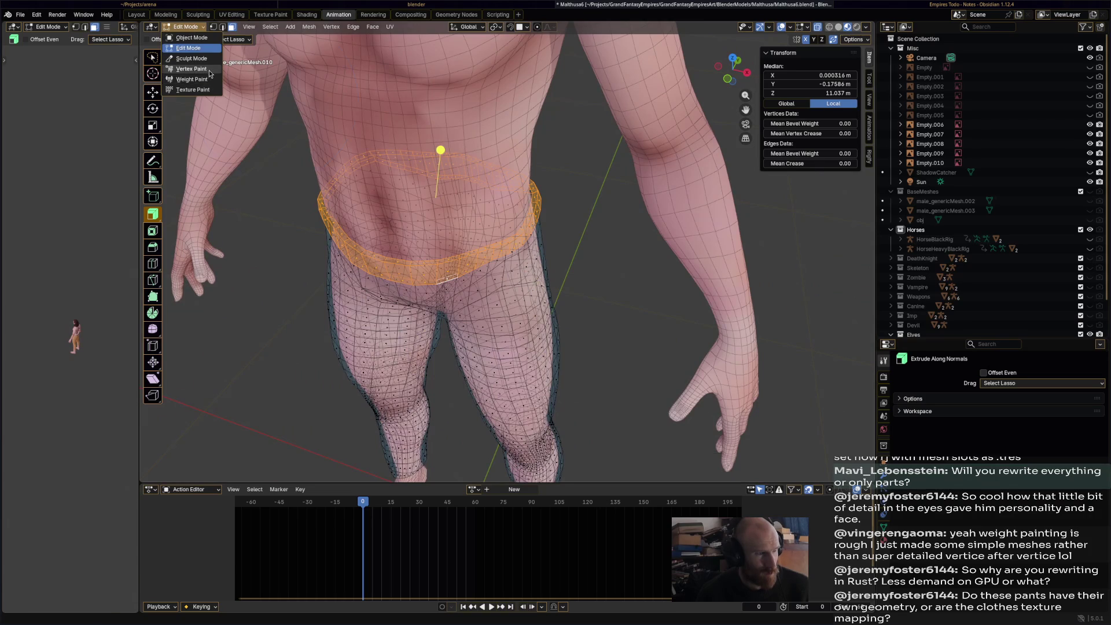
left_click(191, 64)
left_click_drag(1096, 564, 1097, 571)
left_click_drag(428, 249, 521, 237)
middle_click_drag(521, 237, 644, 288)
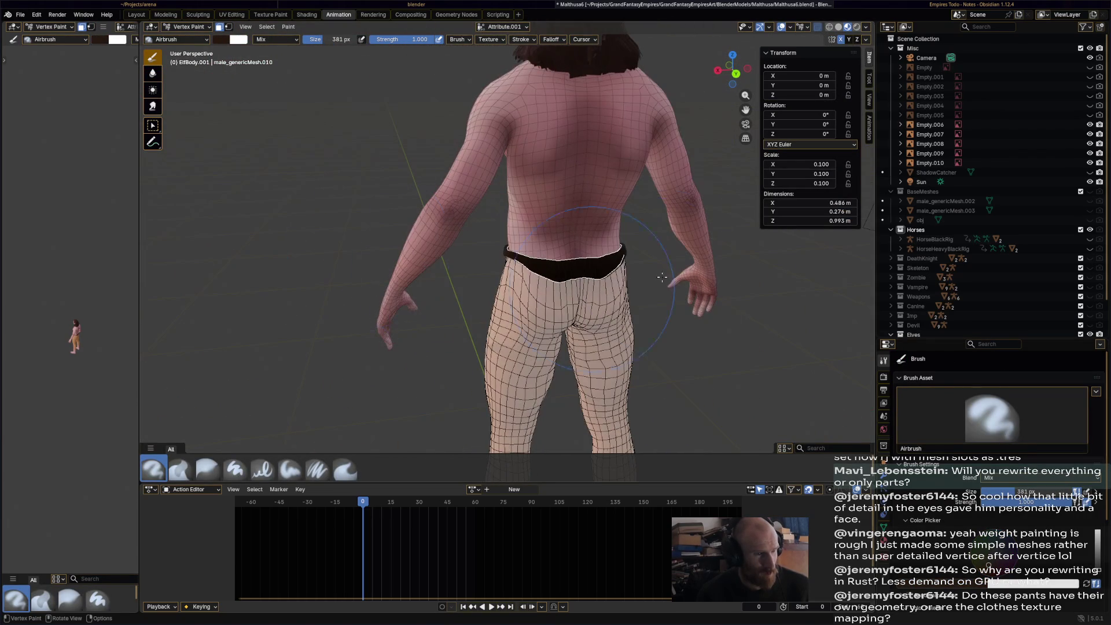
- Save Malthusa6.blend again
scroll(566, 295, "down", 5)
mouse_move(566, 295)
middle_mouse_down()
mouse_move(543, 326)
mouse_move(556, 249)
mouse_move(586, 234)
mouse_move(525, 322)
middle_mouse_up()
key("ctrl+s")
scroll(556, 249, "up", 6)
- Move the pants from Edit Mode through Object Mode into Sculpt Mode
left_click(188, 26)
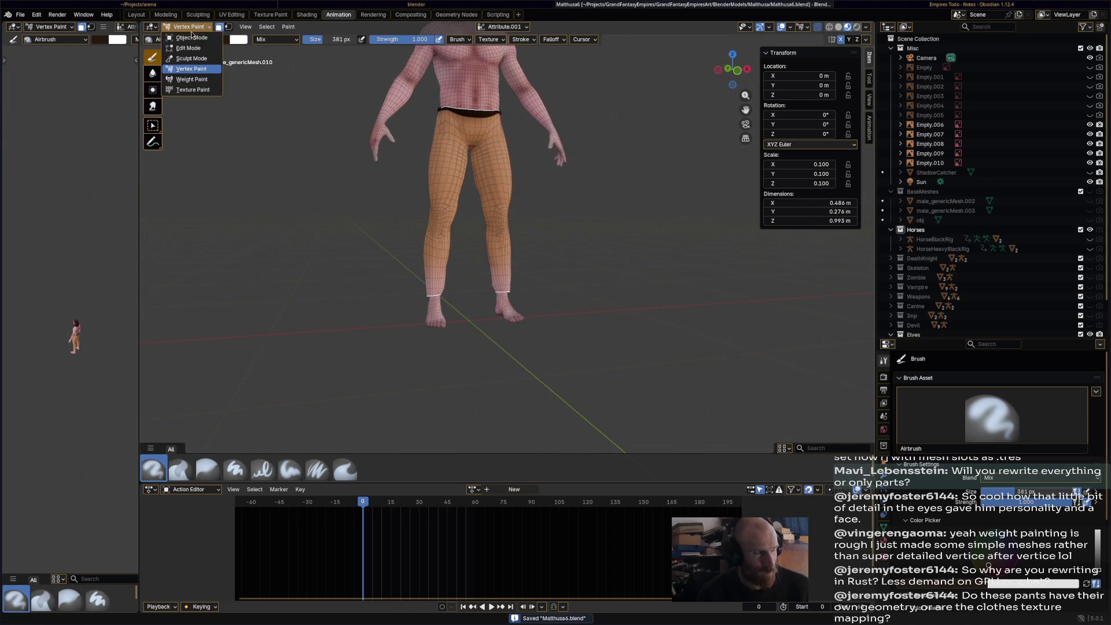
left_click(185, 37)
middle_click_drag(415, 161, 463, 172)
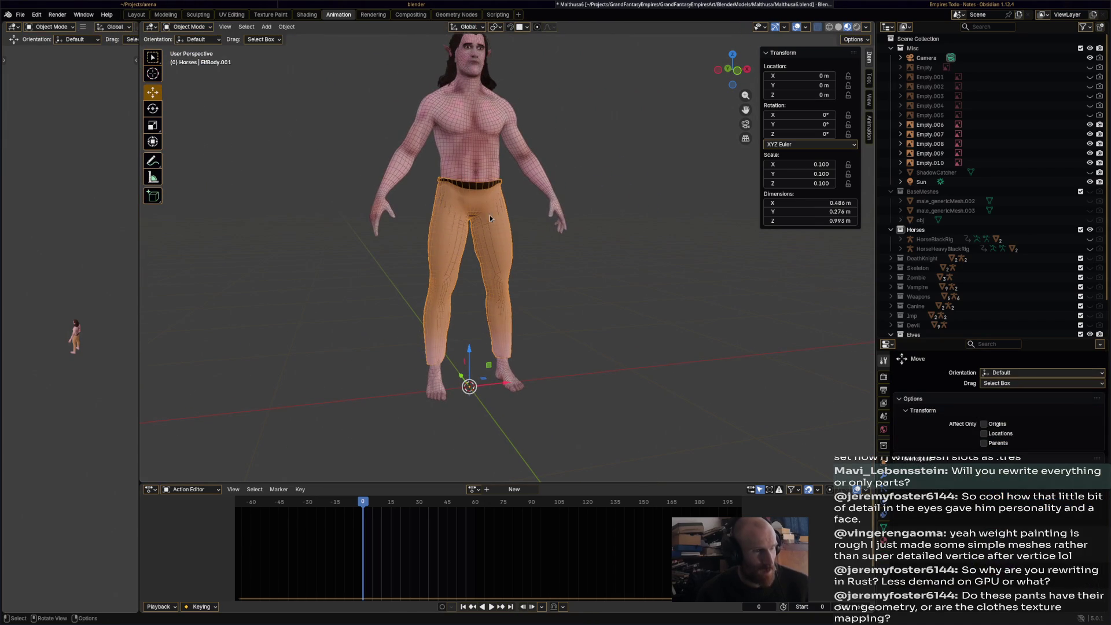
left_click(188, 26)
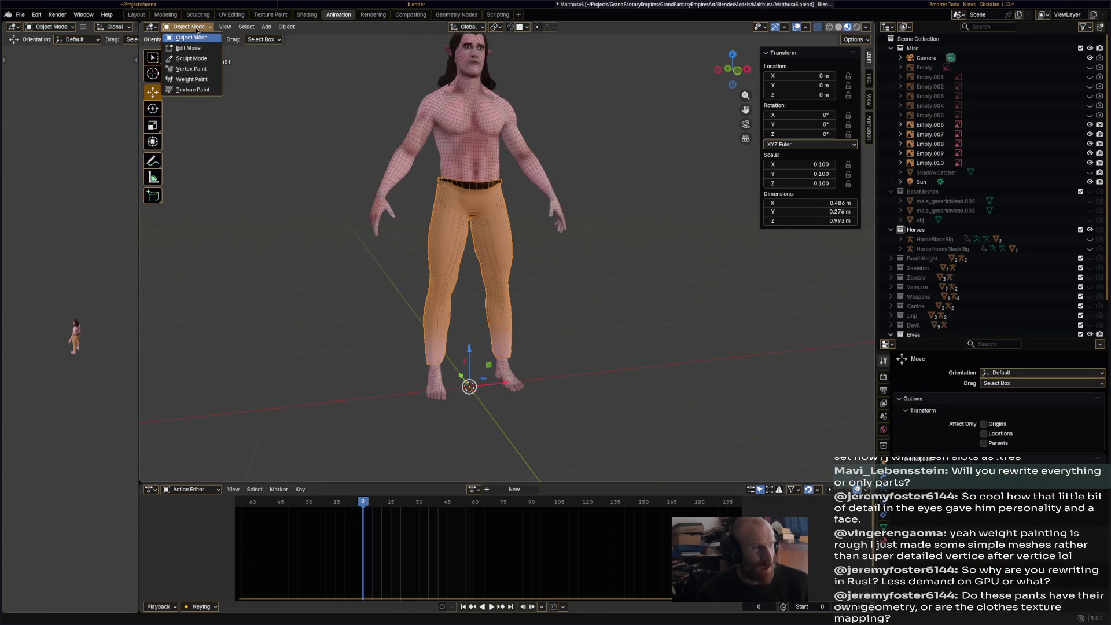
left_click(196, 58)
mouse_move(549, 231)
middle_mouse_down()
mouse_move(537, 229)
mouse_move(834, 478)
middle_mouse_up()
scroll(537, 230, "up", 5)
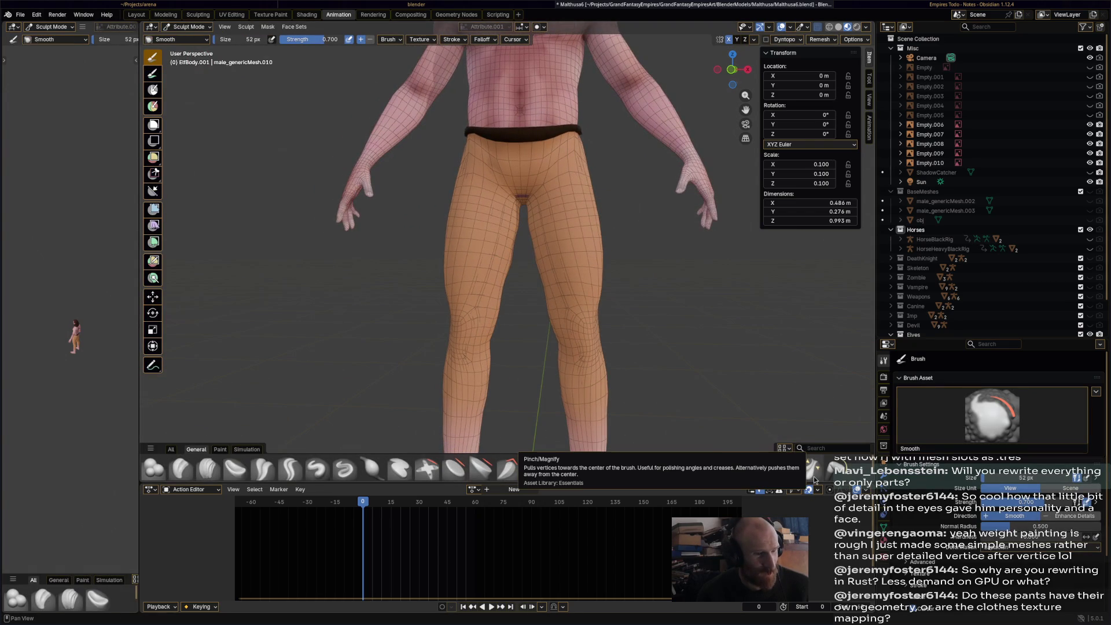
- Crease the trousers near the crotch and on the front with the Crease Sharp brush
left_click(289, 477)
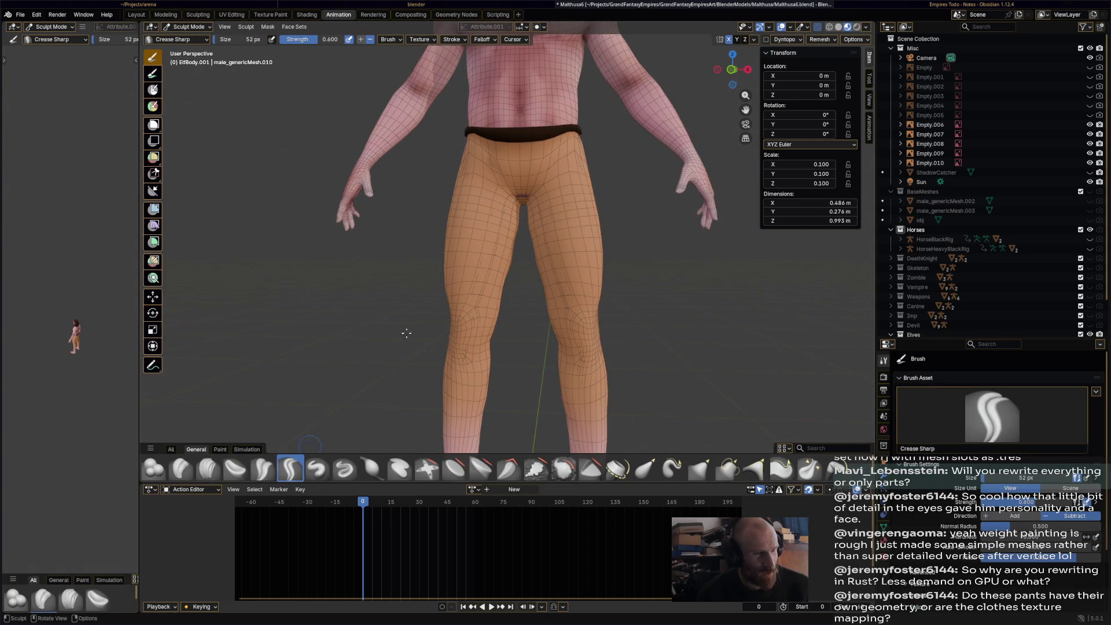
mouse_move(347, 243)
middle_mouse_down()
mouse_move(415, 215)
mouse_move(426, 232)
mouse_move(589, 153)
mouse_move(544, 179)
middle_mouse_up()
scroll(536, 188, "up", 2)
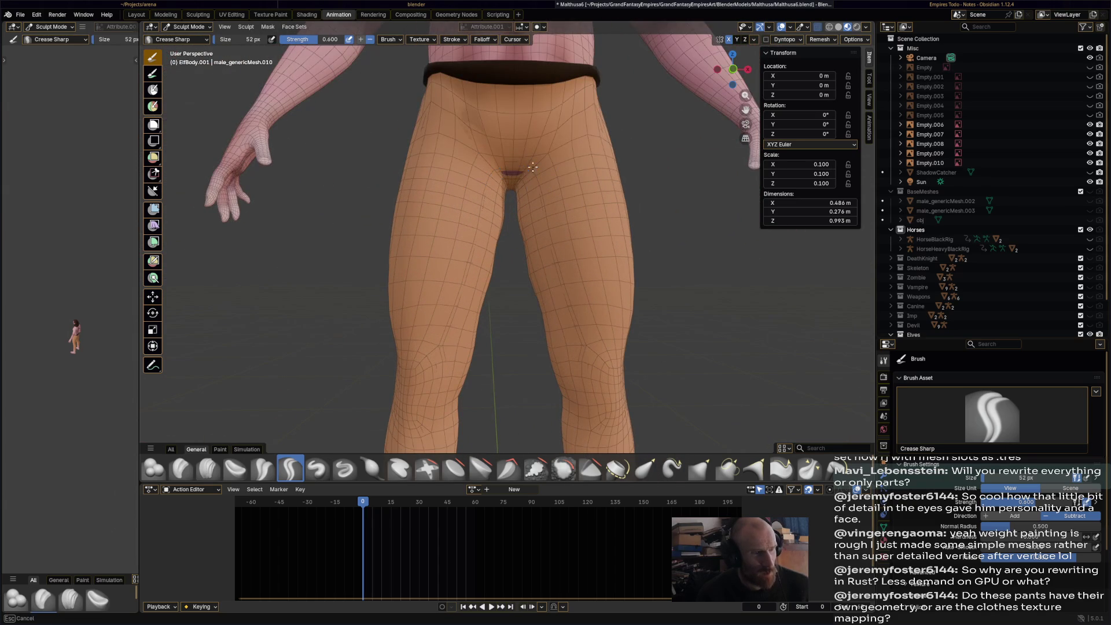
mouse_move(552, 133)
left_mouse_down()
mouse_move(472, 133)
mouse_move(520, 130)
left_mouse_up()
mouse_move(510, 162)
middle_mouse_down()
mouse_move(583, 215)
mouse_move(570, 174)
middle_mouse_up()
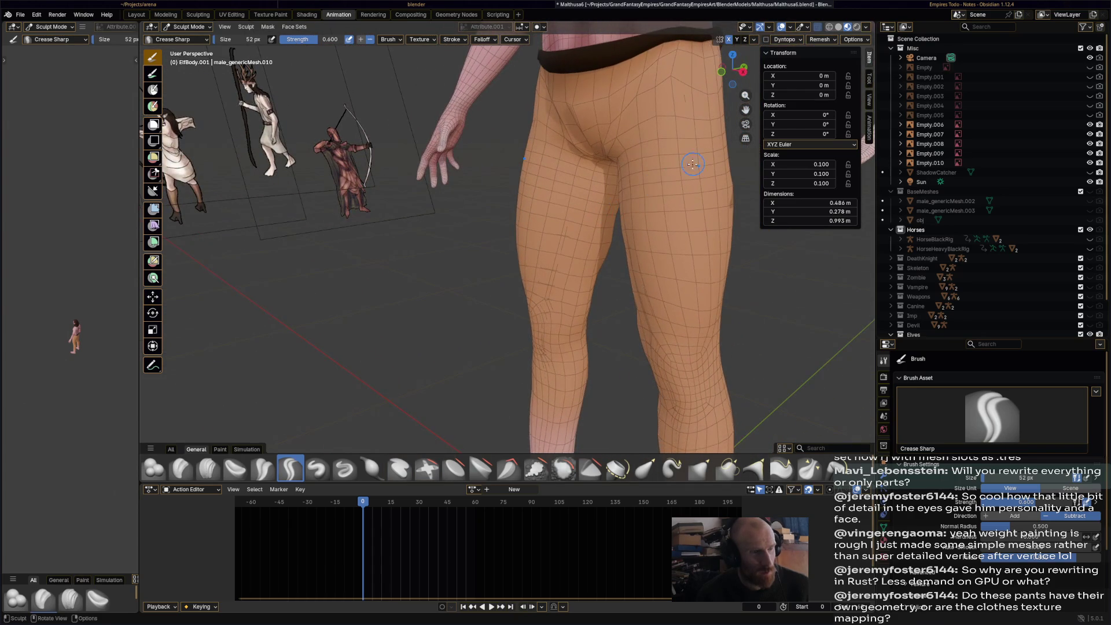
scroll(561, 156, "up", 2)
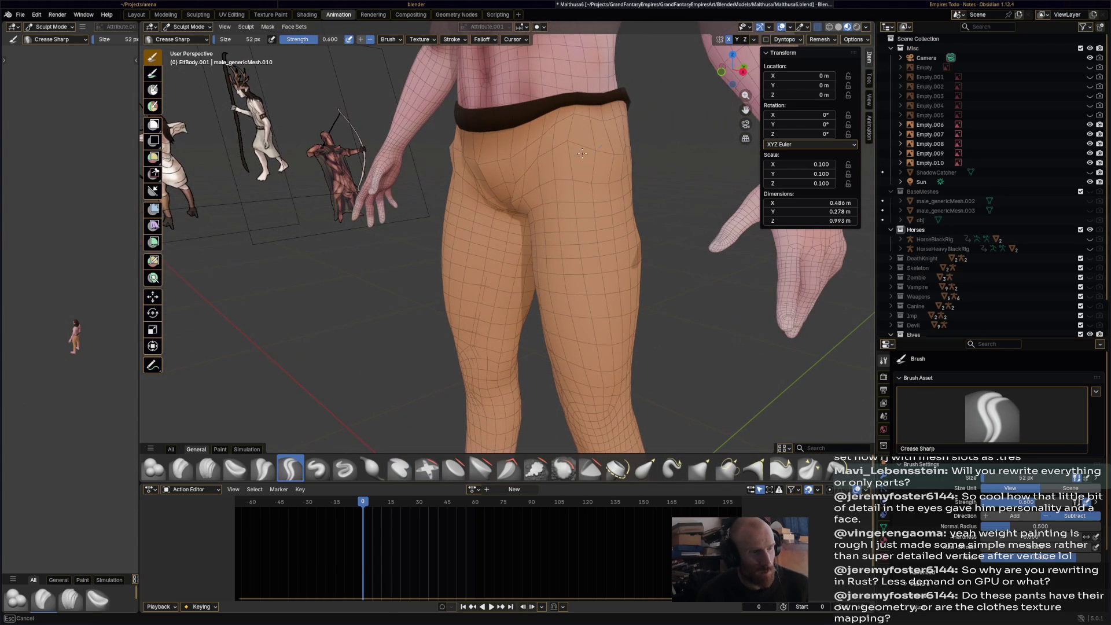
mouse_move(577, 218)
left_mouse_down()
mouse_move(588, 201)
mouse_move(610, 208)
left_mouse_up()
- Sculpt a fold across the back of the trousers
mouse_move(668, 232)
middle_mouse_down()
mouse_move(527, 261)
mouse_move(635, 158)
mouse_move(621, 226)
middle_mouse_up()
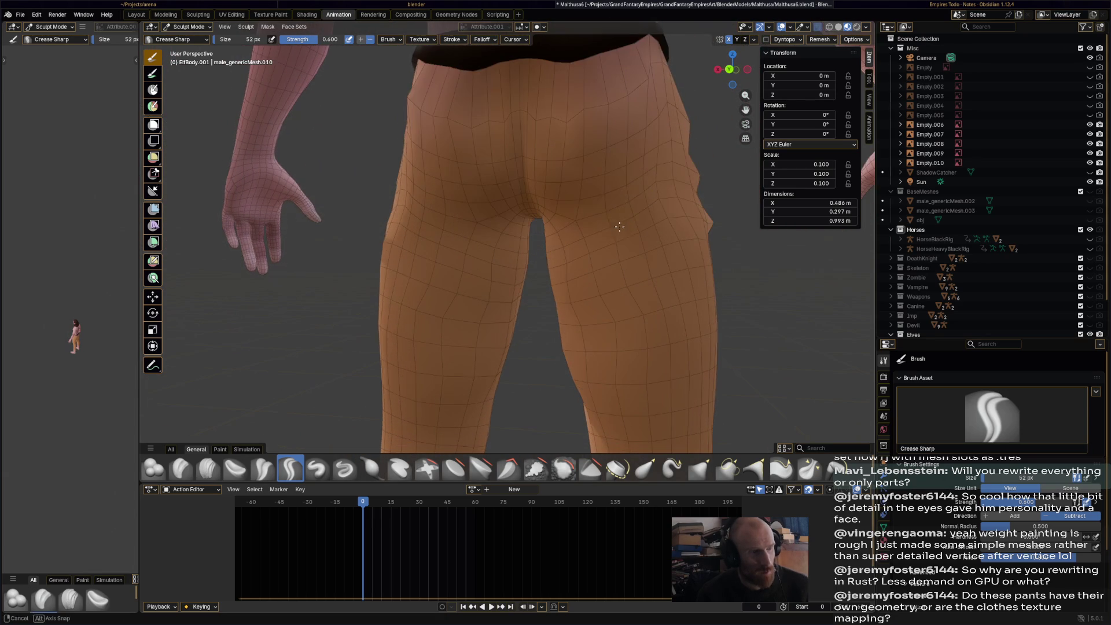
left_click_drag(642, 188, 652, 144)
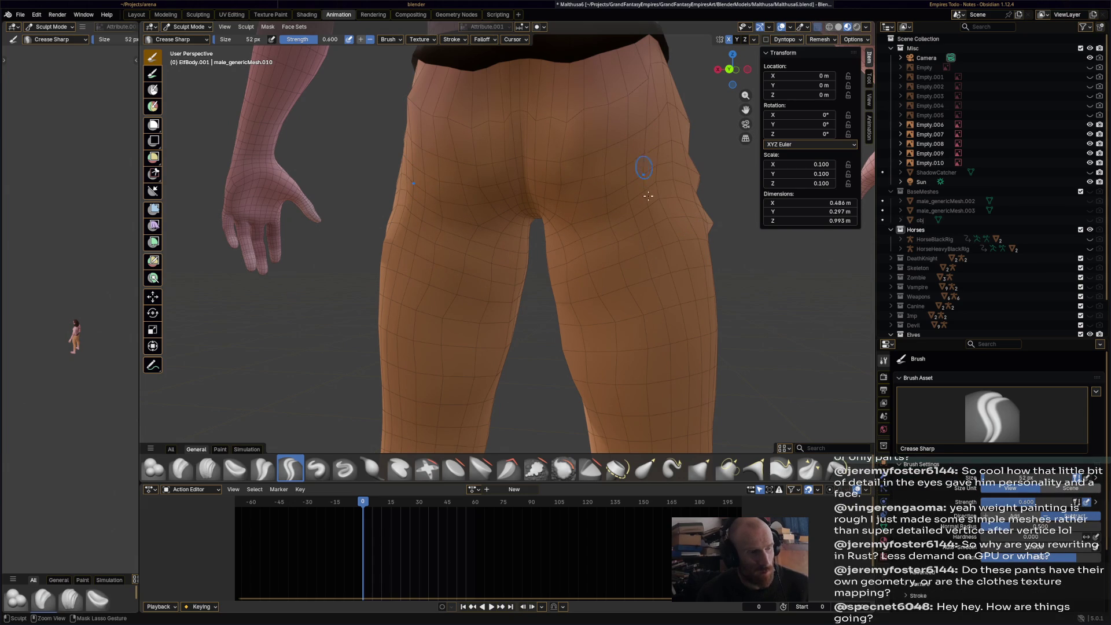
scroll(656, 226, "down", 4)
middle_click_drag(656, 226, 656, 280)
- Work around the rear and sides of the legs, creasing the trouser sides
scroll(656, 281, "up", 2)
mouse_move(649, 317)
middle_mouse_down()
mouse_move(553, 353)
mouse_move(541, 343)
middle_mouse_up()
mouse_move(608, 363)
middle_mouse_down()
mouse_move(479, 211)
mouse_move(449, 250)
mouse_move(499, 154)
middle_mouse_up()
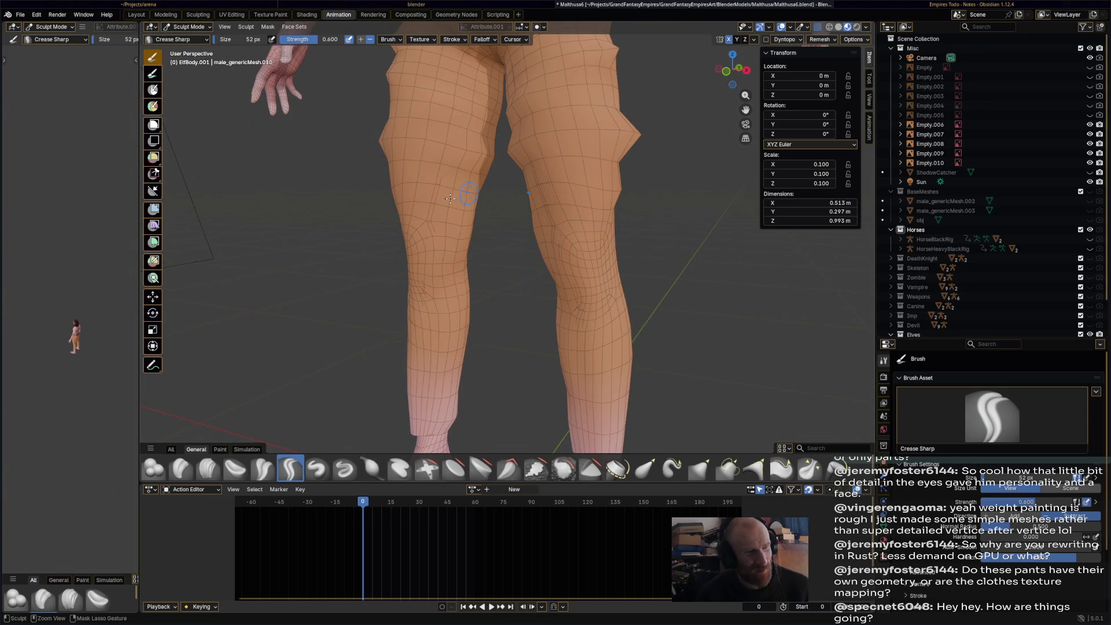
middle_click_drag(472, 222, 552, 273)
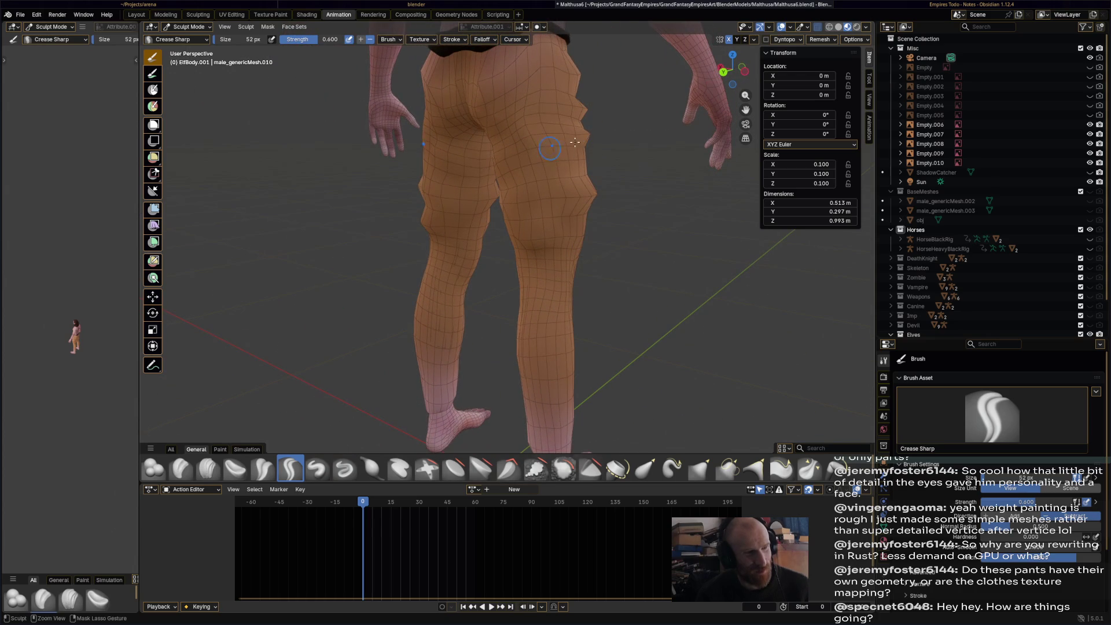
mouse_move(560, 176)
middle_mouse_down()
mouse_move(649, 141)
mouse_move(385, 172)
middle_mouse_up()
middle_click_drag(519, 278, 517, 202, "ctrl")
mouse_move(517, 203)
middle_mouse_down()
mouse_move(508, 156)
mouse_move(584, 218)
mouse_move(625, 218)
middle_mouse_up()
mouse_move(579, 172)
middle_mouse_down()
mouse_move(506, 168)
mouse_move(613, 181)
middle_mouse_up()
- Add sharp creases down the lower trouser legs around the knees
mouse_move(423, 128)
middle_mouse_down()
mouse_move(340, 186)
mouse_move(553, 207)
middle_mouse_up()
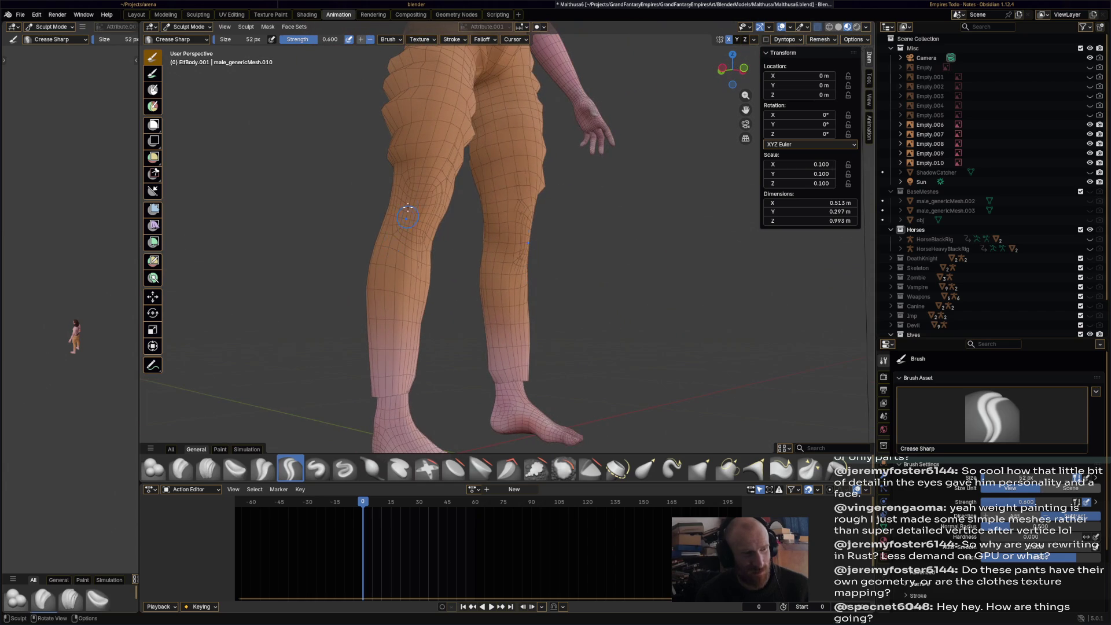
middle_click_drag(454, 241, 496, 247)
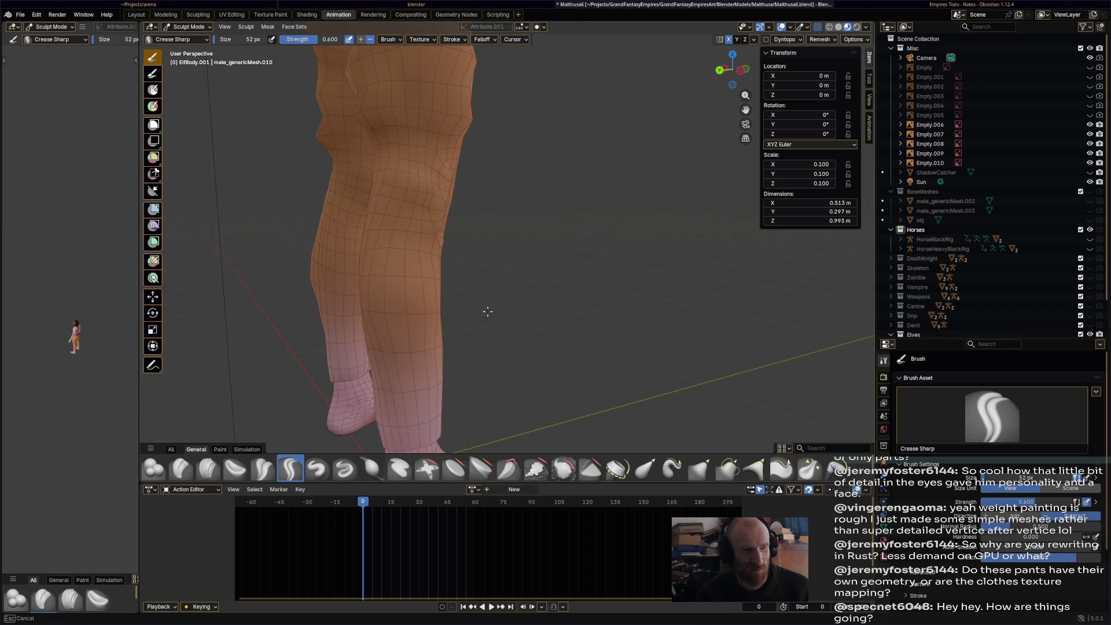
mouse_move(579, 326)
middle_mouse_down()
mouse_move(438, 321)
mouse_move(492, 301)
mouse_move(491, 266)
mouse_move(586, 220)
middle_mouse_up()
scroll(491, 264, "up", 3)
middle_click_drag(564, 174, 564, 175)
mouse_move(646, 279)
middle_mouse_down()
mouse_move(572, 334)
mouse_move(562, 311)
mouse_move(579, 315)
mouse_move(372, 317)
mouse_move(635, 323)
middle_mouse_up()
mouse_move(614, 270)
middle_mouse_down()
mouse_move(526, 283)
mouse_move(538, 307)
middle_mouse_up()
- Save Malthusa6.blend and pick the Smooth brush
key("ctrl+s")
scroll(538, 308, "up", 2)
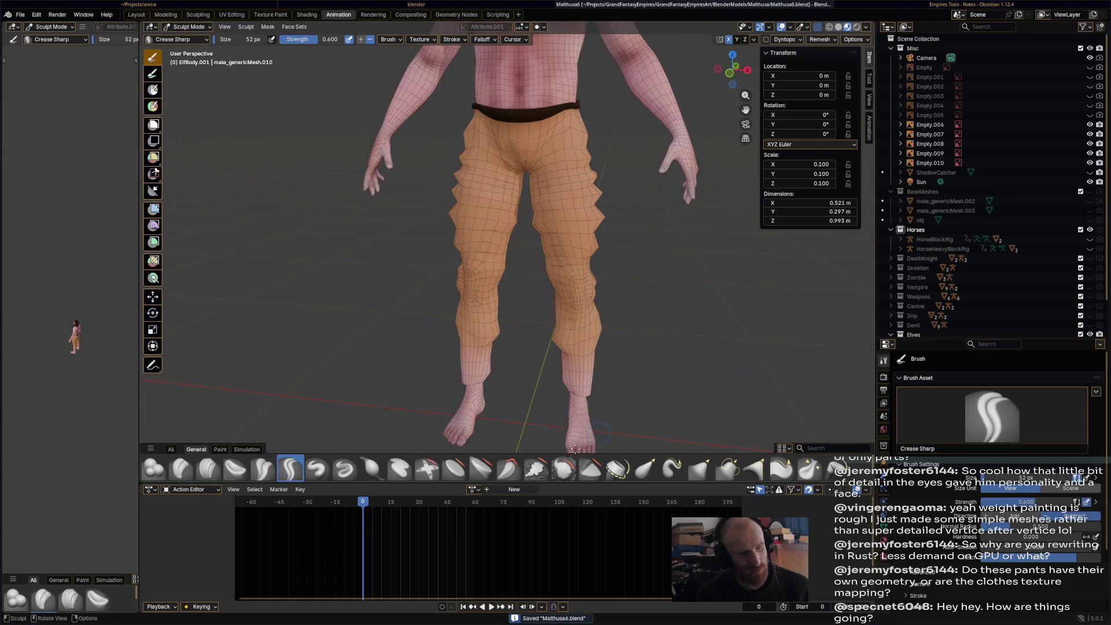
left_click(563, 468)
- Set the Smooth brush size to 382 and smooth the trousers around the hip
middle_click_drag(492, 336, 511, 333)
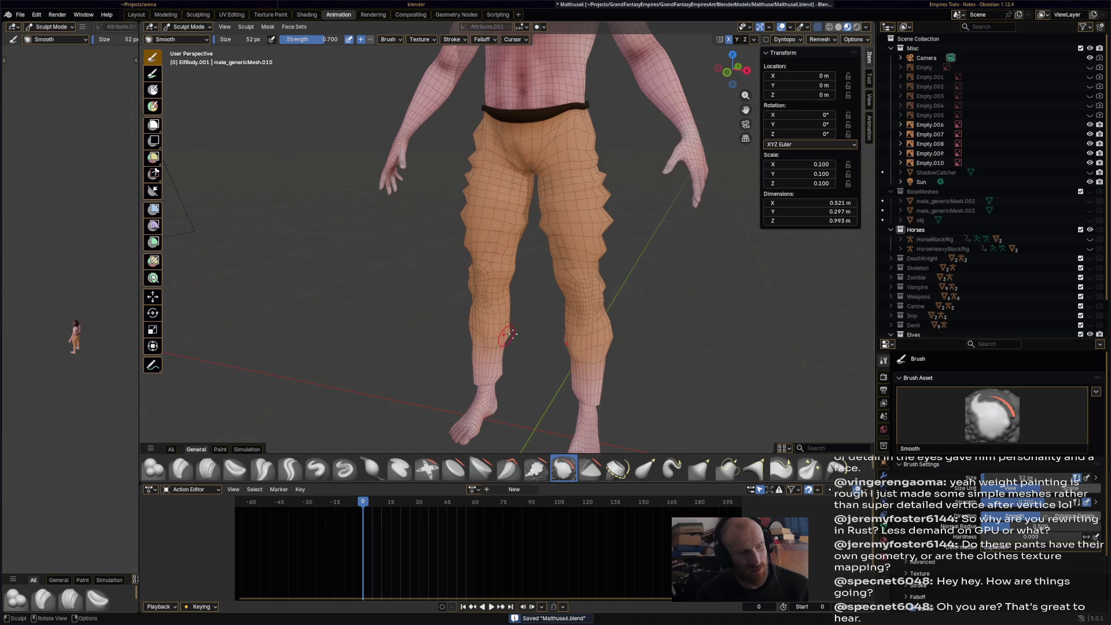
mouse_move(528, 347)
middle_mouse_down()
mouse_move(640, 342)
mouse_move(585, 318)
mouse_move(747, 399)
mouse_move(703, 315)
mouse_move(677, 314)
mouse_move(714, 308)
mouse_move(537, 306)
mouse_move(479, 259)
mouse_move(458, 59)
middle_mouse_up()
scroll(480, 259, "up", 2)
left_click(253, 40)
type("382")
key("Return")
left_click_drag(518, 188, 500, 211)
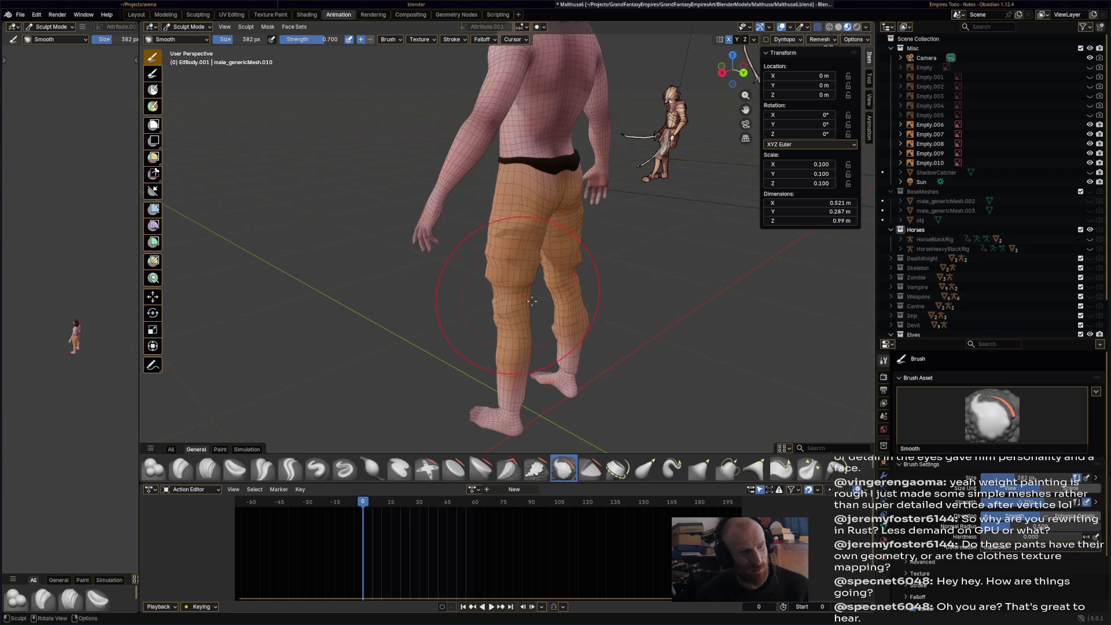
- Lower the brush strength and lightly smooth the trouser legs
key("shift+f")
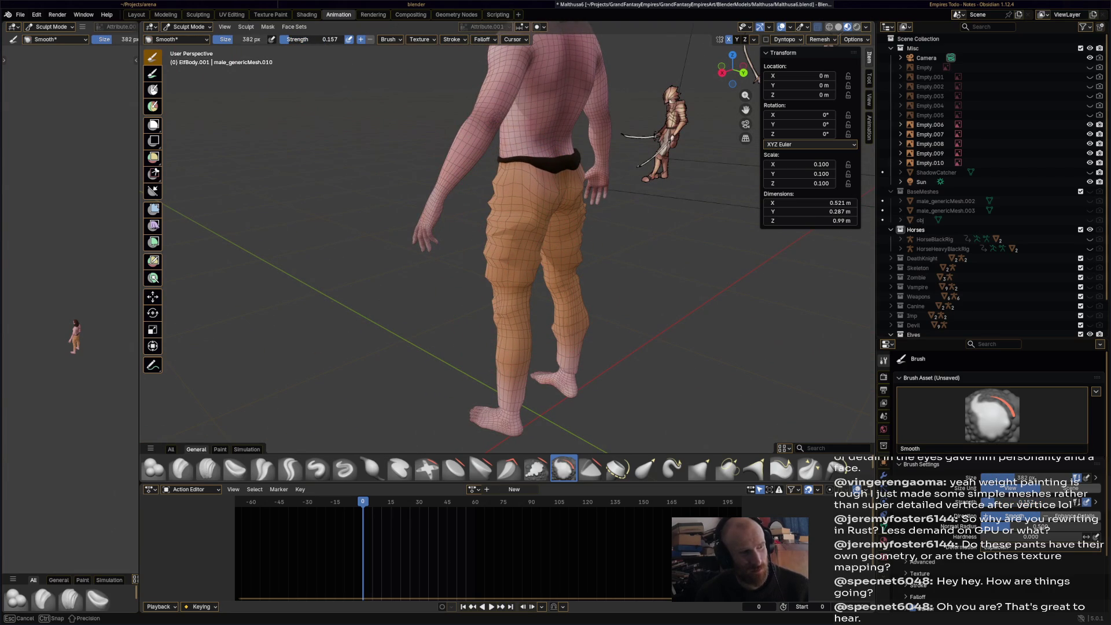
left_click(457, 174)
mouse_move(509, 156)
left_mouse_down()
mouse_move(486, 209)
mouse_move(495, 202)
mouse_move(509, 259)
mouse_move(503, 250)
left_mouse_up()
mouse_move(503, 250)
middle_mouse_down()
mouse_move(485, 224)
mouse_move(555, 249)
middle_mouse_up()
left_click_drag(498, 232, 592, 330)
- Save the file and switch the elf back to Object Mode
key("ctrl+s")
mouse_move(592, 330)
middle_mouse_down()
mouse_move(619, 258)
mouse_move(641, 280)
mouse_move(686, 283)
middle_mouse_up()
left_click(187, 27)
left_click(186, 36)
scroll(615, 258, "down", 4)
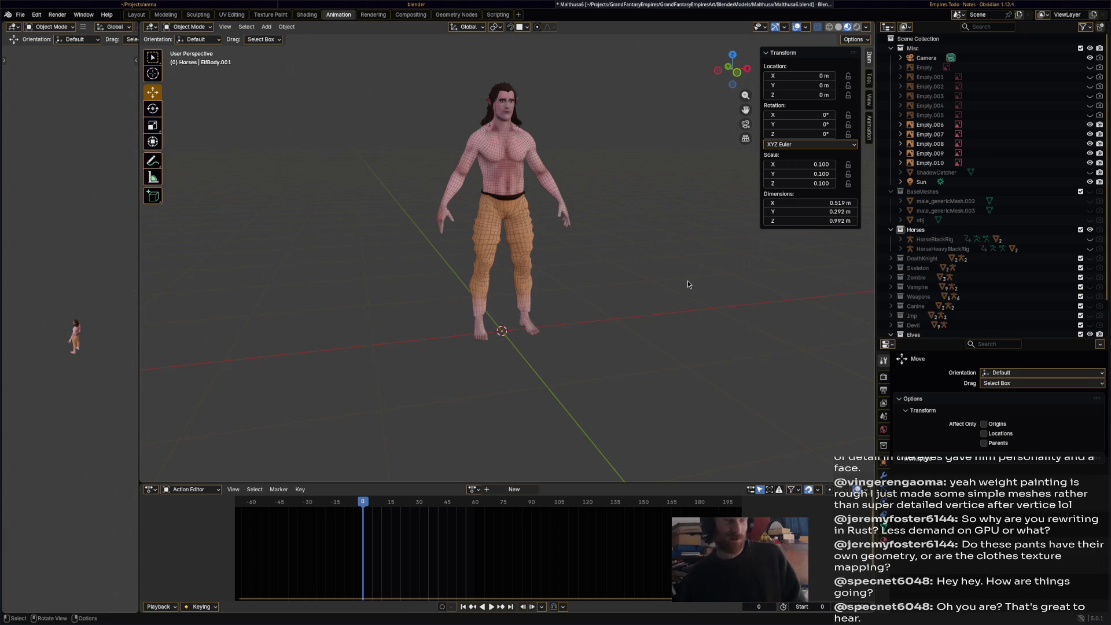
- Orbit around the elf, save Malthusa6.blend, and open a new Firefox window
middle_click_drag(602, 354, 547, 356)
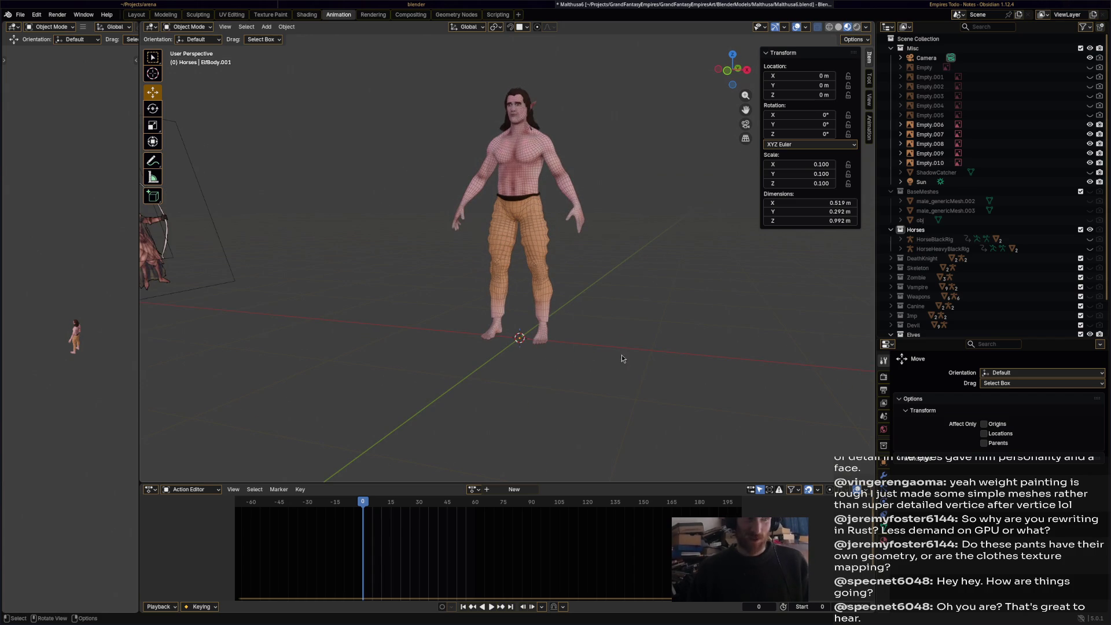
key("ctrl+s")
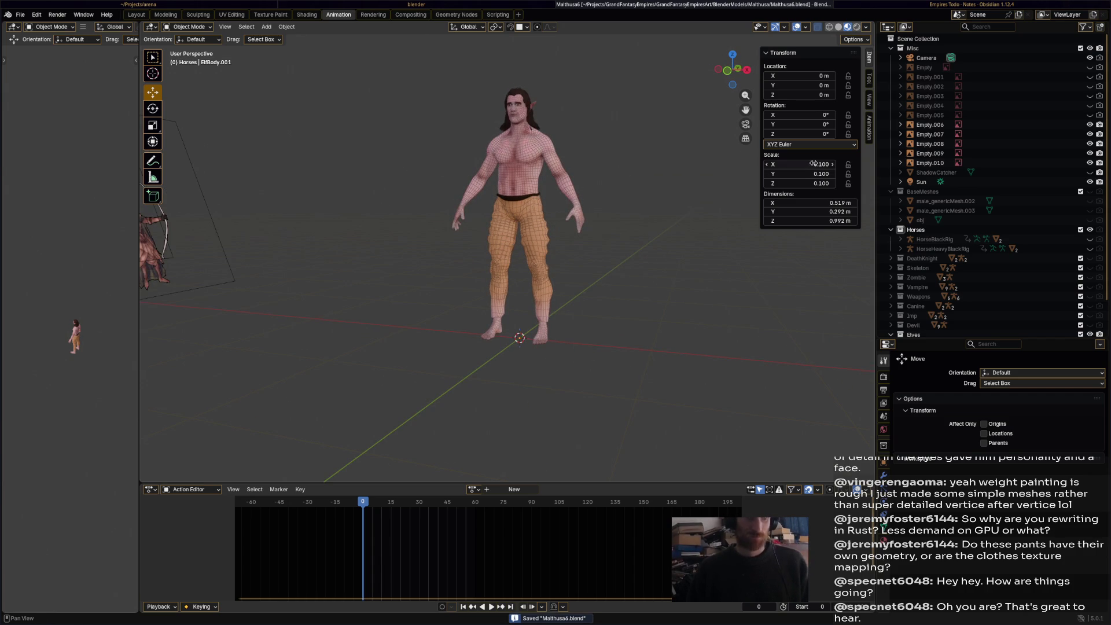
key("super+b")
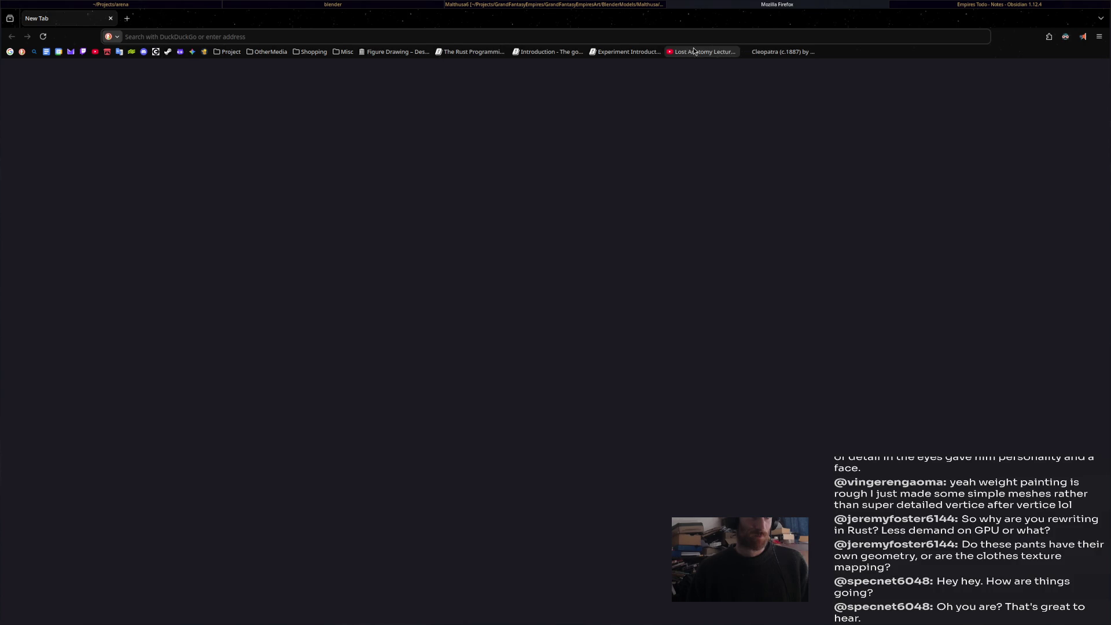
- Page the figure-drawing book from page 42 to the Head Drawing spread on page 56, then close it
left_click(389, 53)
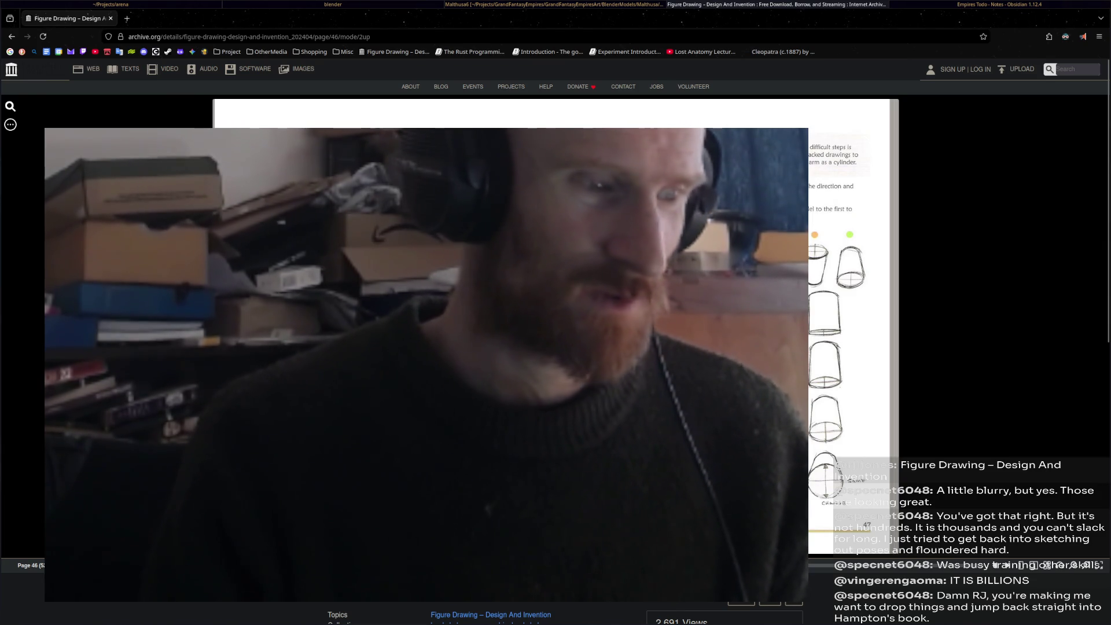
key("Left")
key("Left")
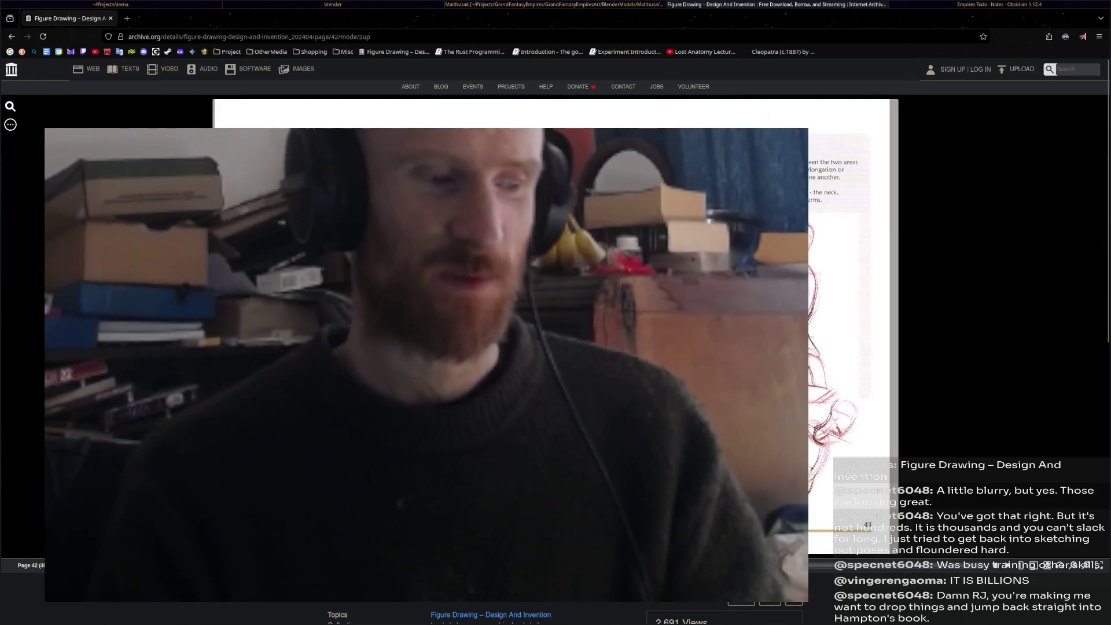
key("Right")
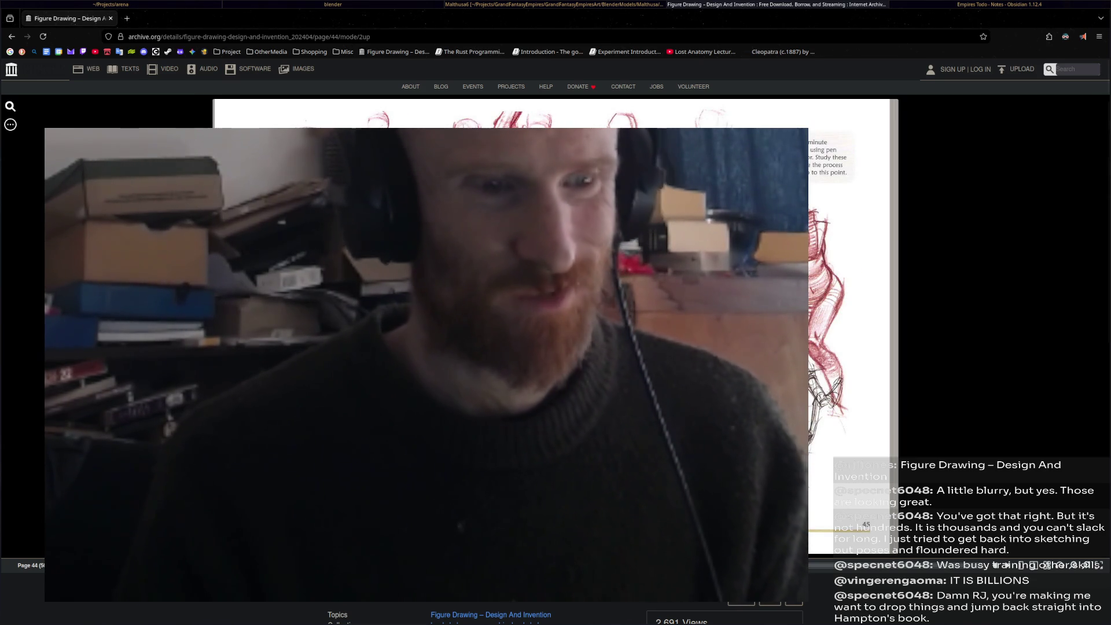
key("Right")
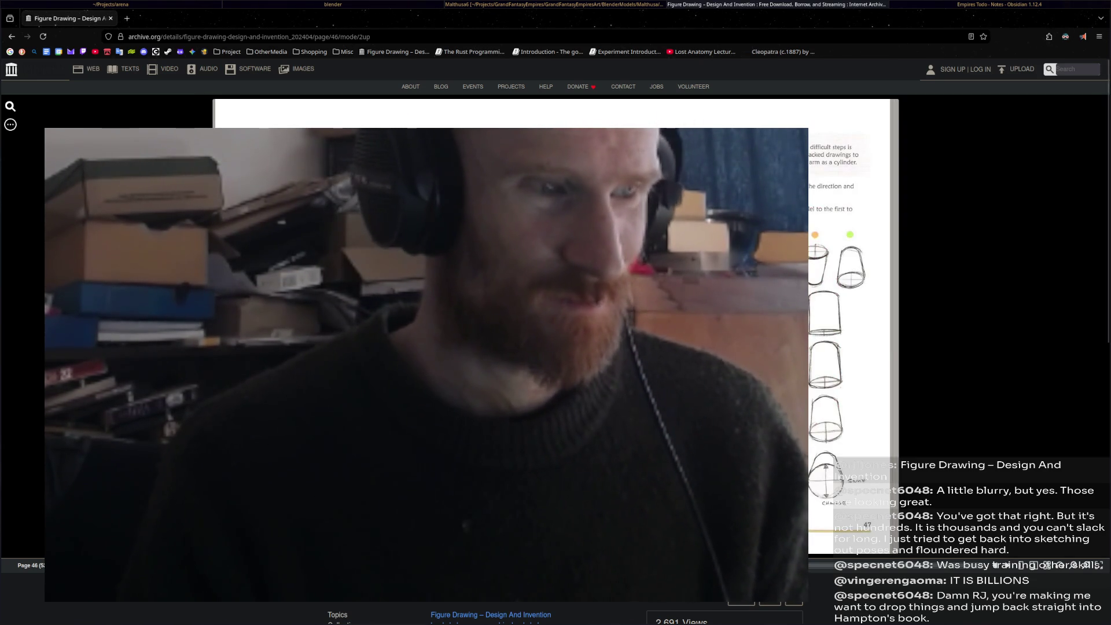
key("Right")
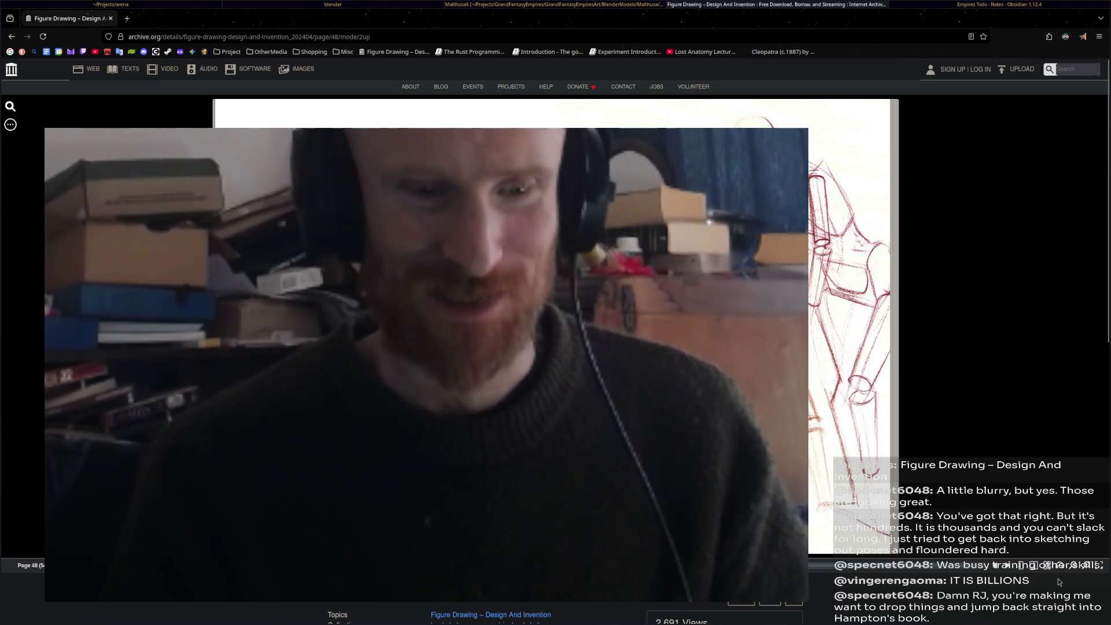
left_click(1007, 566)
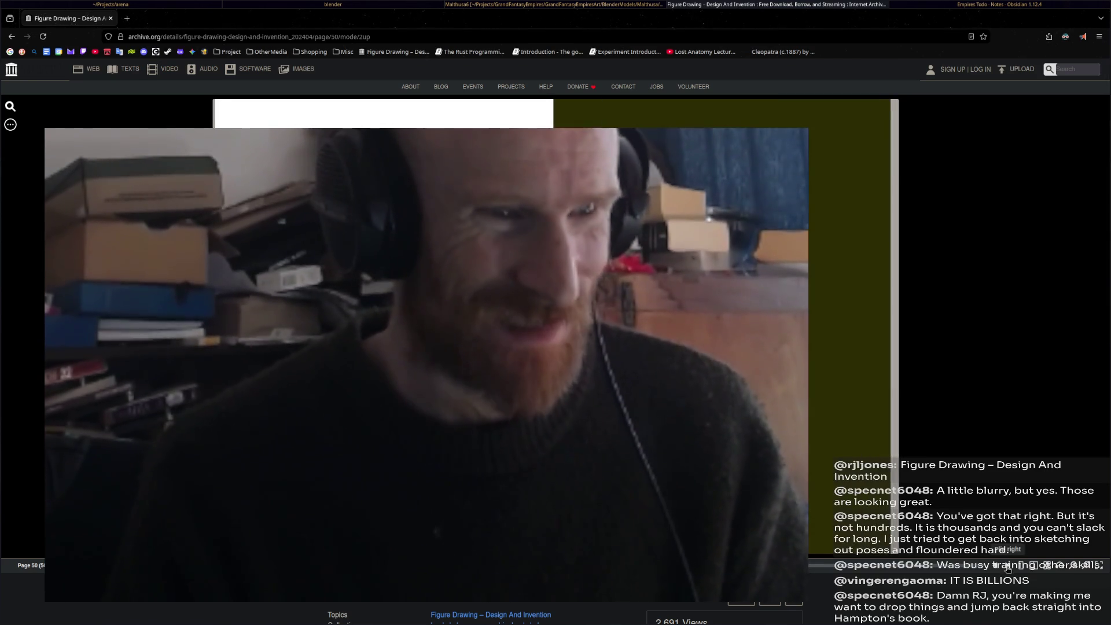
left_click(1008, 566)
left_click(1008, 566)
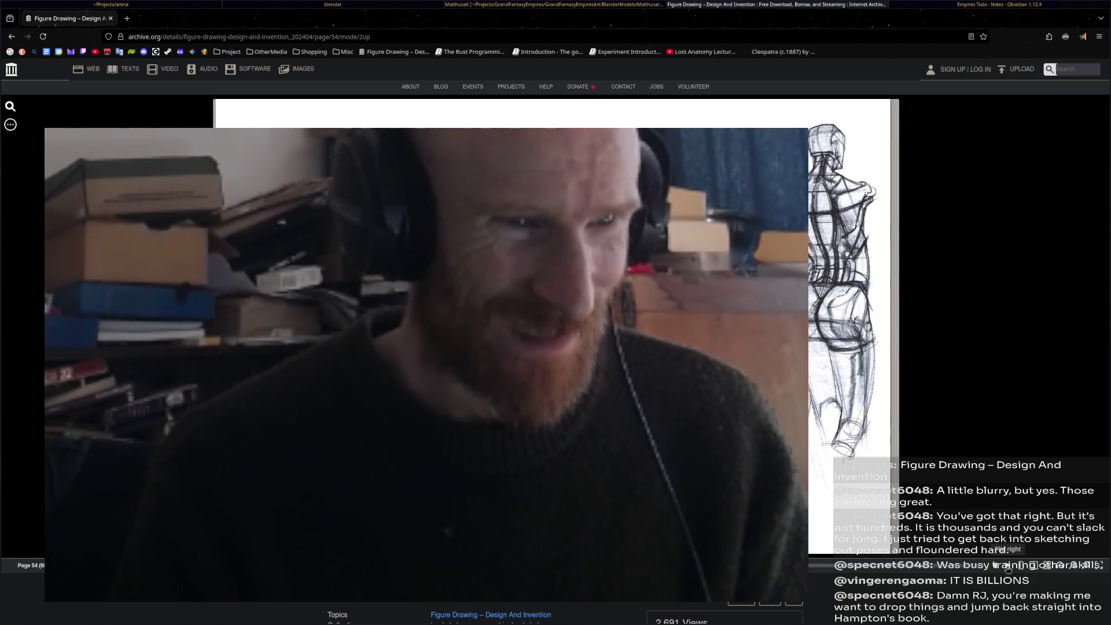
left_click(1007, 566)
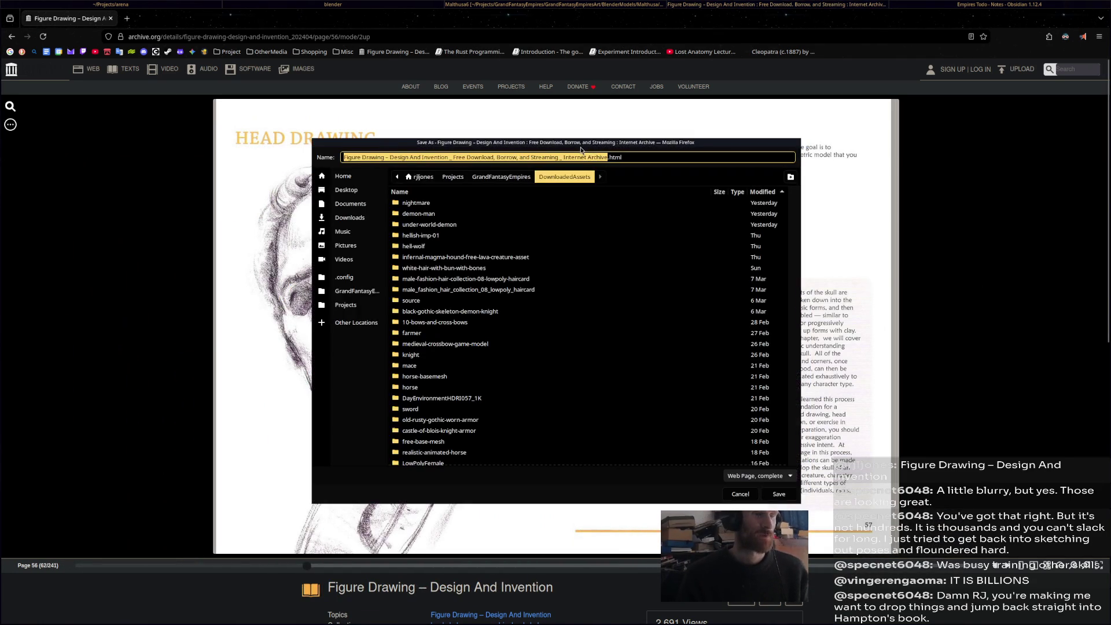
left_click(776, 7)
- Orbit to a side view and zoom in on the elf character
mouse_move(497, 191)
middle_mouse_down()
mouse_move(608, 214)
mouse_move(696, 202)
mouse_move(460, 186)
mouse_move(499, 213)
middle_mouse_up()
scroll(498, 213, "up", 5)
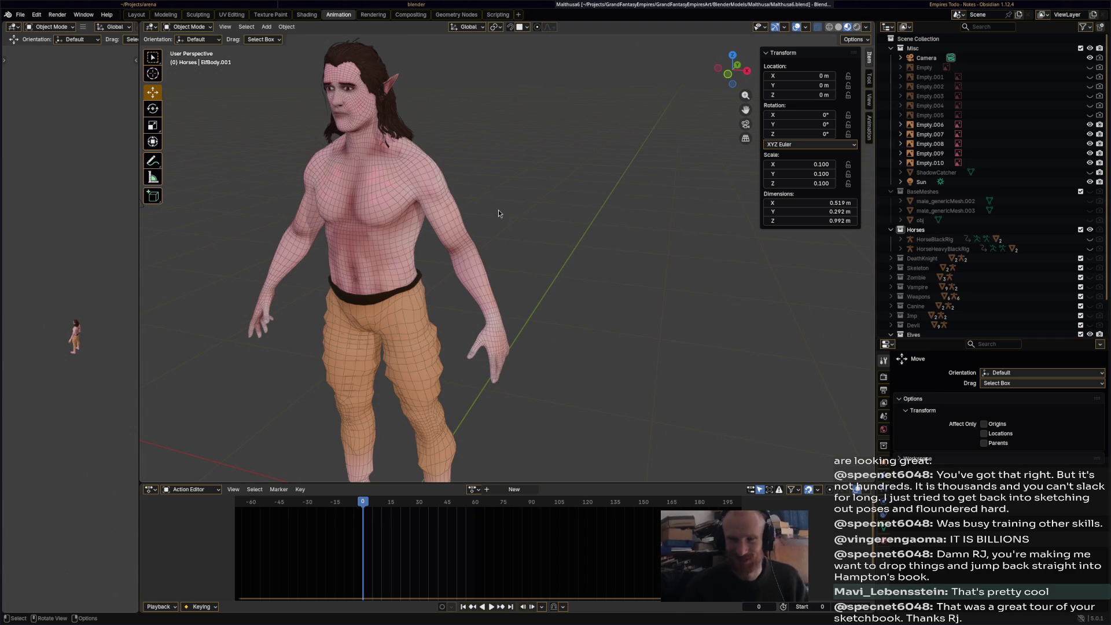
- Orbit the viewport to face the elf frontally among the reference figures
mouse_move(548, 259)
middle_mouse_down()
mouse_move(529, 262)
mouse_move(585, 240)
mouse_move(562, 313)
mouse_move(641, 310)
mouse_move(532, 305)
middle_mouse_up()
scroll(562, 309, "down", 4)
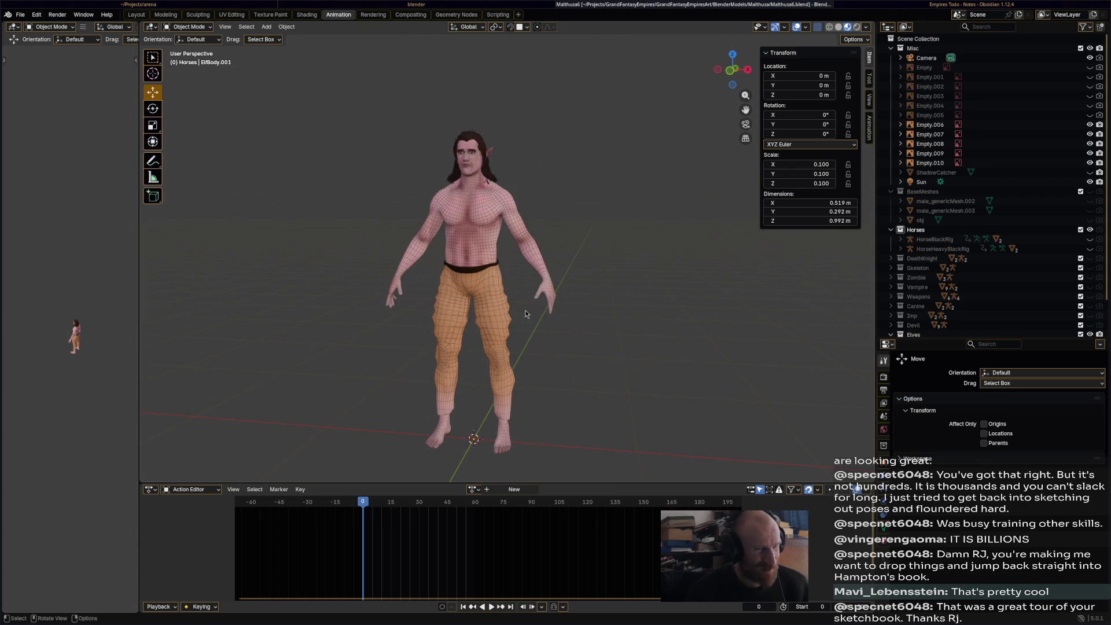
mouse_move(425, 460)
middle_mouse_down()
mouse_move(561, 391)
mouse_move(558, 326)
mouse_move(423, 322)
mouse_move(463, 333)
mouse_move(460, 321)
mouse_move(511, 353)
mouse_move(594, 339)
mouse_move(648, 348)
middle_mouse_up()
left_click(492, 328)
left_click(648, 349)
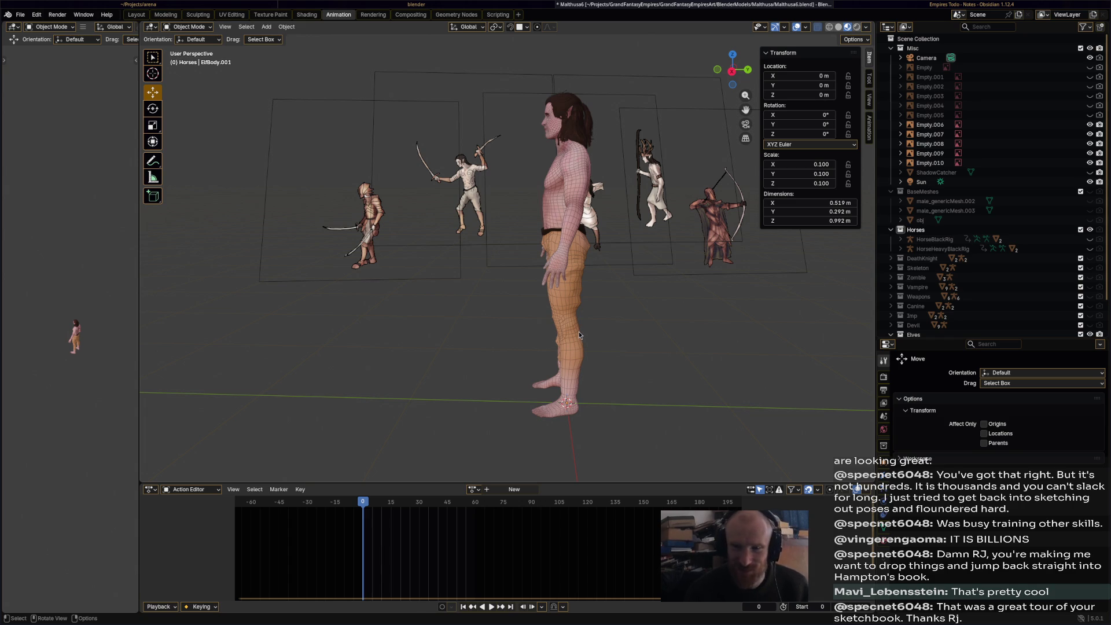
mouse_move(579, 335)
middle_mouse_down()
mouse_move(609, 335)
mouse_move(602, 356)
mouse_move(590, 322)
mouse_move(645, 311)
mouse_move(547, 315)
mouse_move(550, 345)
mouse_move(577, 290)
mouse_move(559, 304)
mouse_move(576, 311)
mouse_move(480, 296)
mouse_move(600, 306)
middle_mouse_up()
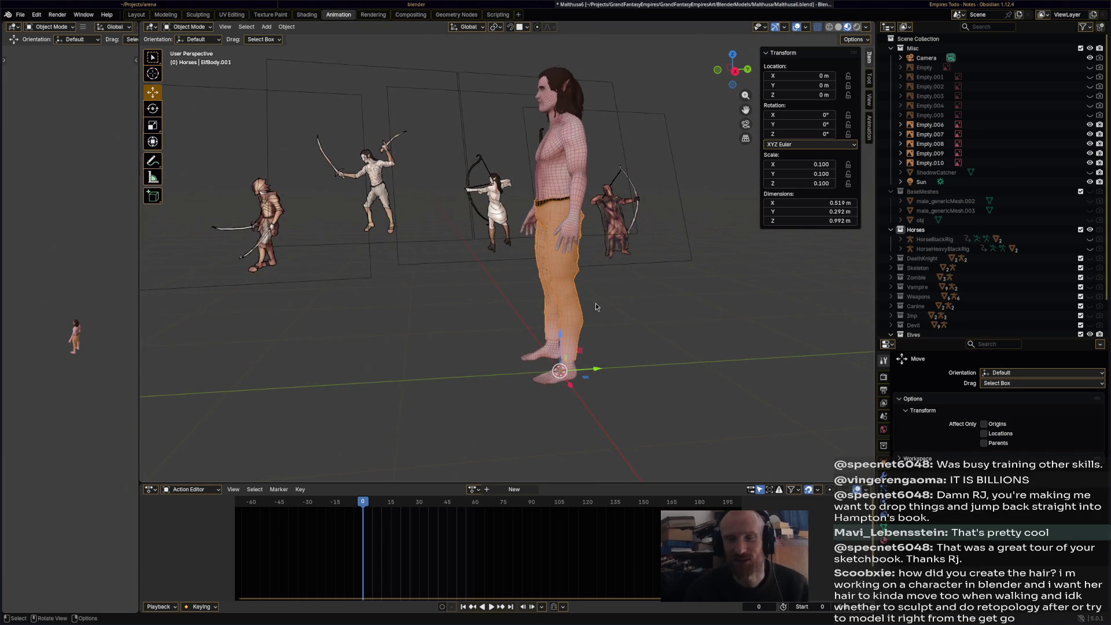
middle_click_drag(498, 293, 620, 299)
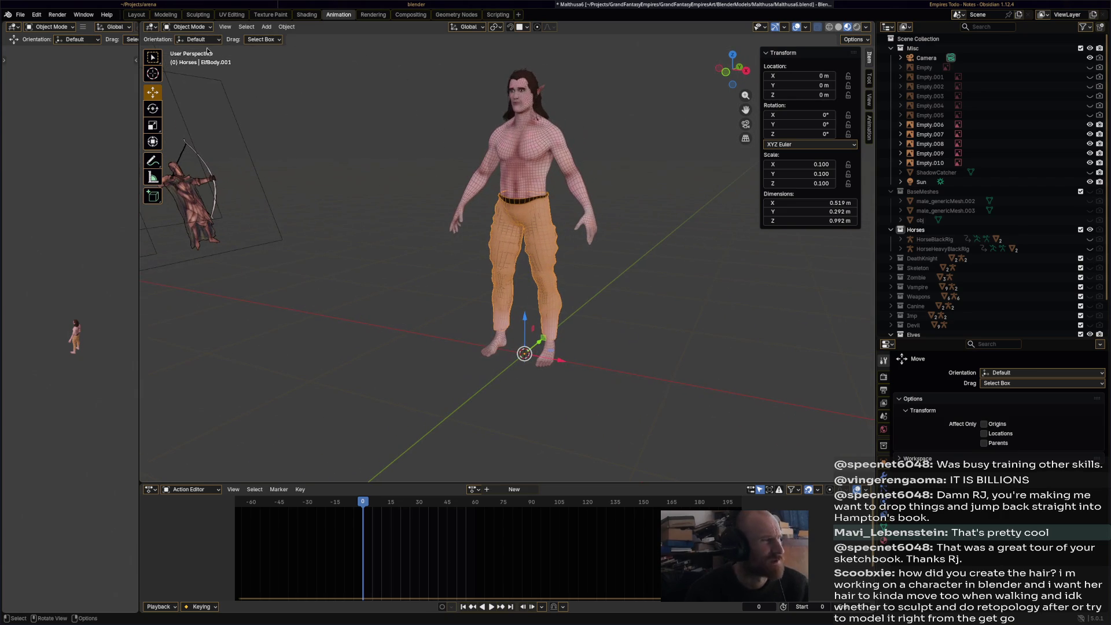
left_click(202, 28)
- Enter Edit Mode on the trousers with the Move tool and lasso-select both legs
left_click(186, 46)
scroll(553, 173, "up", 3)
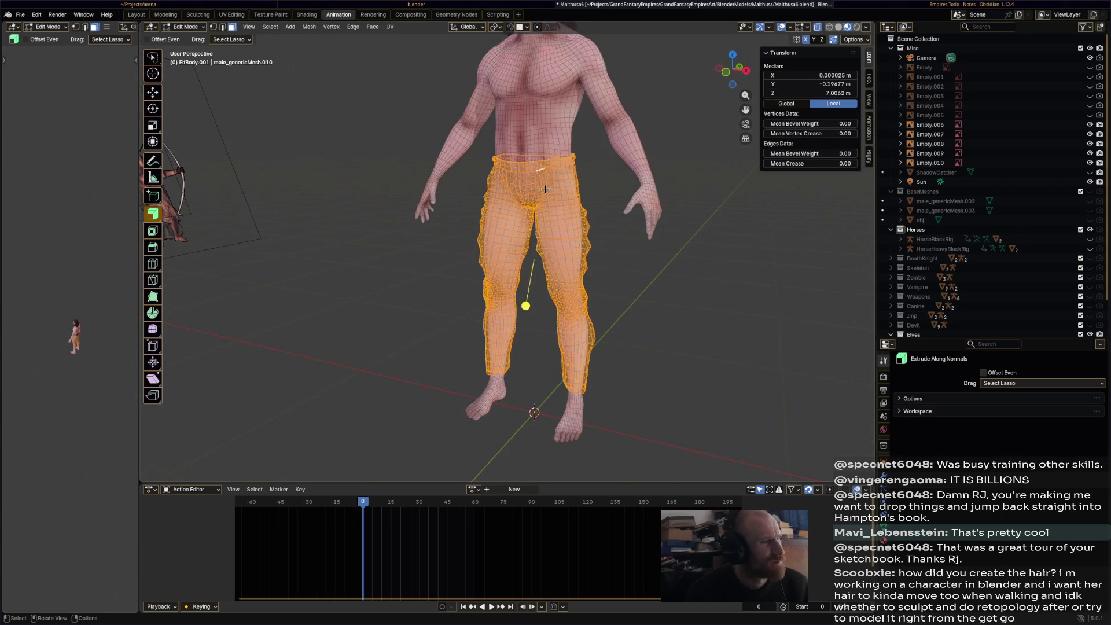
scroll(553, 173, "up", 3)
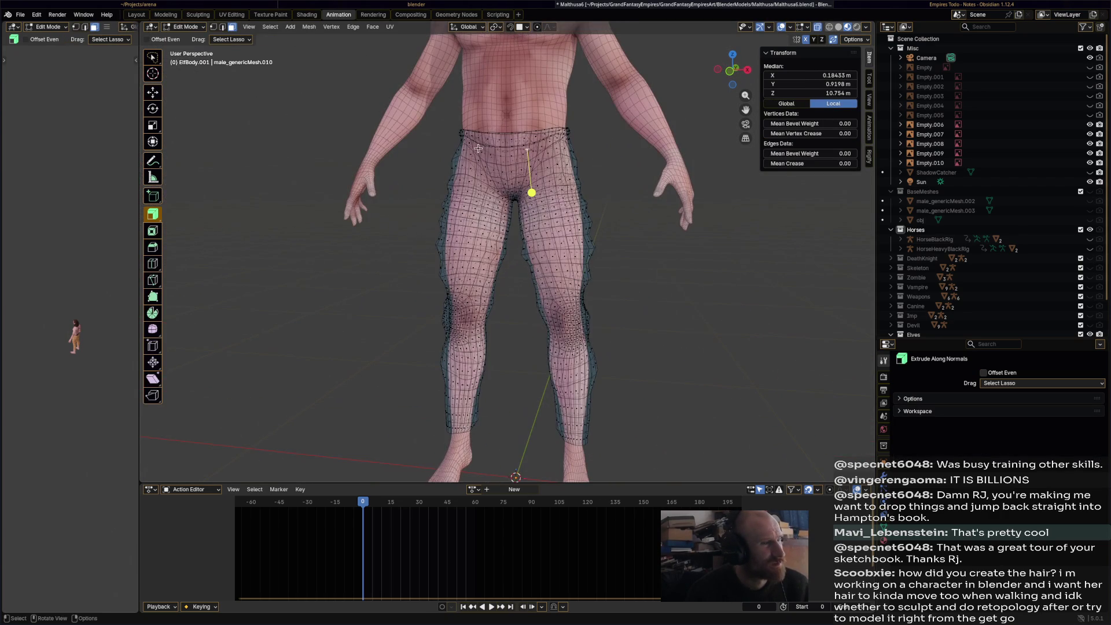
left_click(152, 92)
left_click(510, 156)
middle_click_drag(559, 314, 542, 311)
left_click_drag(609, 208, 359, 408)
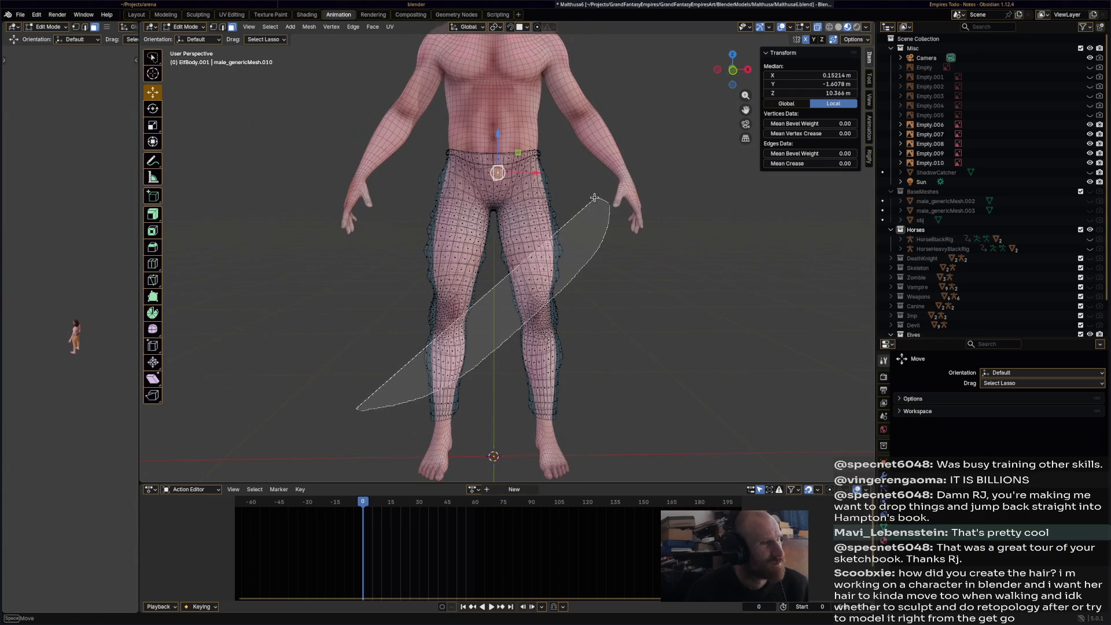
mouse_move(586, 281)
left_mouse_down()
mouse_move(540, 155)
mouse_move(451, 160)
mouse_move(433, 175)
mouse_move(412, 347)
mouse_move(425, 450)
mouse_move(445, 457)
left_mouse_up()
- Remove the front waistband vertices from the leg selection
scroll(654, 414, "up", 3)
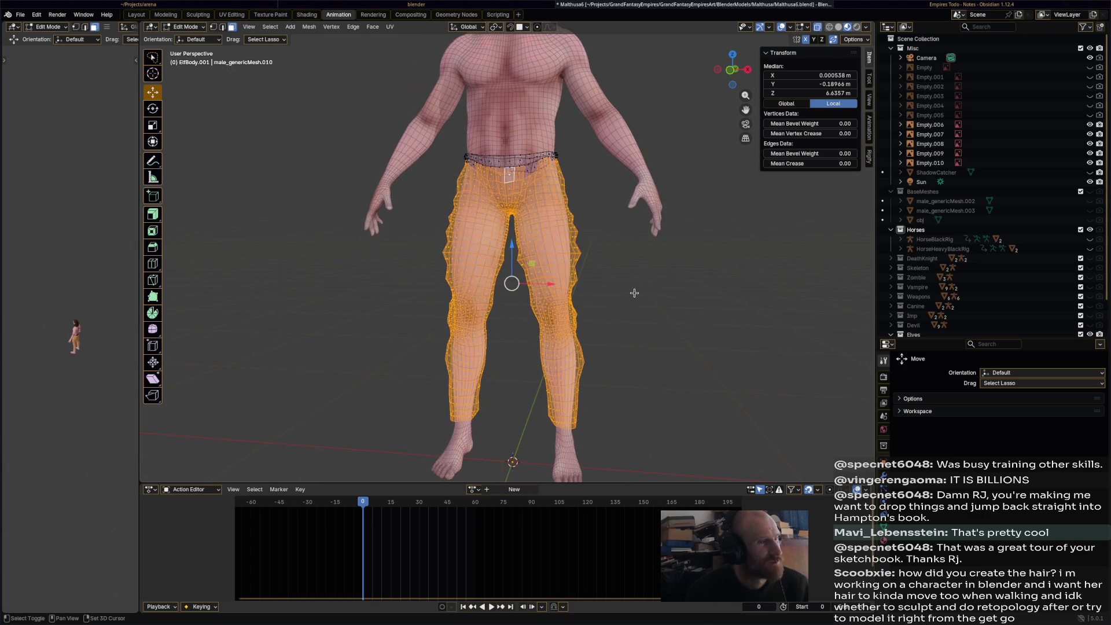
middle_click_drag(510, 281, 504, 359, "shift")
scroll(550, 265, "up", 3)
scroll(550, 264, "up", 2)
left_click(543, 303, "shift")
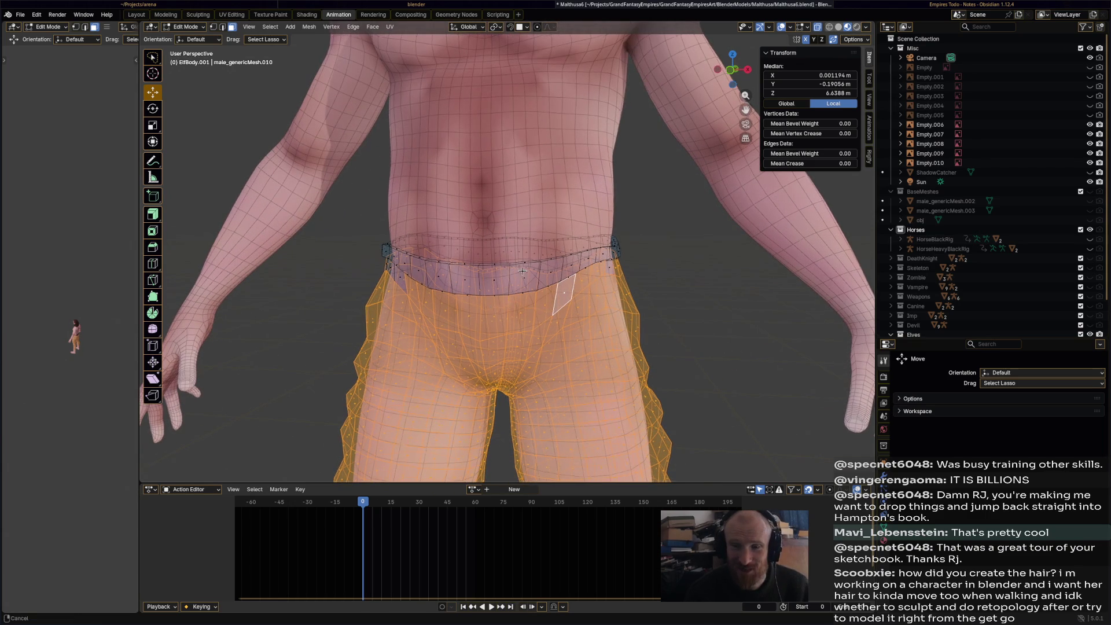
scroll(510, 284, "down", 4, "shift")
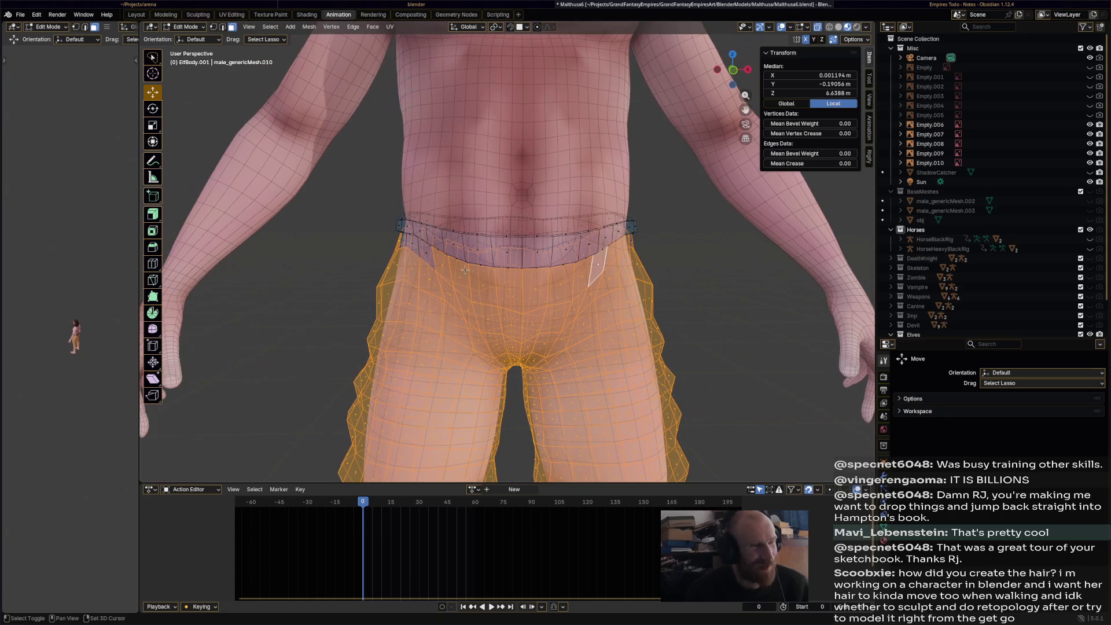
left_click(426, 253, "shift")
- Deselect the remaining side waistband vertices, save, and open a new browser window
mouse_move(425, 254)
middle_mouse_down()
mouse_move(547, 253)
mouse_move(503, 275)
mouse_move(531, 255)
mouse_move(530, 273)
mouse_move(510, 251)
middle_mouse_up()
scroll(531, 255, "up", 2)
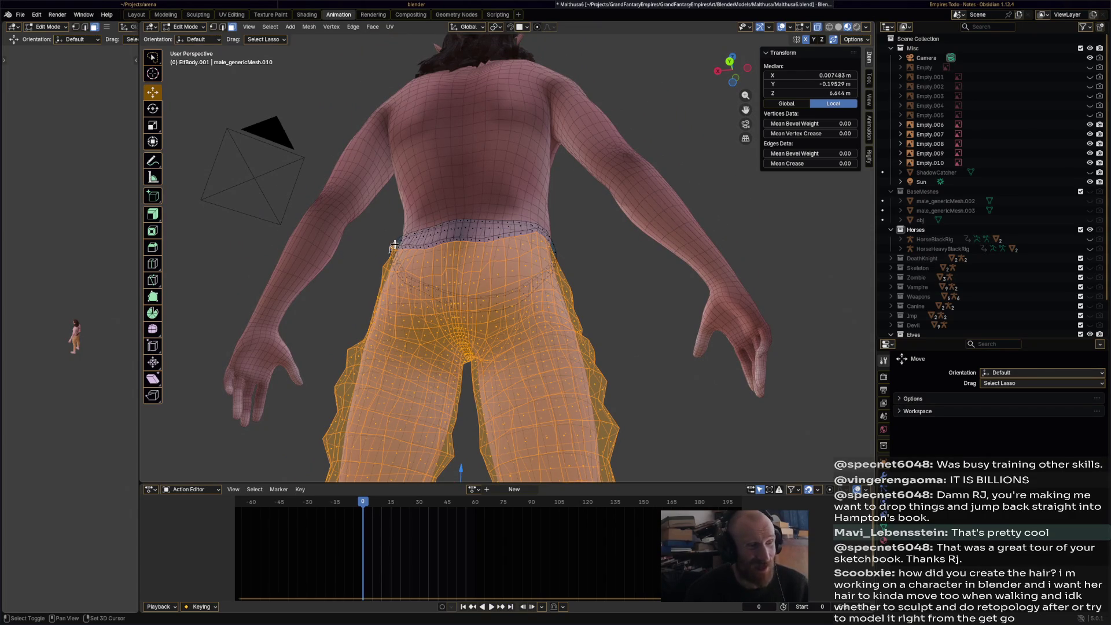
middle_click_drag(425, 262, 542, 331)
scroll(543, 331, "up", 3)
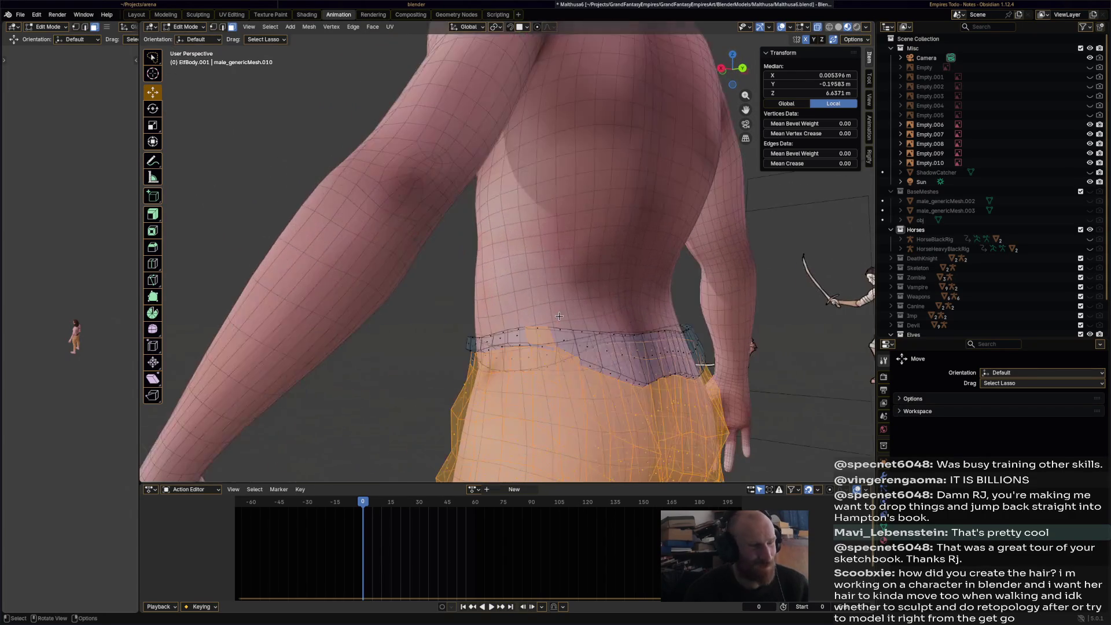
left_click(566, 356, "shift")
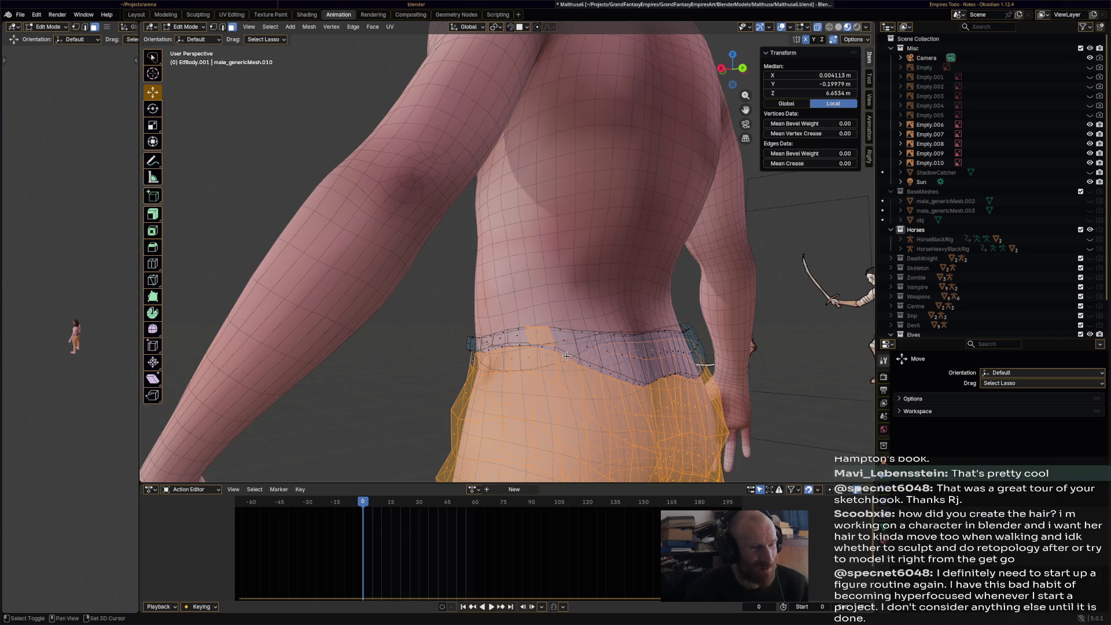
left_click(542, 331, "shift")
mouse_move(542, 331)
middle_mouse_down()
mouse_move(521, 334)
mouse_move(530, 335)
middle_mouse_up()
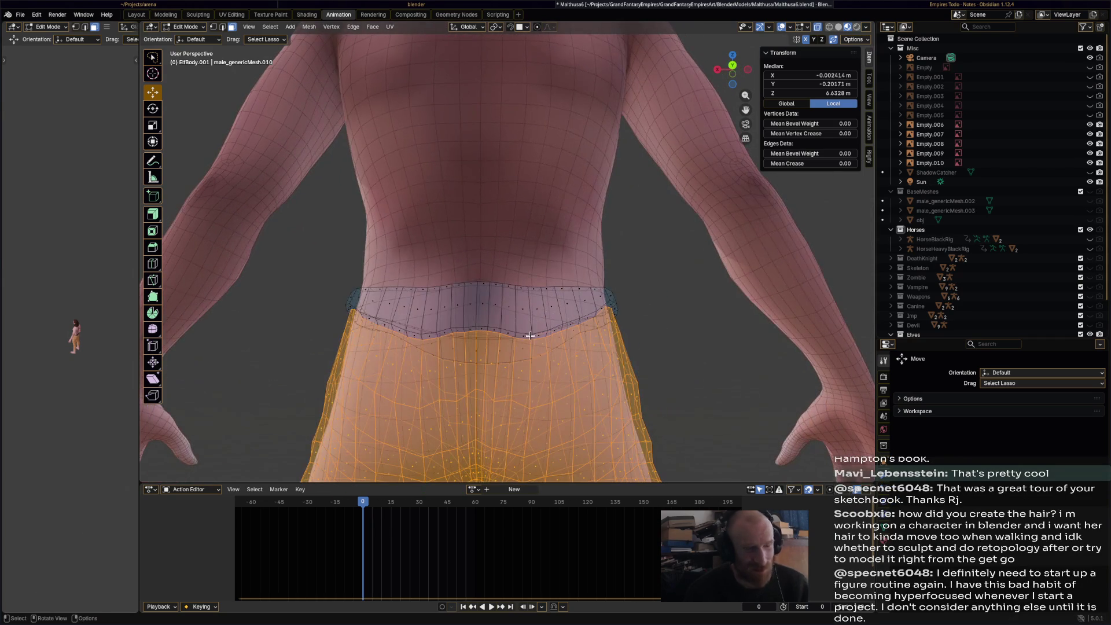
key("ctrl+s")
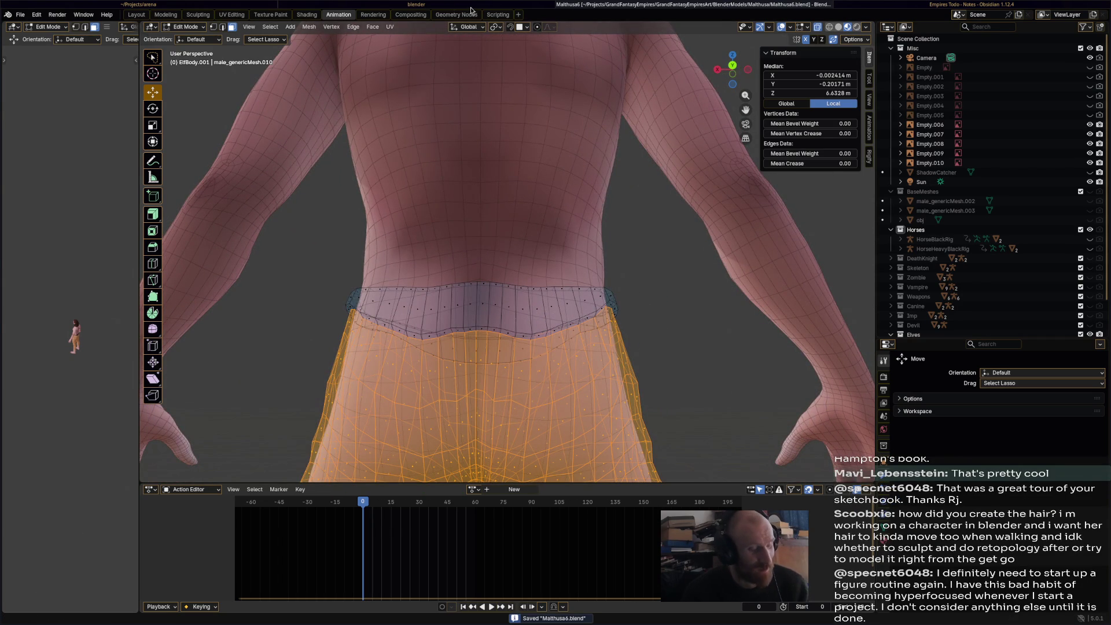
key("super+b")
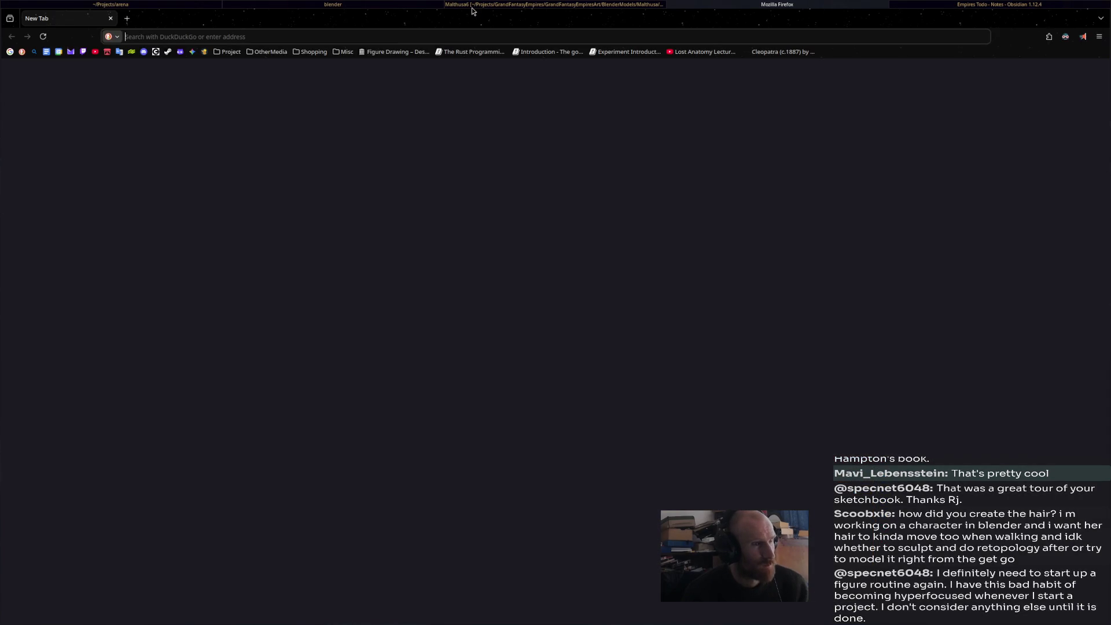
- Search Sketchfab for 'hair' and open the FREE Male Fashion Hair collection
left_click(235, 56)
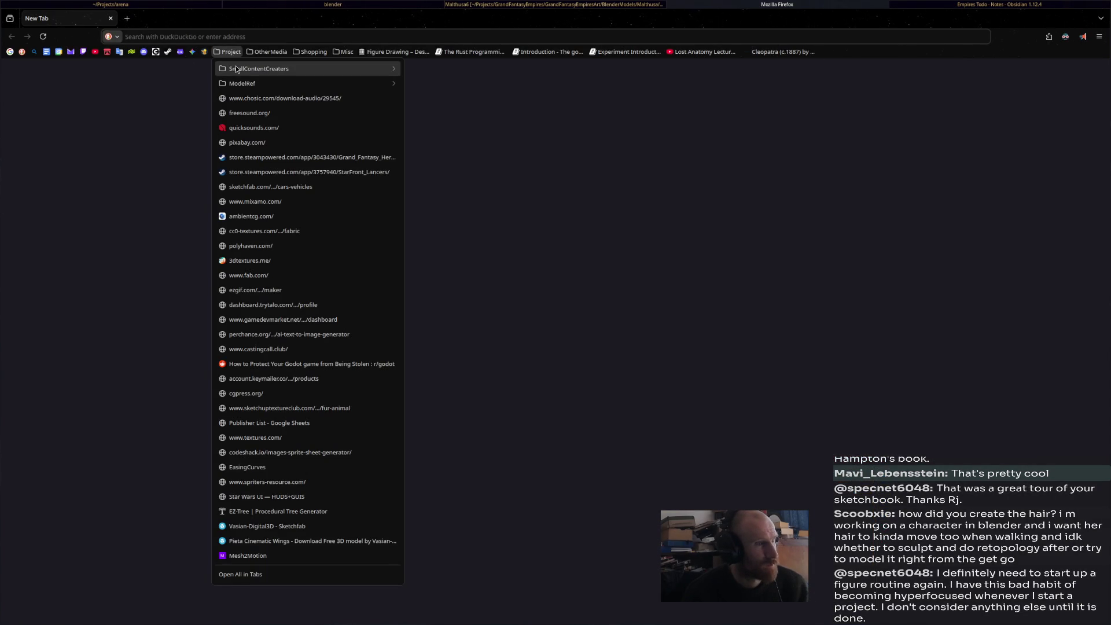
mouse_move(240, 83)
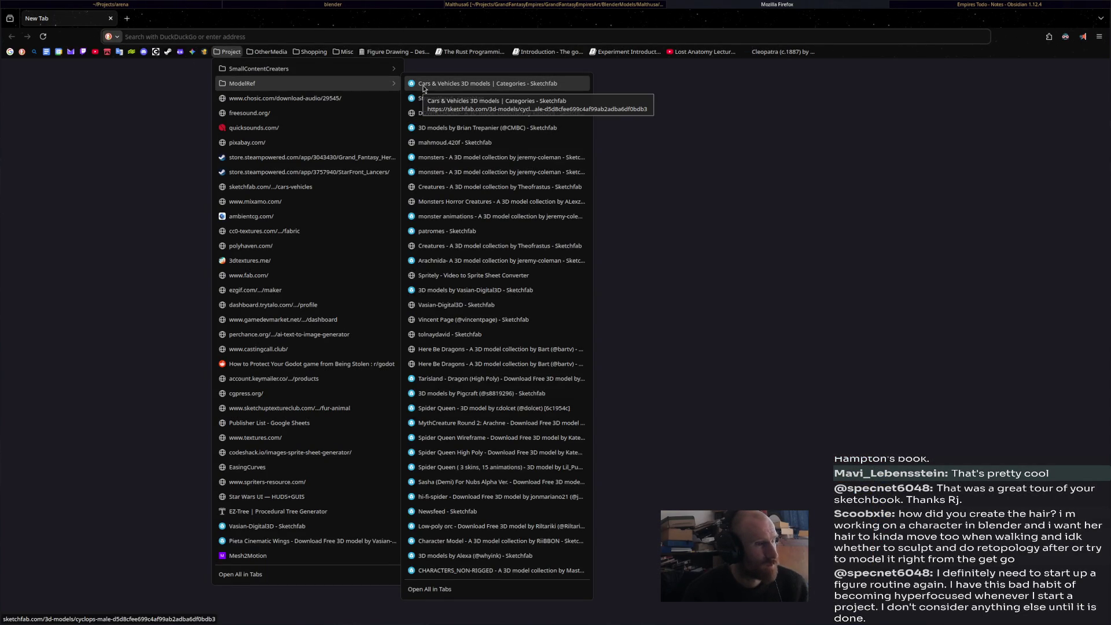
left_click(423, 87)
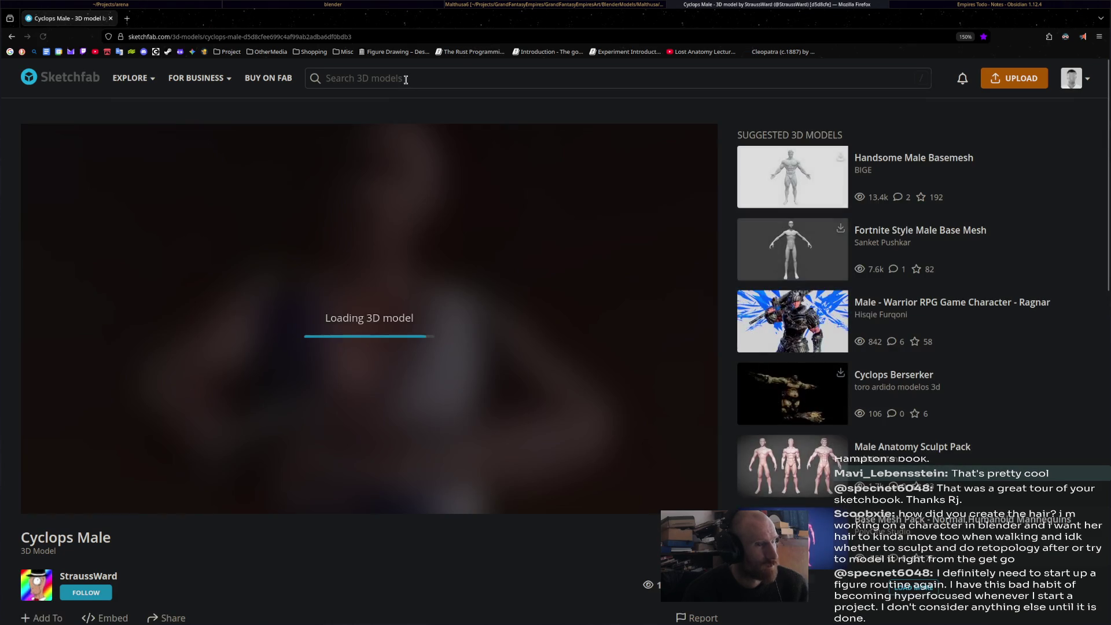
left_click(404, 77)
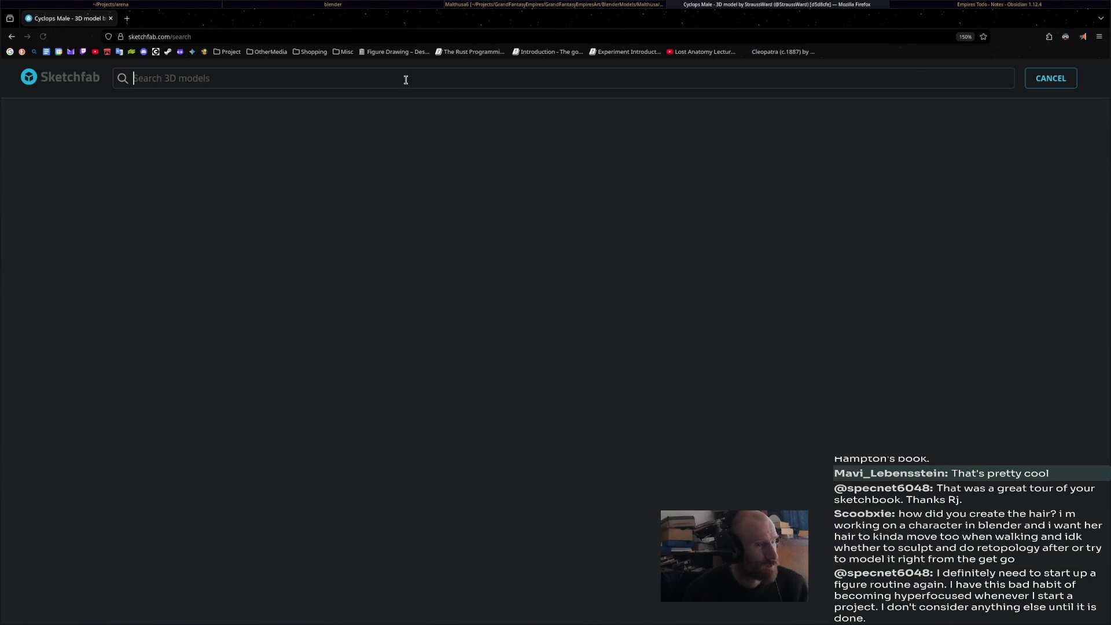
type("hair")
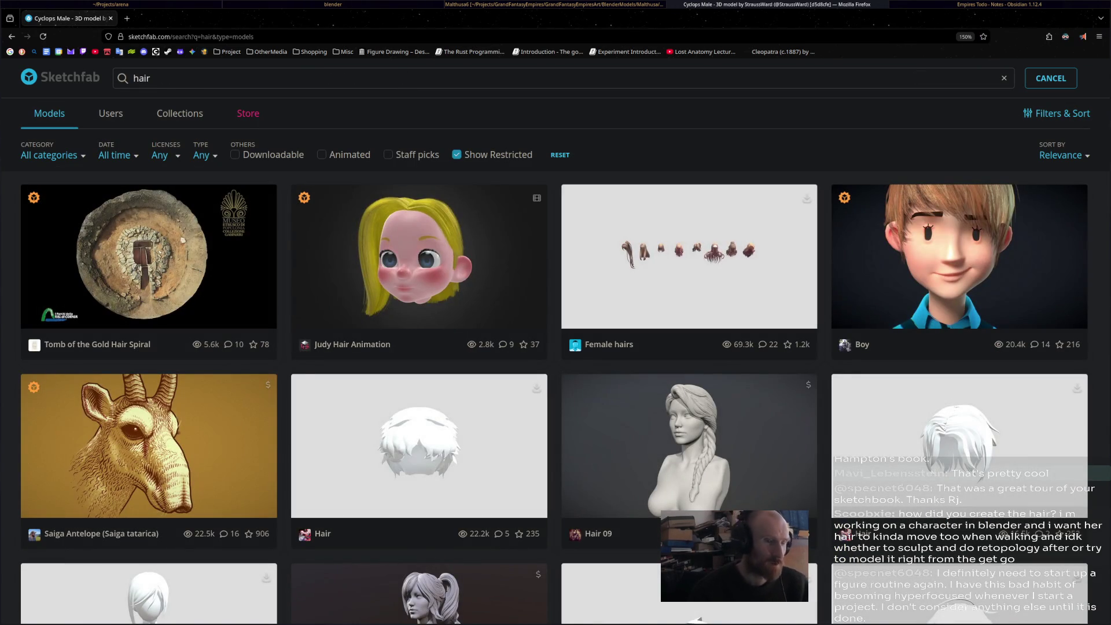
scroll(416, 341, "down", 4)
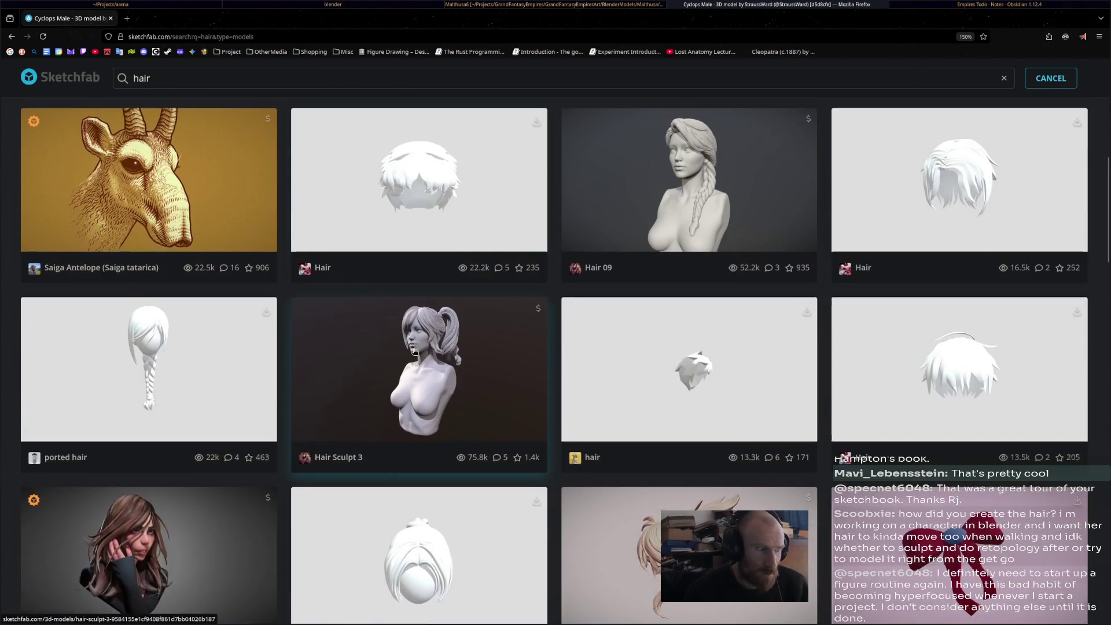
scroll(415, 350, "down", 7)
scroll(414, 352, "down", 4)
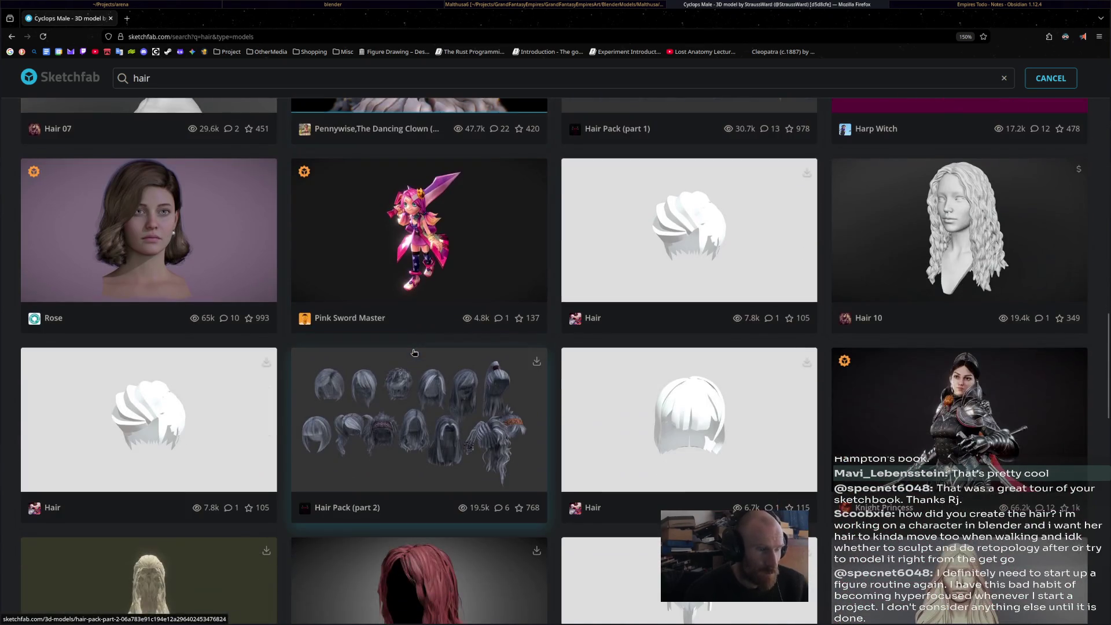
scroll(415, 352, "down", 8)
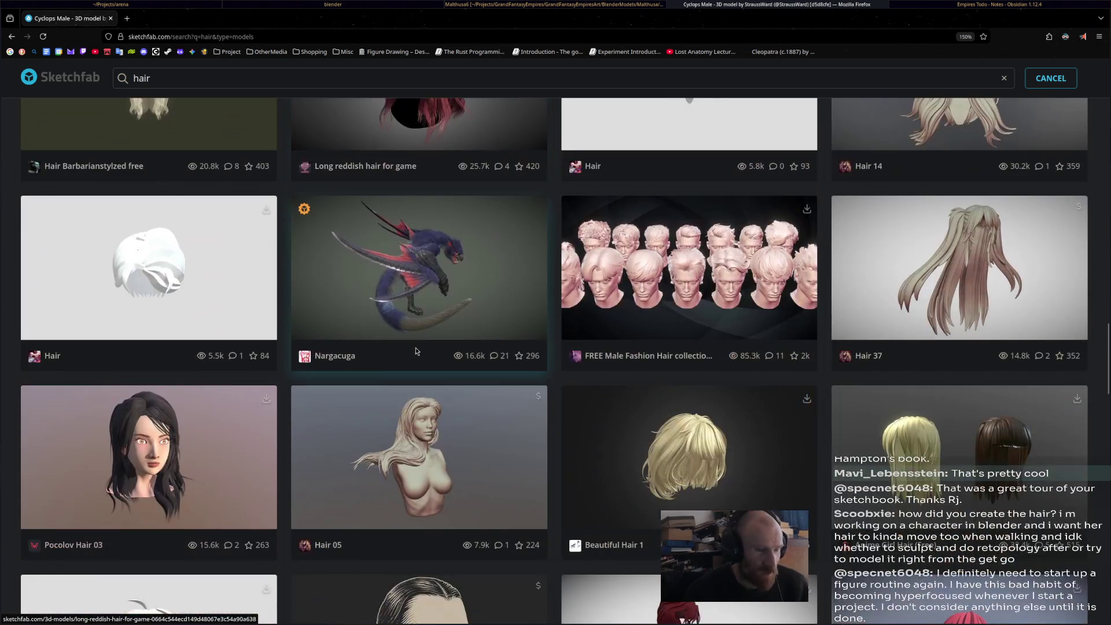
left_click(680, 295)
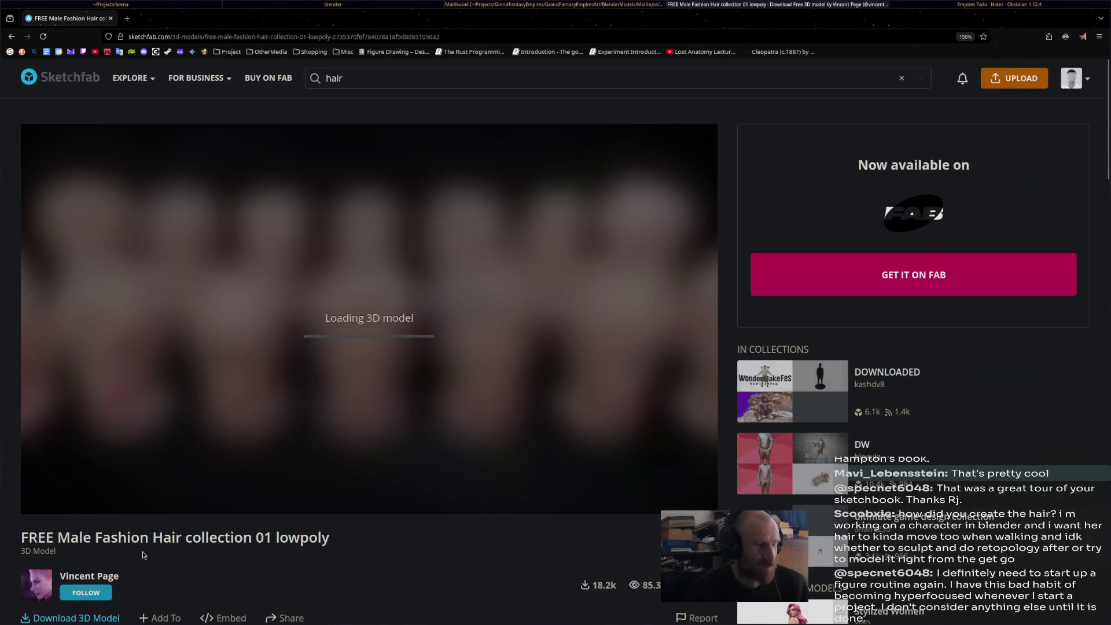
- Copy the collection creator's profile URL and return to Blender
left_click(119, 577)
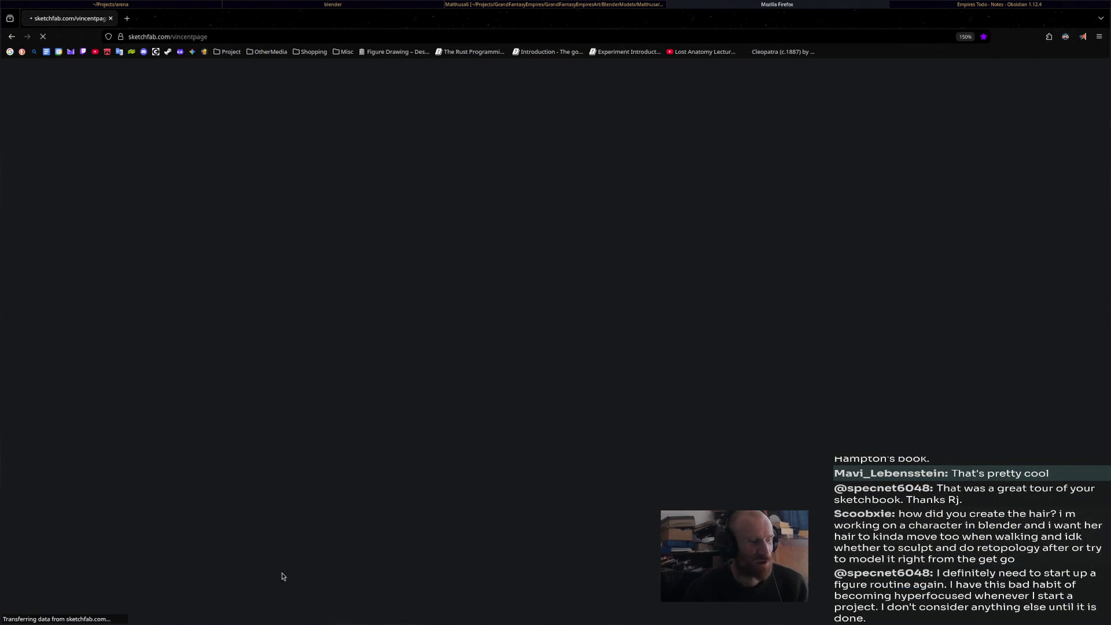
left_click(270, 36)
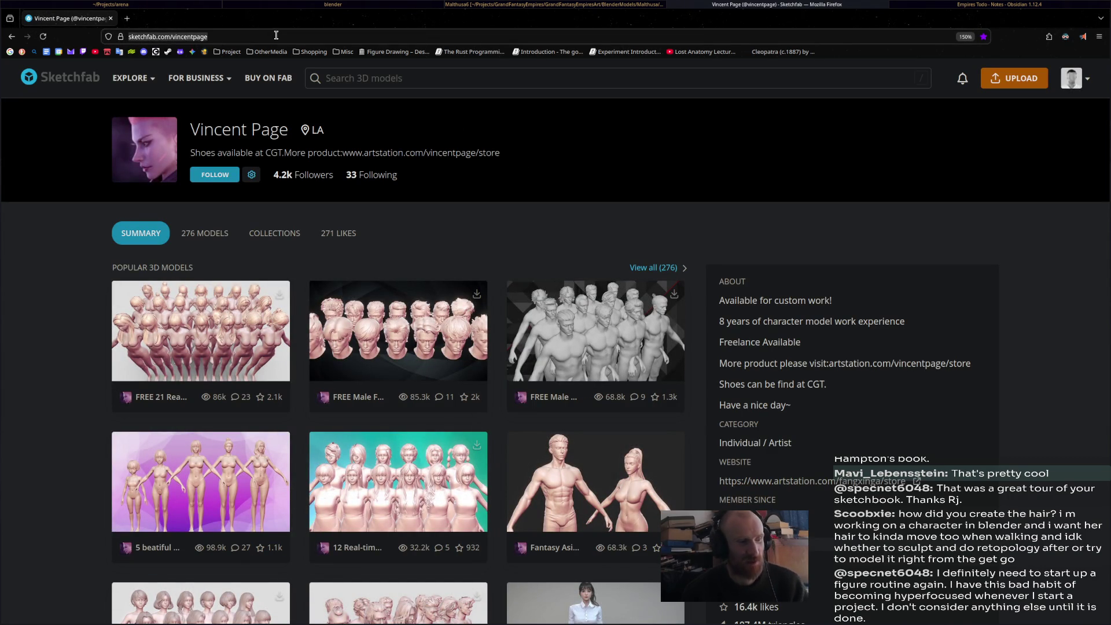
key("ctrl+c")
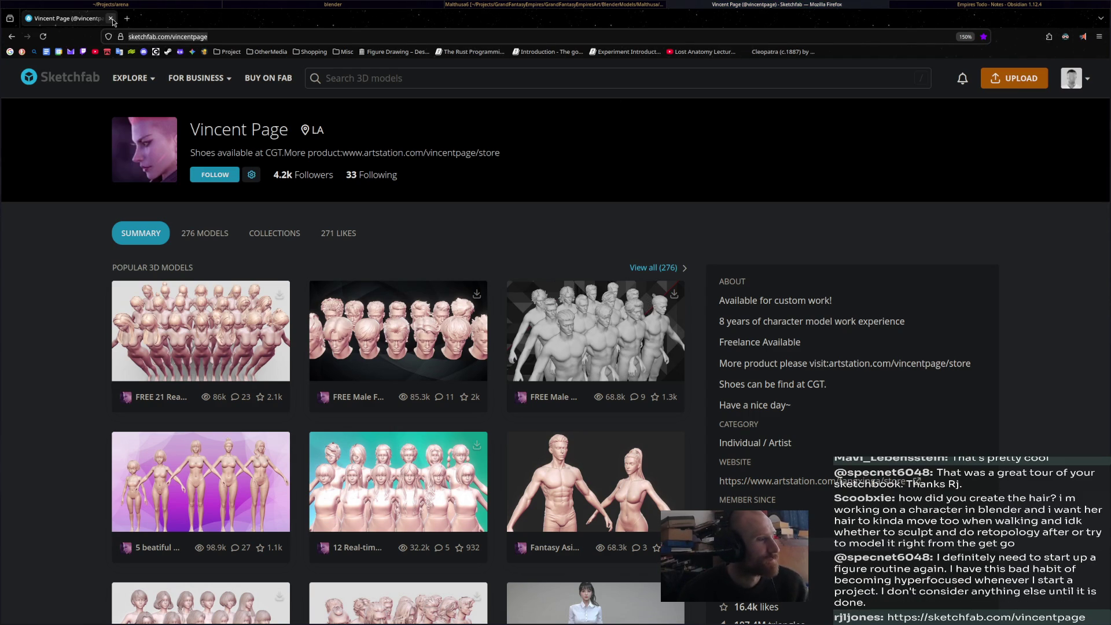
key("super+Left")
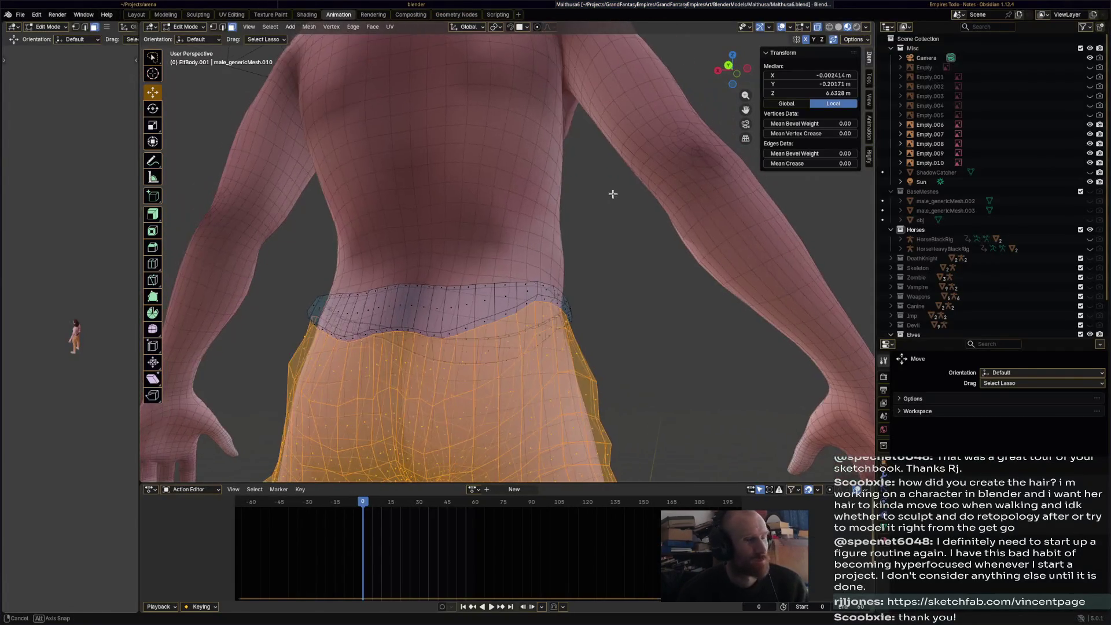
- Deselect all trouser vertices, switch to Object Mode, and orbit to a three-quarter view
key("alt+a")
mouse_move(629, 185)
middle_mouse_down()
mouse_move(534, 256)
mouse_move(563, 235)
middle_mouse_up()
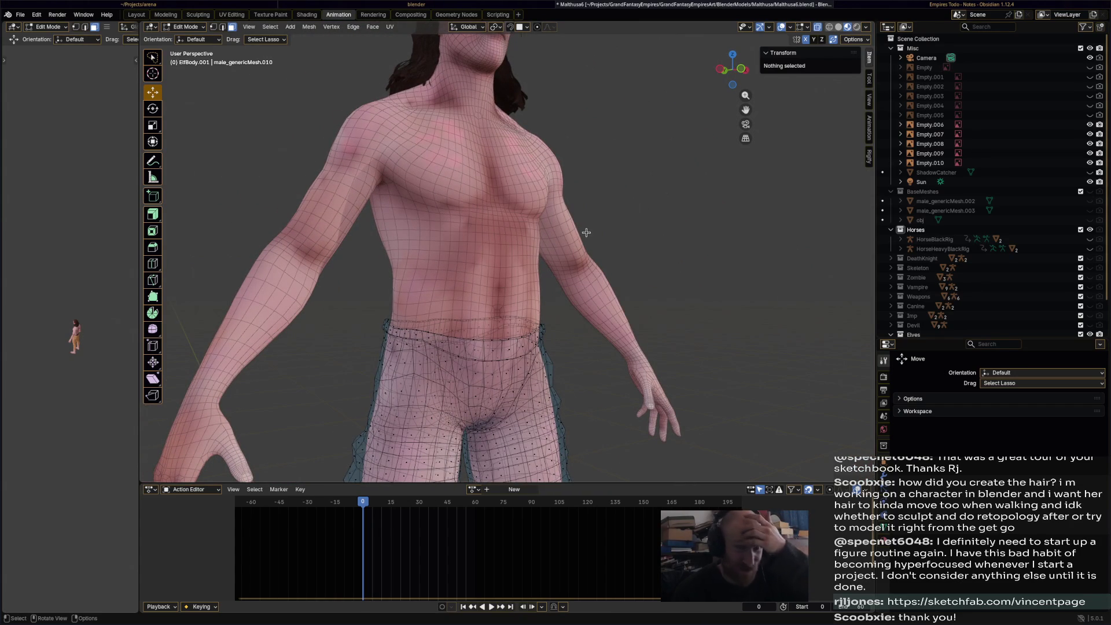
mouse_move(633, 235)
middle_mouse_down()
mouse_move(648, 259)
mouse_move(640, 187)
middle_mouse_up()
left_click(197, 28)
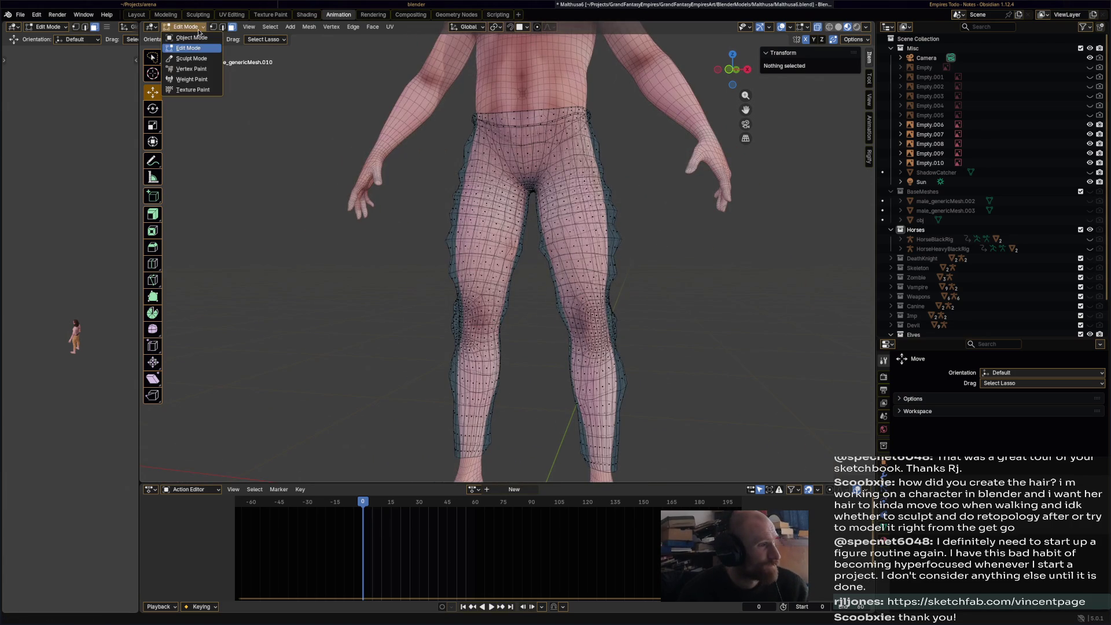
left_click(211, 39)
scroll(399, 225, "down", 3)
mouse_move(485, 250)
middle_mouse_down()
mouse_move(511, 207)
mouse_move(591, 228)
mouse_move(562, 239)
middle_mouse_up()
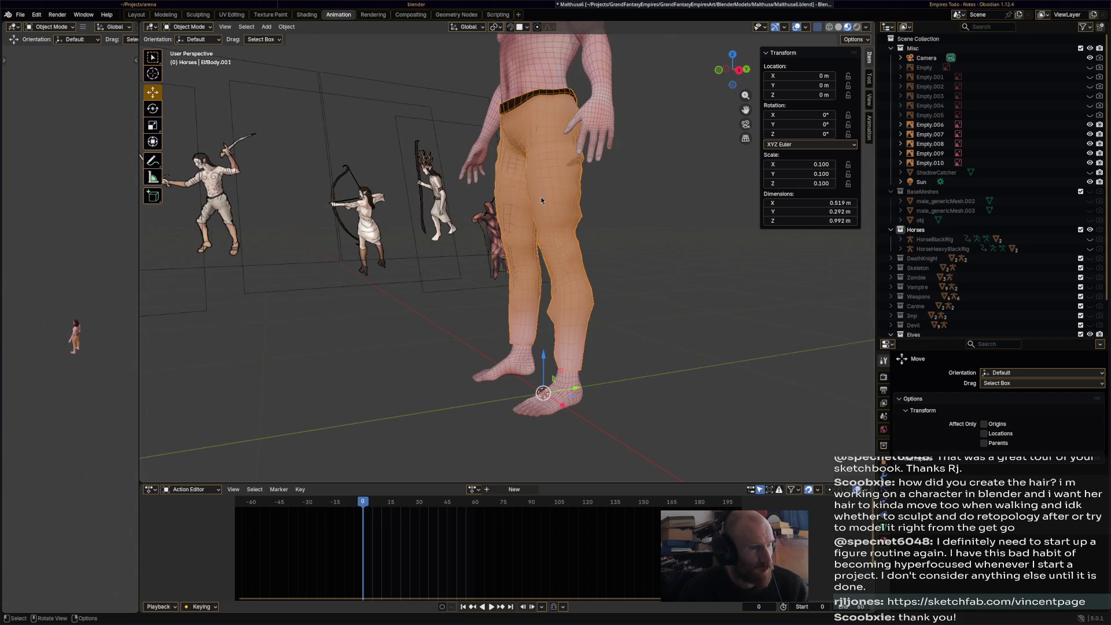
- Enter Edit Mode and select the waist loop and trouser faces from foot to waist
left_click(188, 27)
left_click(193, 50)
middle_click_drag(194, 50, 669, 230)
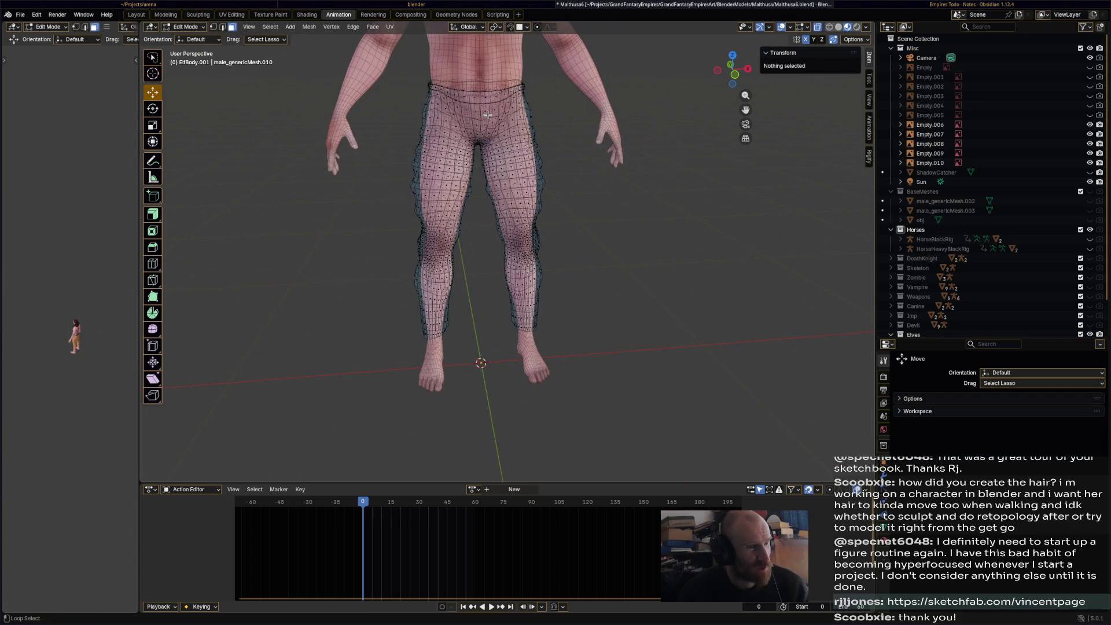
left_click(489, 116, "alt")
mouse_move(391, 361)
left_mouse_down()
mouse_move(401, 159)
mouse_move(435, 97)
mouse_move(507, 102)
mouse_move(597, 322)
mouse_move(590, 357)
left_mouse_up()
middle_click_drag(590, 357, 389, 193)
scroll(439, 239, "up", 4)
- Add the first run of rear waistband faces to the selection
mouse_move(366, 189)
left_mouse_down("shift")
mouse_move(306, 188)
mouse_move(328, 184)
left_mouse_up("shift")
middle_click_drag(328, 184, 385, 199)
left_click(484, 203, "shift")
left_click(466, 204, "shift")
left_click(441, 204, "shift")
left_click(416, 204, "shift")
- Add the next six waist-strip faces across the back of the hips
middle_click_drag(387, 217, 510, 229)
left_click(528, 225, "shift")
left_click(544, 226, "shift")
left_click(558, 226, "shift")
left_click(575, 224, "shift")
left_click(589, 226, "shift")
left_click(600, 228, "shift")
middle_click_drag(601, 229, 613, 241)
- Extend the waist selection around the hip, undoing a few misplaced faces
left_click(570, 171, "shift")
left_click(586, 168, "shift")
left_click(602, 167, "shift")
left_click(616, 167, "shift")
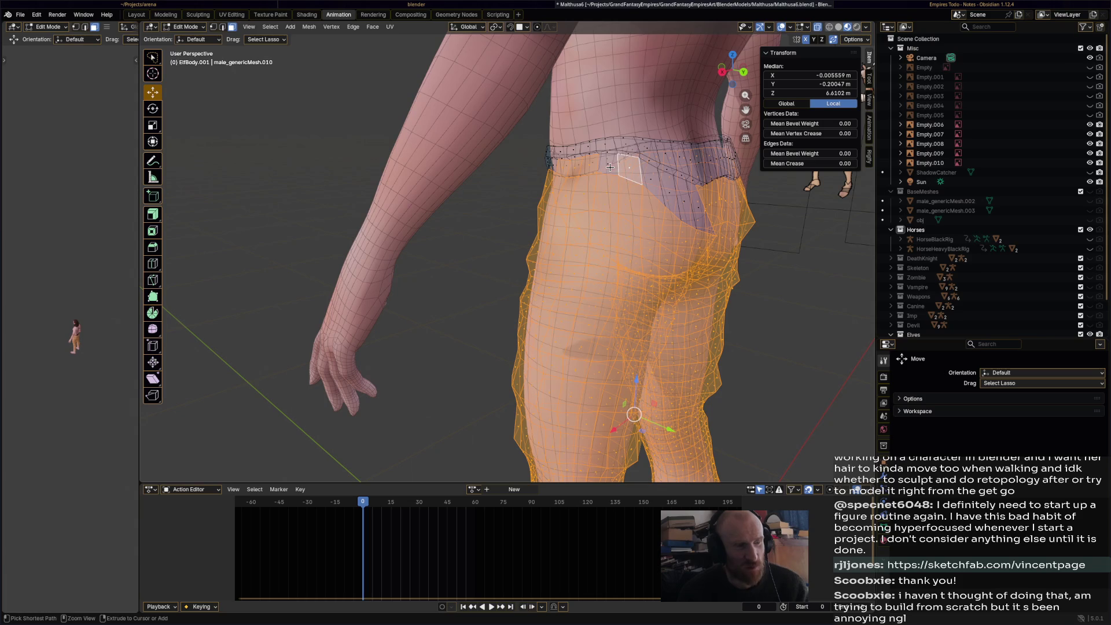
key("ctrl+z")
key("ctrl+z")
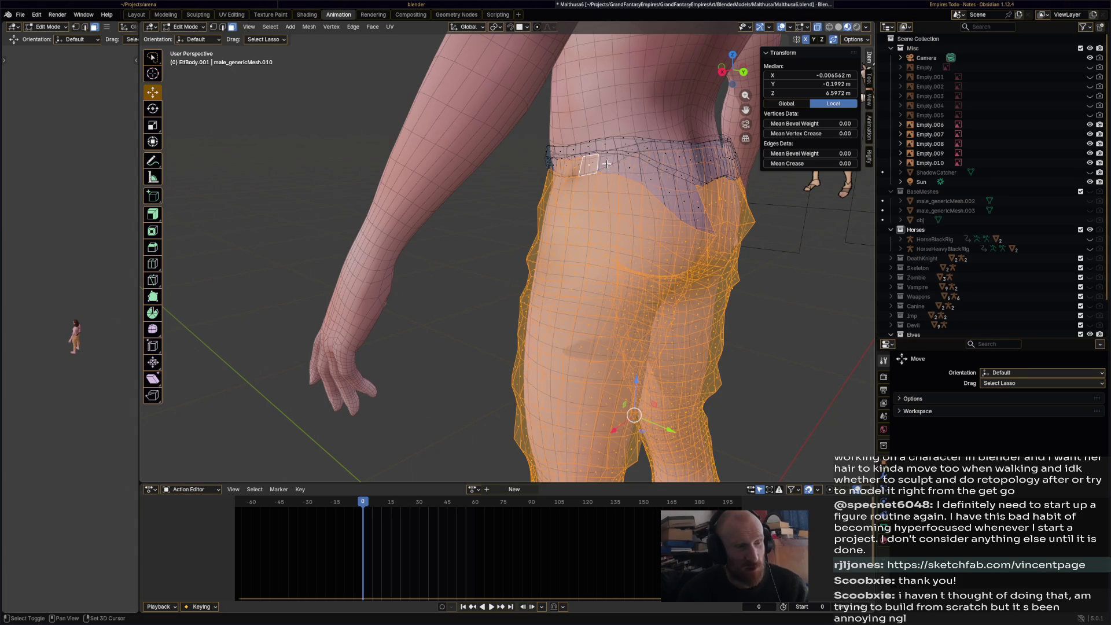
left_click(650, 180, "shift")
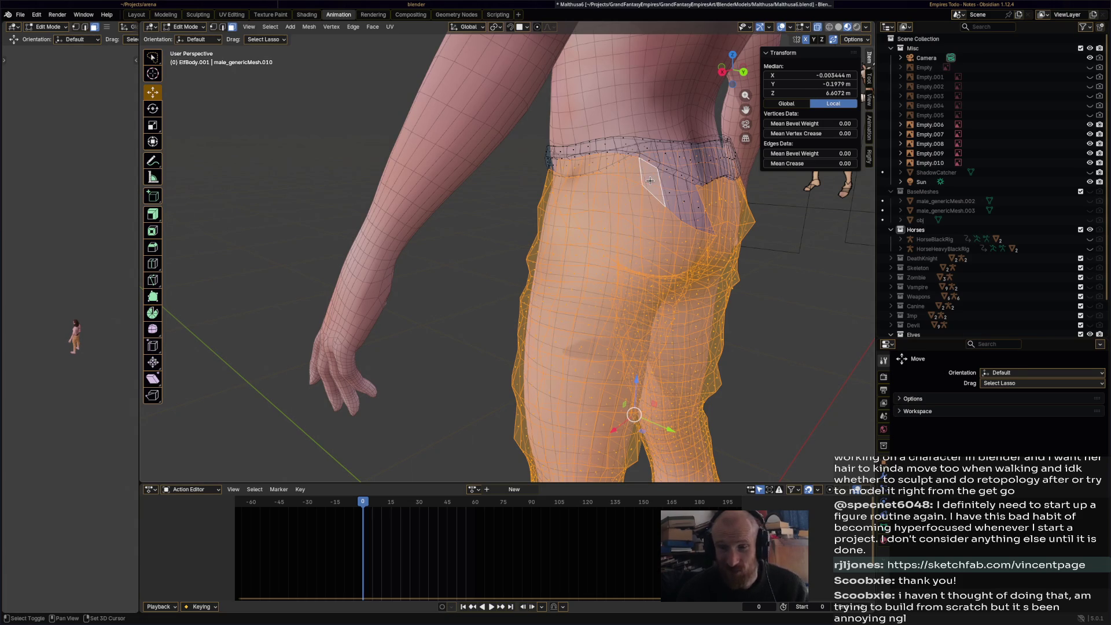
left_click(666, 190, "shift")
left_click(682, 200, "shift")
left_click(699, 207, "shift")
- Add the last front waistband faces and save Malthusa6.blend
middle_click_drag(575, 239, 541, 235)
scroll(542, 236, "up", 3)
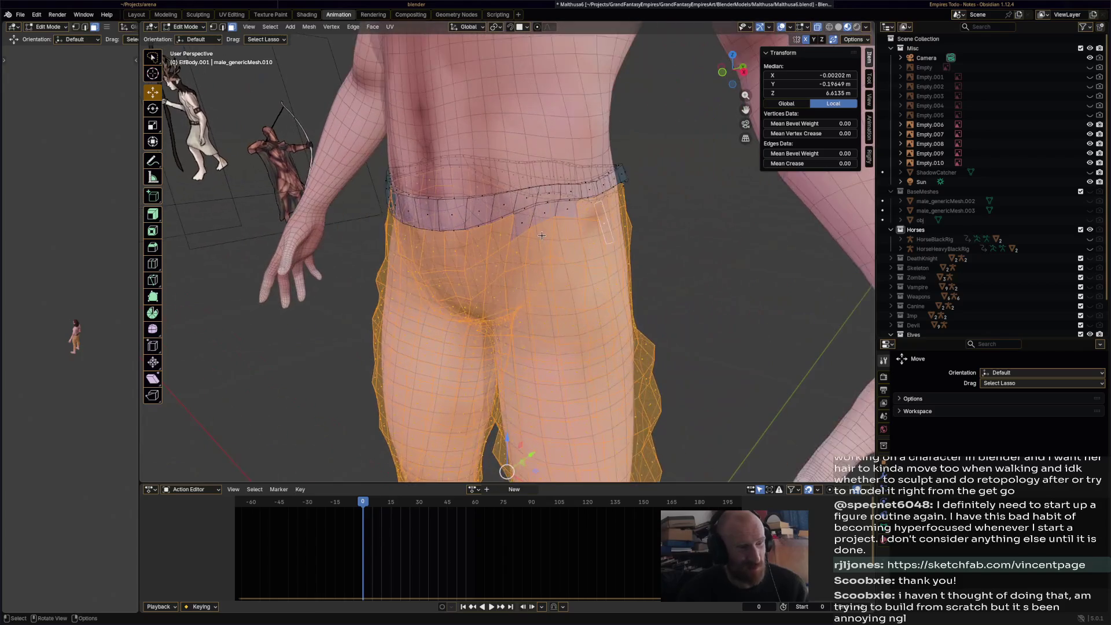
scroll(534, 216, "up", 1)
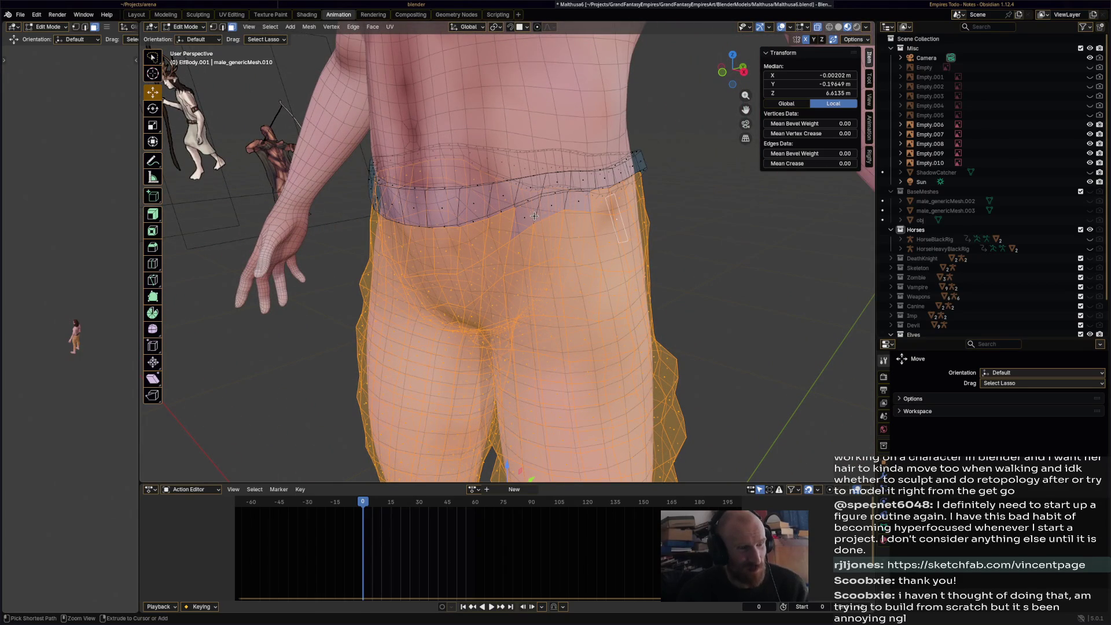
left_click(527, 219, "shift")
left_click(573, 204, "shift")
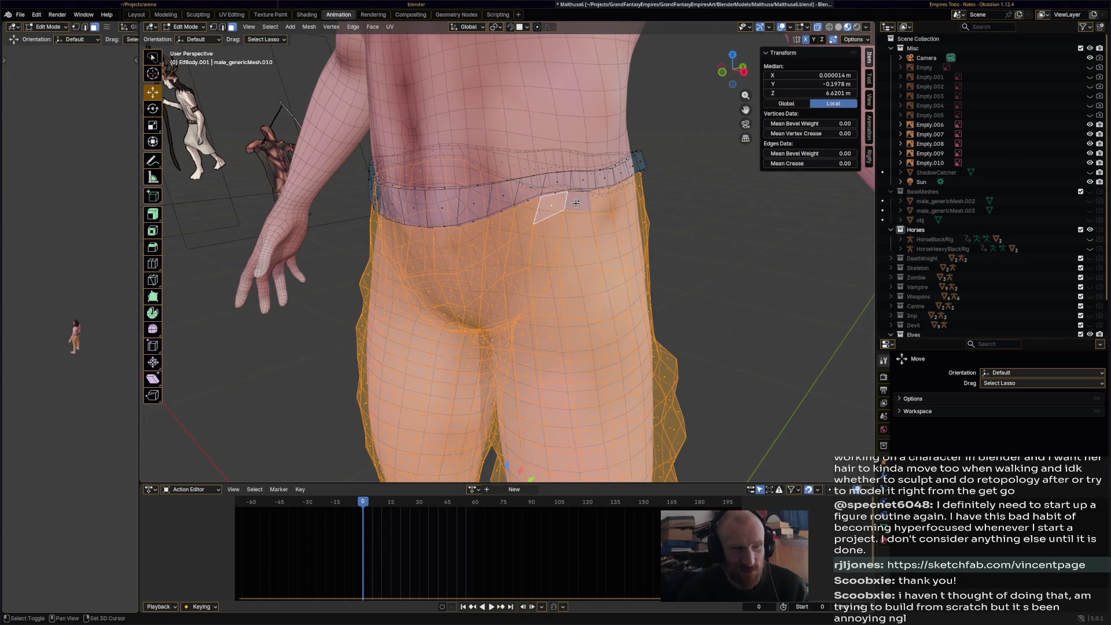
key("ctrl+s")
scroll(493, 248, "down", 7)
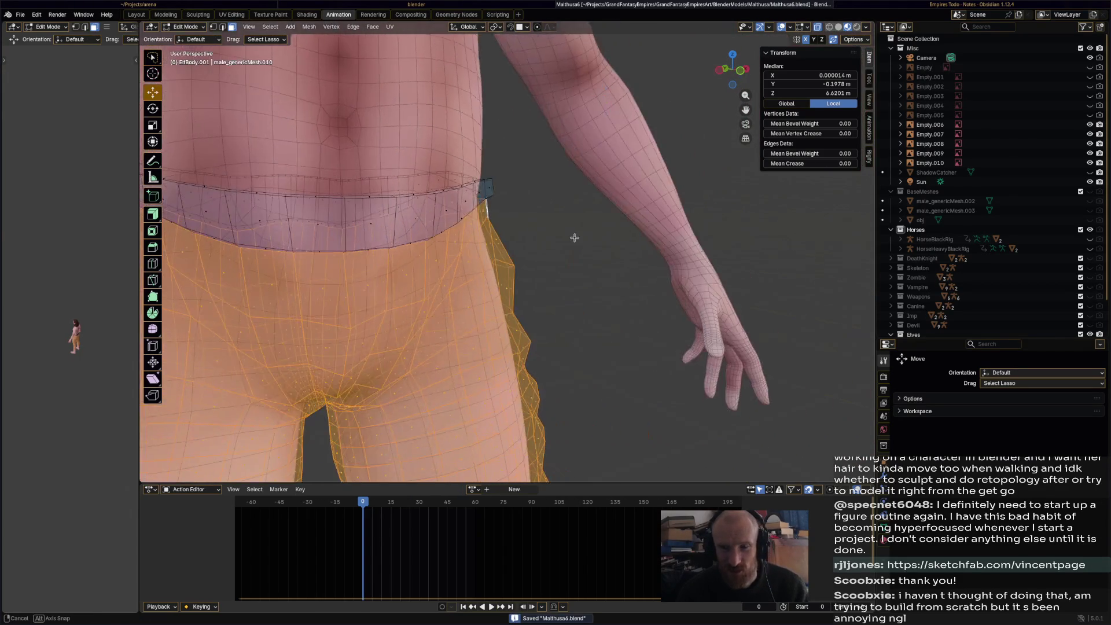
scroll(461, 335, "up", 5)
scroll(444, 266, "up", 4)
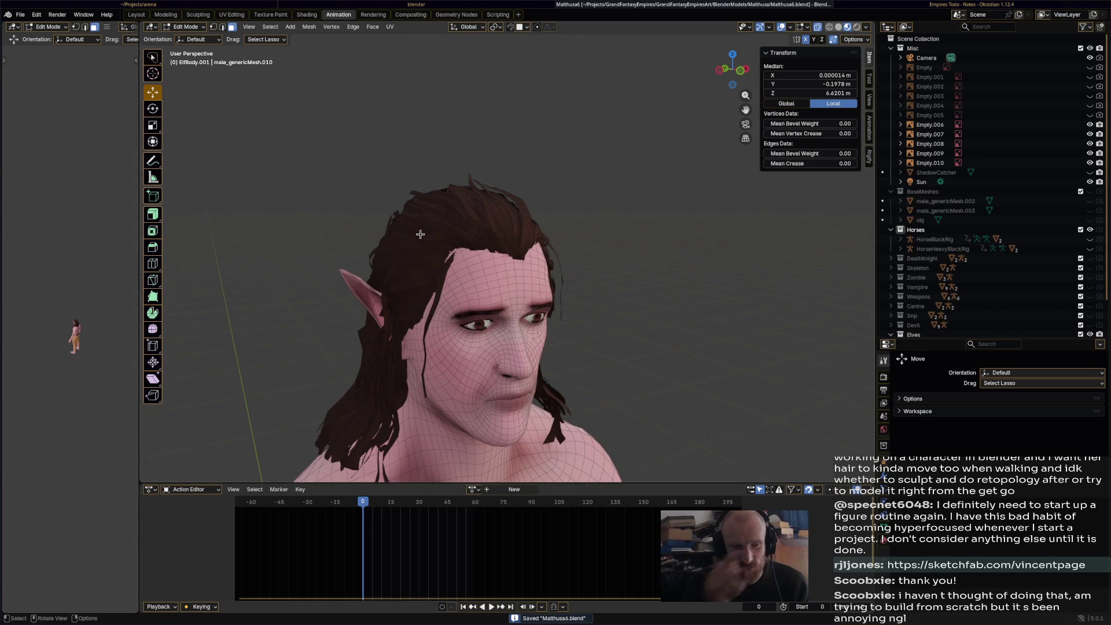
scroll(445, 272, "down", 5)
mouse_move(445, 272)
middle_mouse_down("shift")
mouse_move(501, 340)
mouse_move(590, 300)
mouse_move(504, 329)
mouse_move(518, 179)
middle_mouse_up("shift")
scroll(501, 340, "up", 6)
left_click(197, 28)
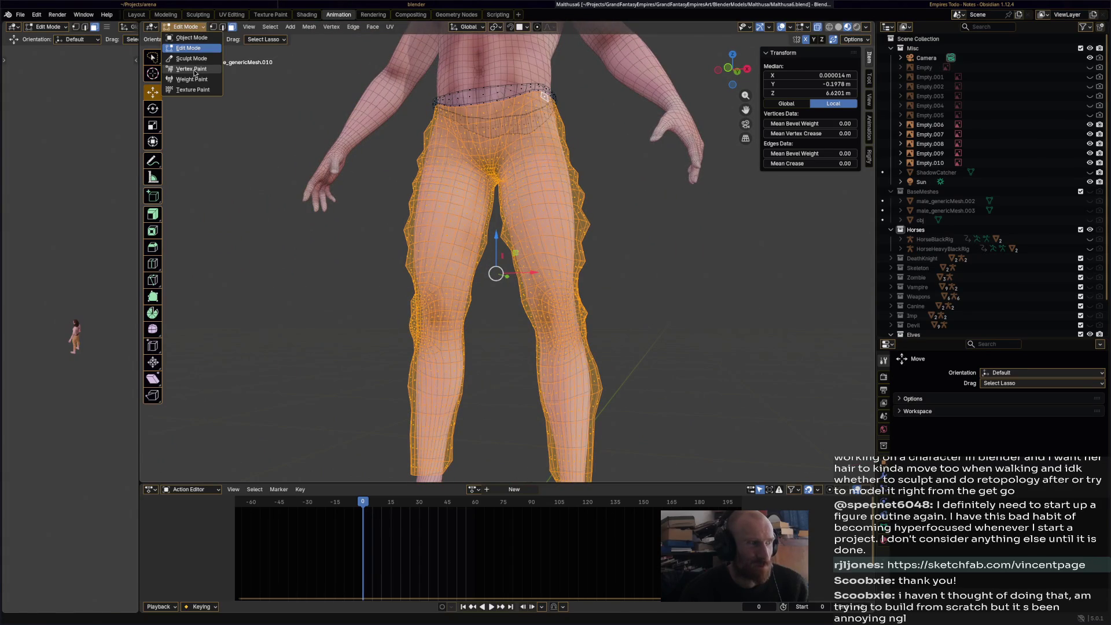
- In Vertex Paint mode, paint the elf's trousers bright green from the palette and save
left_click(191, 69)
scroll(497, 249, "down", 3)
scroll(1016, 557, "down", 3)
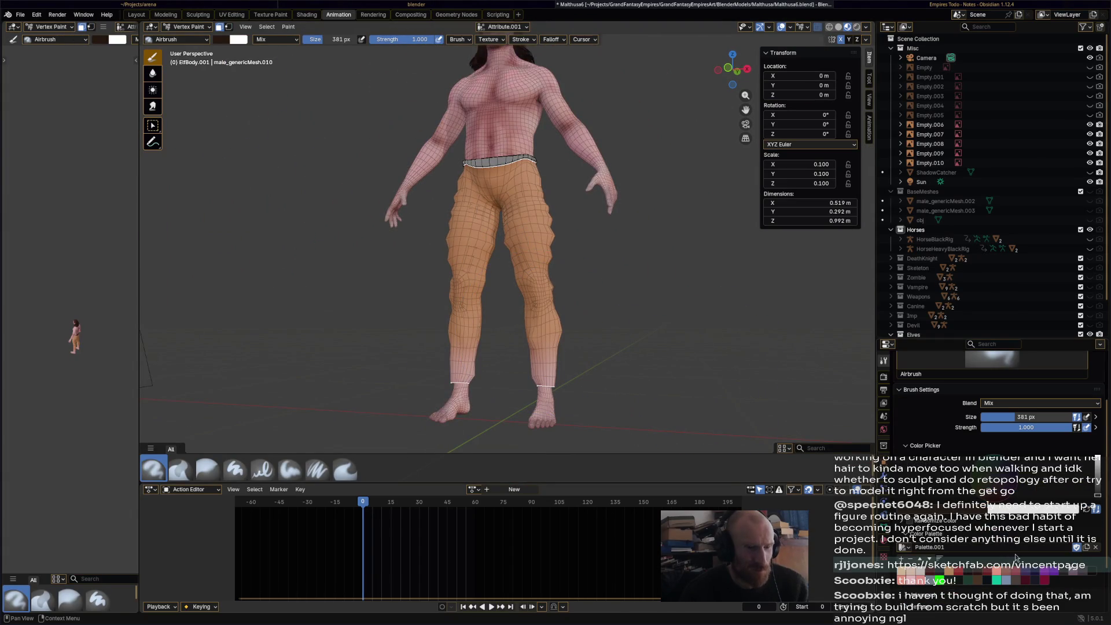
left_click(942, 581)
left_click_drag(502, 219, 502, 217)
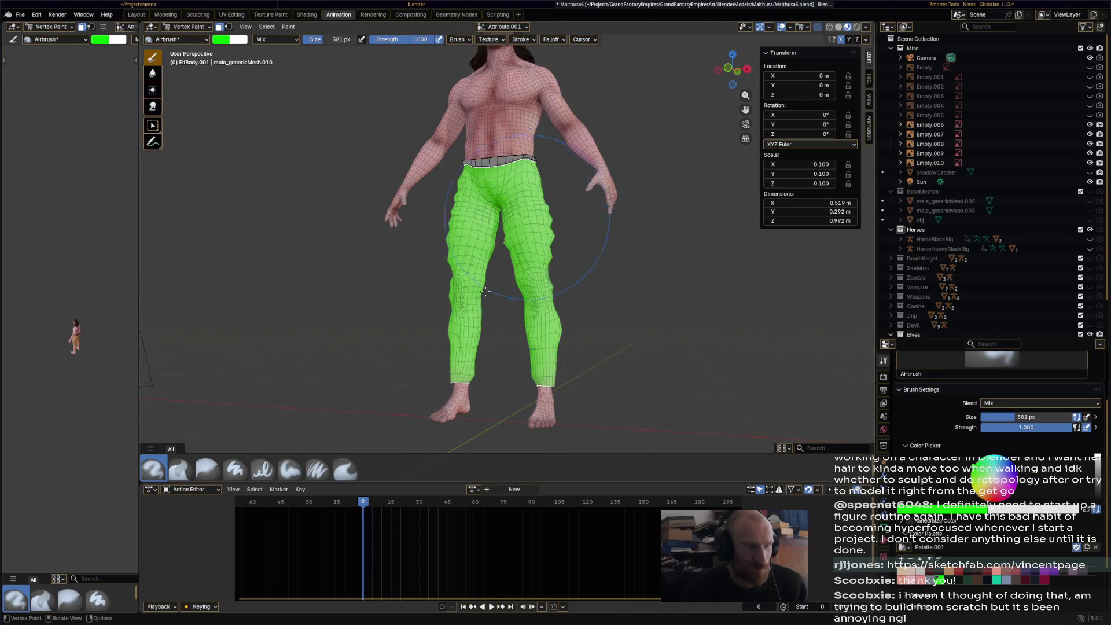
middle_click_drag(503, 186, 553, 208)
key("ctrl+s")
- Return the trouser mesh to Object Mode and view the model from the front
mouse_move(603, 290)
middle_mouse_down()
mouse_move(650, 307)
mouse_move(567, 307)
mouse_move(599, 305)
mouse_move(511, 232)
middle_mouse_up()
left_click(186, 26)
left_click(191, 39)
mouse_move(406, 248)
middle_mouse_down()
mouse_move(577, 295)
mouse_move(672, 297)
mouse_move(388, 265)
mouse_move(453, 289)
mouse_move(414, 285)
mouse_move(404, 282)
mouse_move(581, 226)
mouse_move(418, 231)
middle_mouse_up()
scroll(581, 225, "up", 5)
scroll(589, 251, "down", 3)
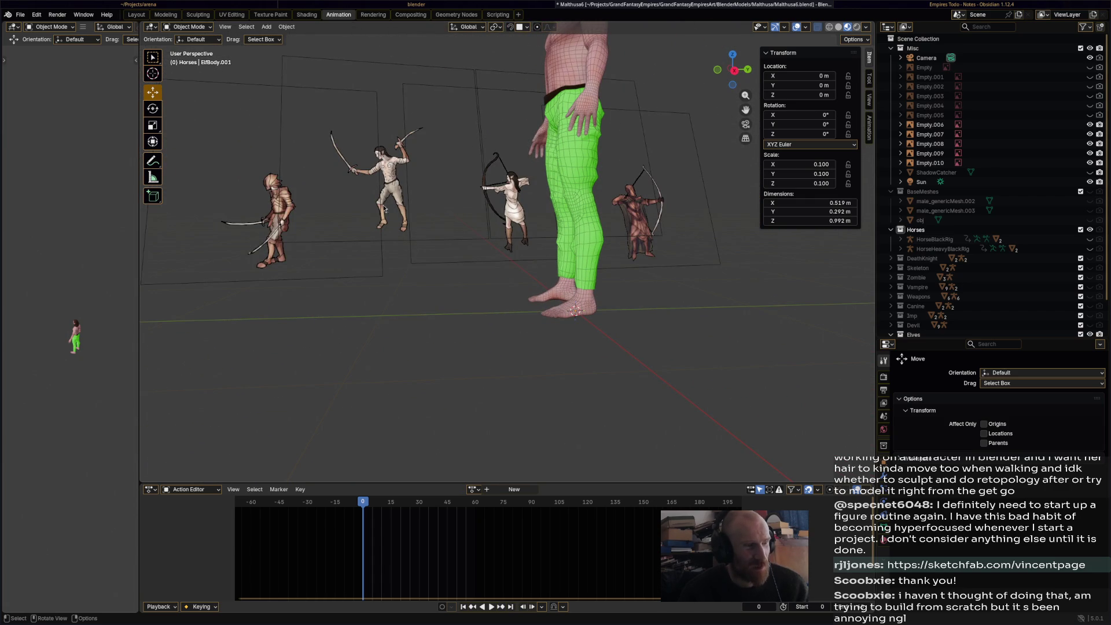
left_click_drag(373, 237, 435, 155)
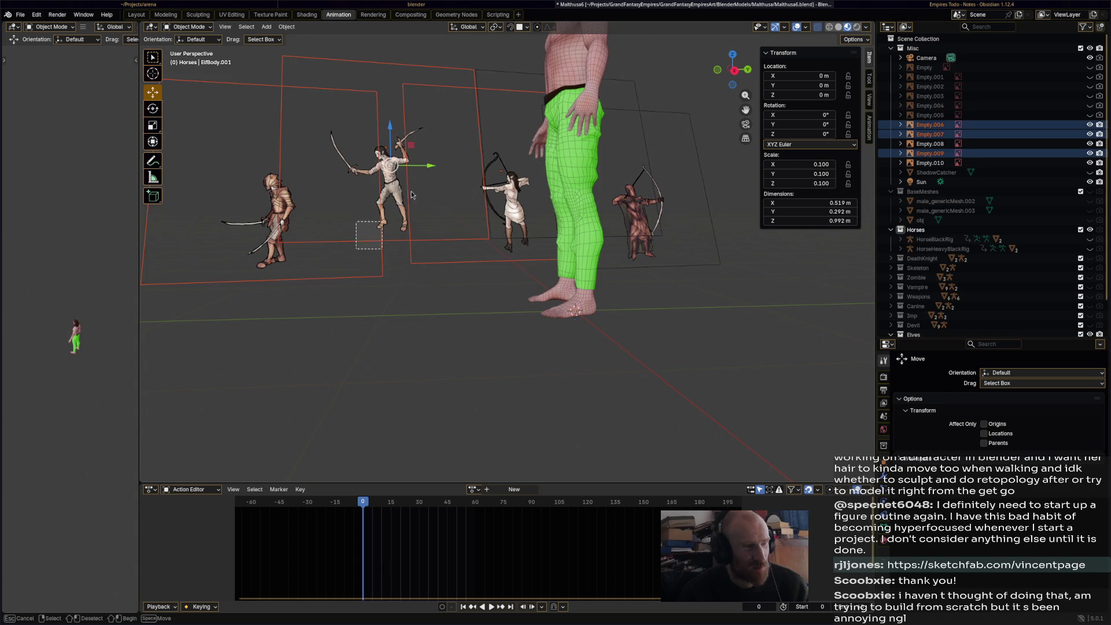
left_click(596, 224)
mouse_move(596, 224)
middle_mouse_down()
mouse_move(648, 255)
mouse_move(525, 253)
mouse_move(609, 239)
middle_mouse_up()
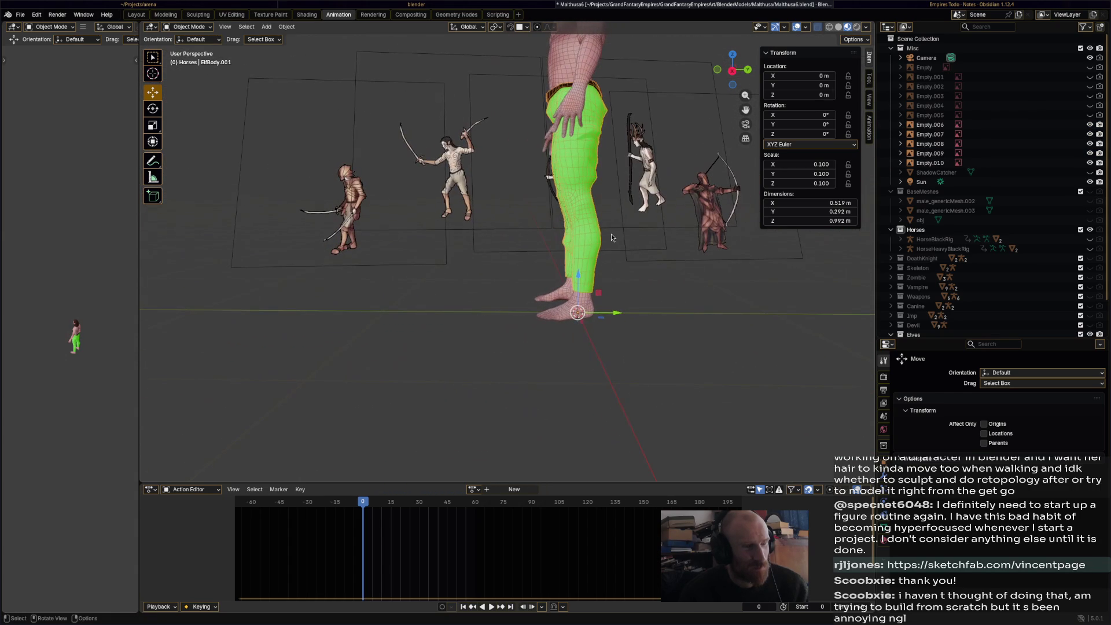
scroll(610, 217, "up", 1)
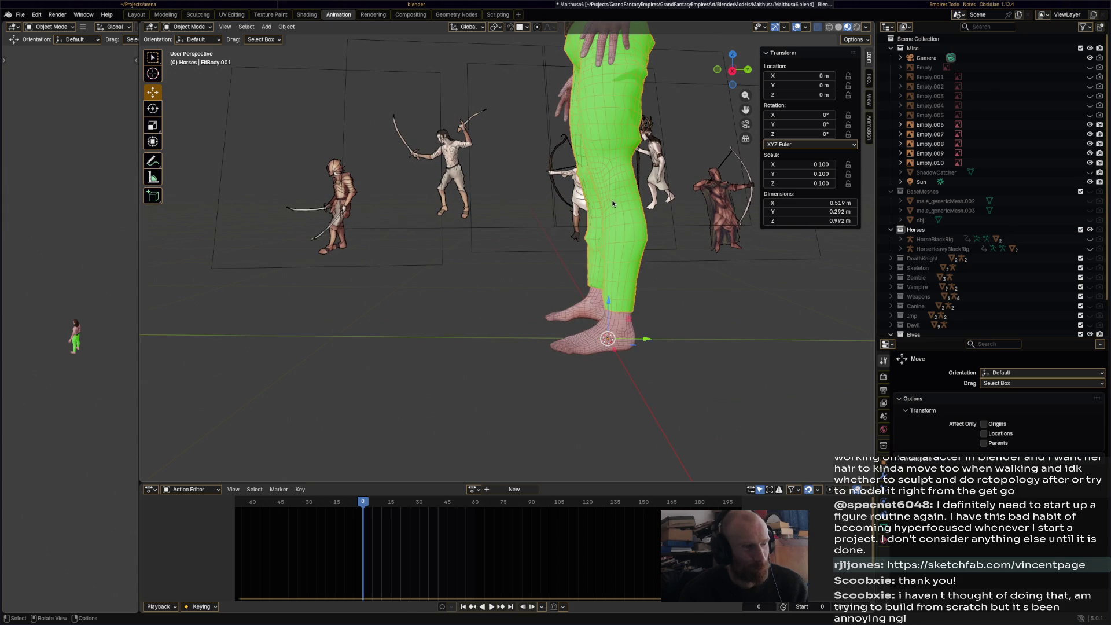
- In Edit Mode, clear the selection and select the face loops around both shins
left_click(188, 27)
left_click(185, 49)
mouse_move(552, 239)
middle_mouse_down()
mouse_move(655, 238)
mouse_move(564, 225)
middle_mouse_up()
key("alt+a")
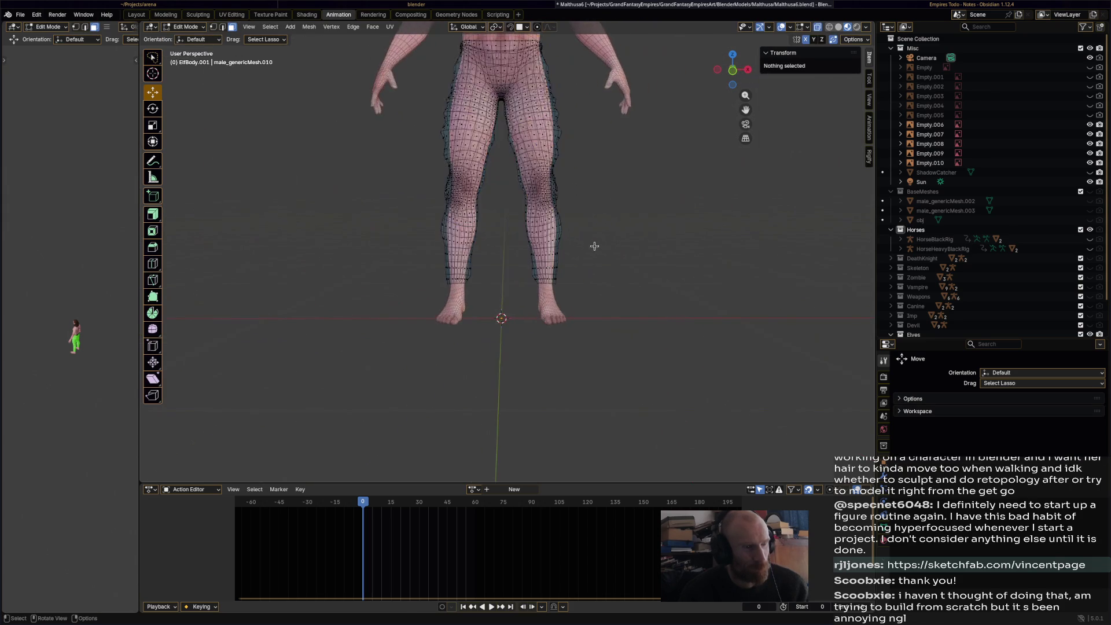
scroll(562, 223, "up", 4)
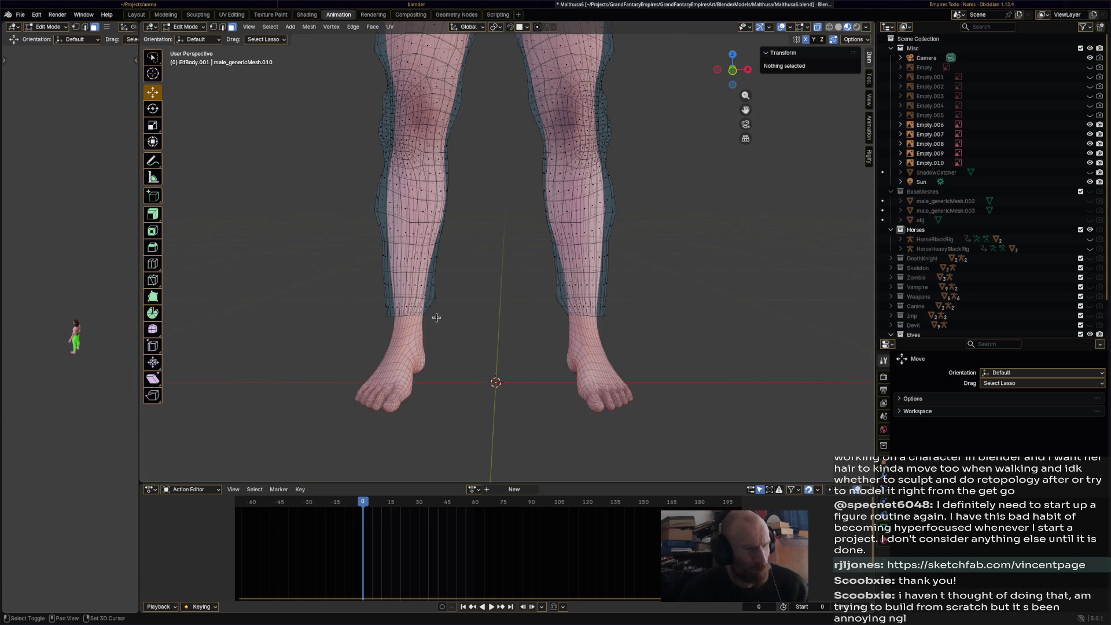
left_click(413, 313, "alt")
left_click(586, 307, "alt+shift")
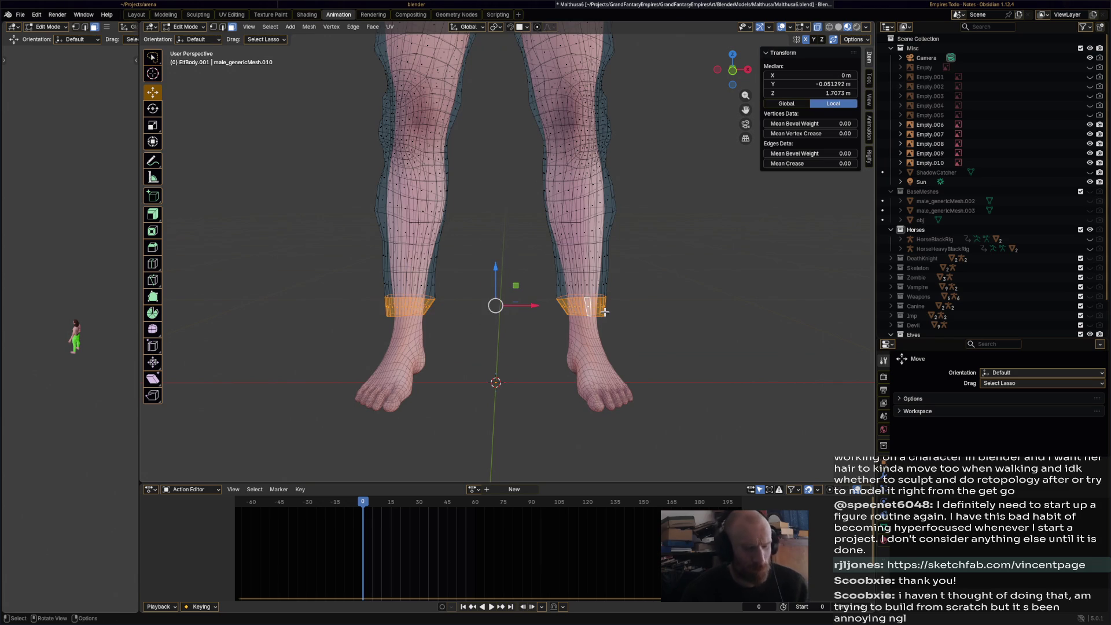
- Grow the selection to just below the knees, delete those faces, and save
key("ctrl+KP_Add")
key("ctrl+KP_Add")
key("ctrl+KP_Add")
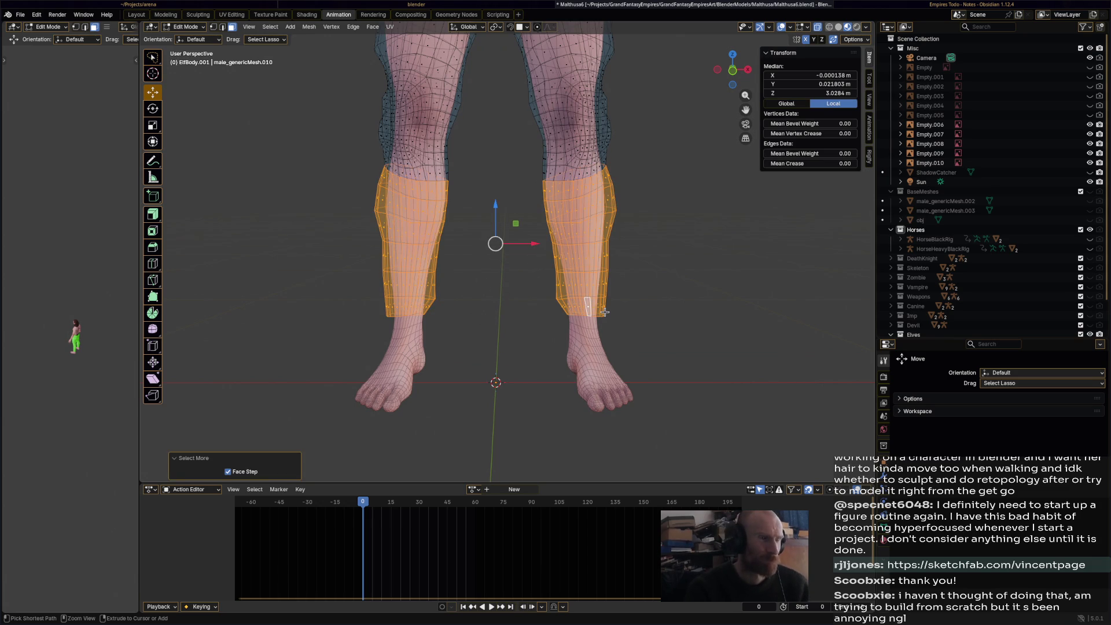
key("x")
left_click(606, 312)
mouse_move(655, 280)
middle_mouse_down()
mouse_move(694, 215)
mouse_move(710, 219)
middle_mouse_up()
key("Escape")
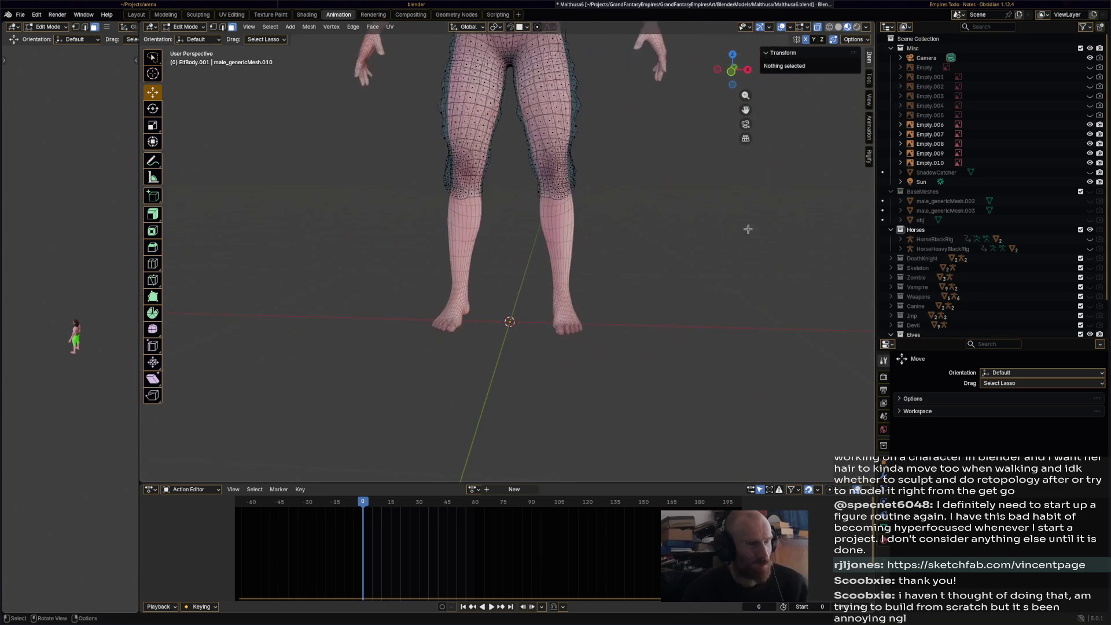
key("ctrl+s")
- Return to Object Mode and orbit around the elf to inspect the green shorts
left_click(185, 27)
left_click(185, 36)
scroll(388, 234, "down", 2)
mouse_move(401, 237)
middle_mouse_down()
mouse_move(370, 241)
mouse_move(550, 247)
middle_mouse_up()
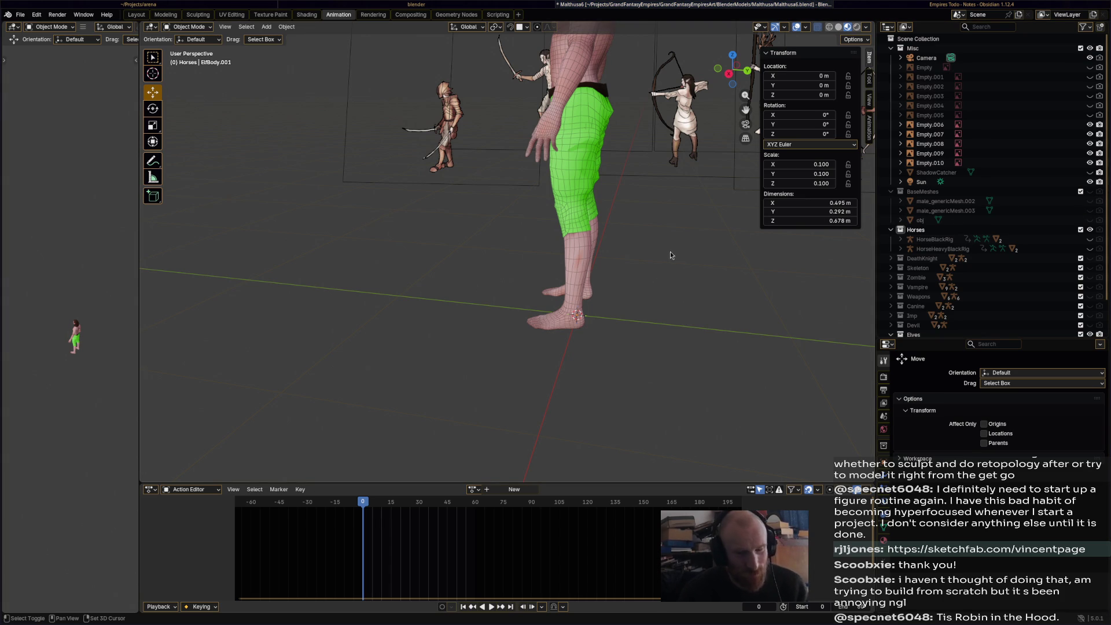
middle_click_drag(666, 257, 534, 252)
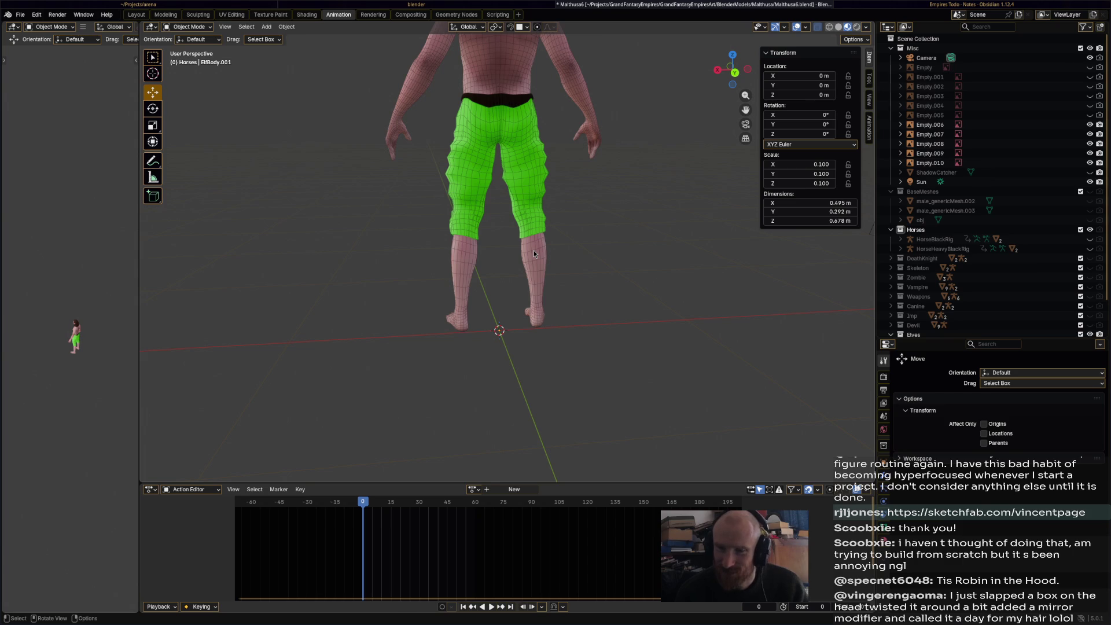
middle_click_drag(542, 251, 648, 244)
middle_click_drag(575, 247, 552, 278)
- Save Malthusa6.blend and open the Cara home page in a browser window
key("ctrl+s")
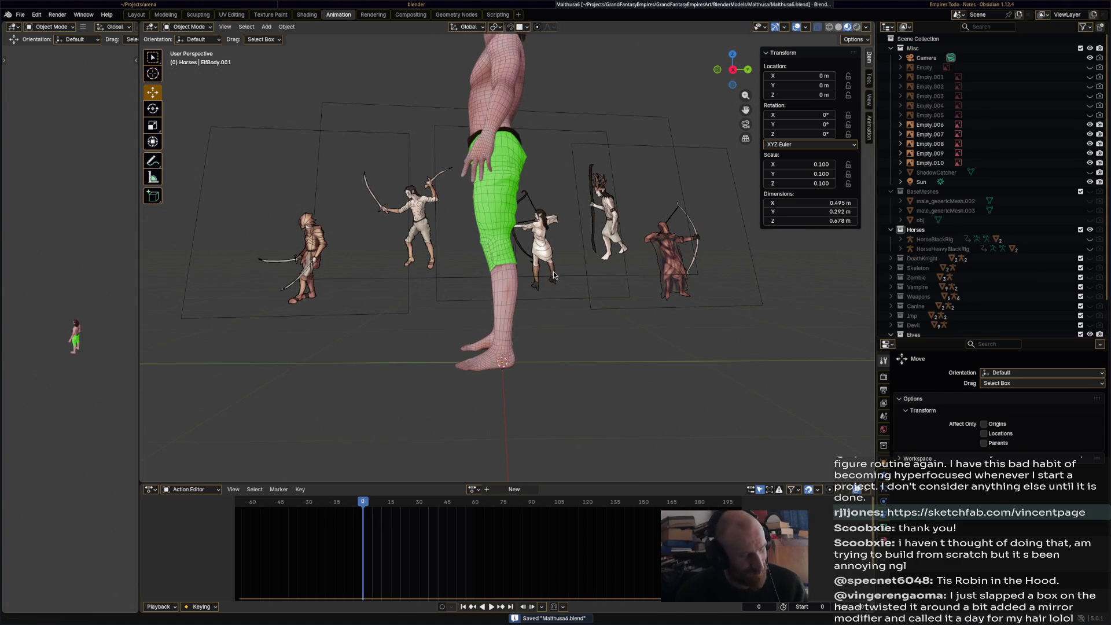
key("super+b")
left_click(155, 52)
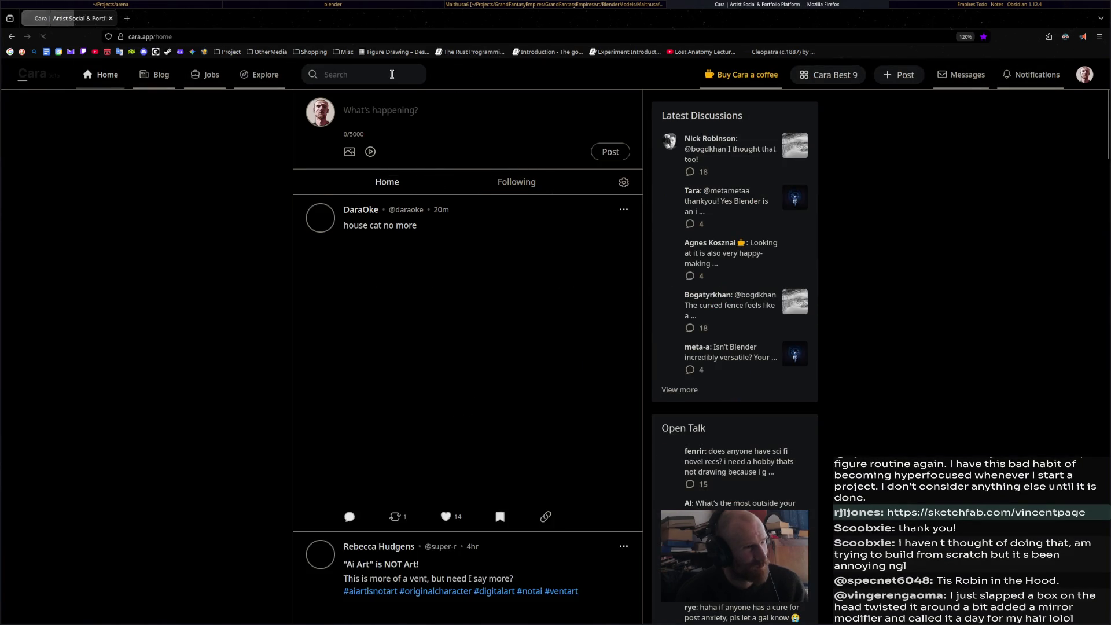
- Search Cara for the medieval-fantasy artist and open their profile from the People results
left_click(388, 75)
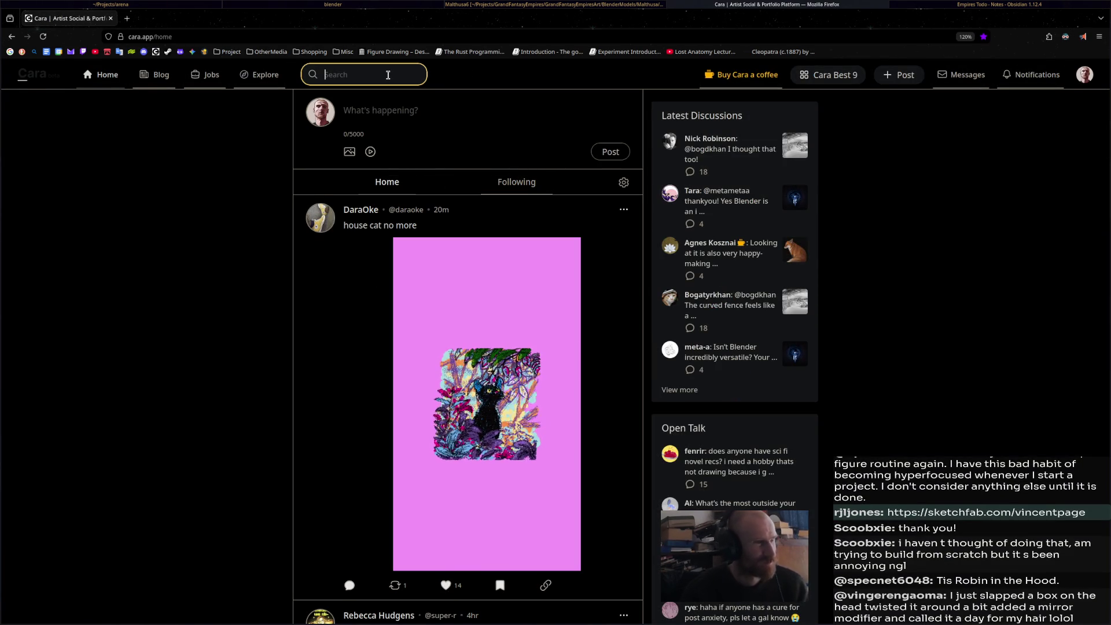
type("specne")
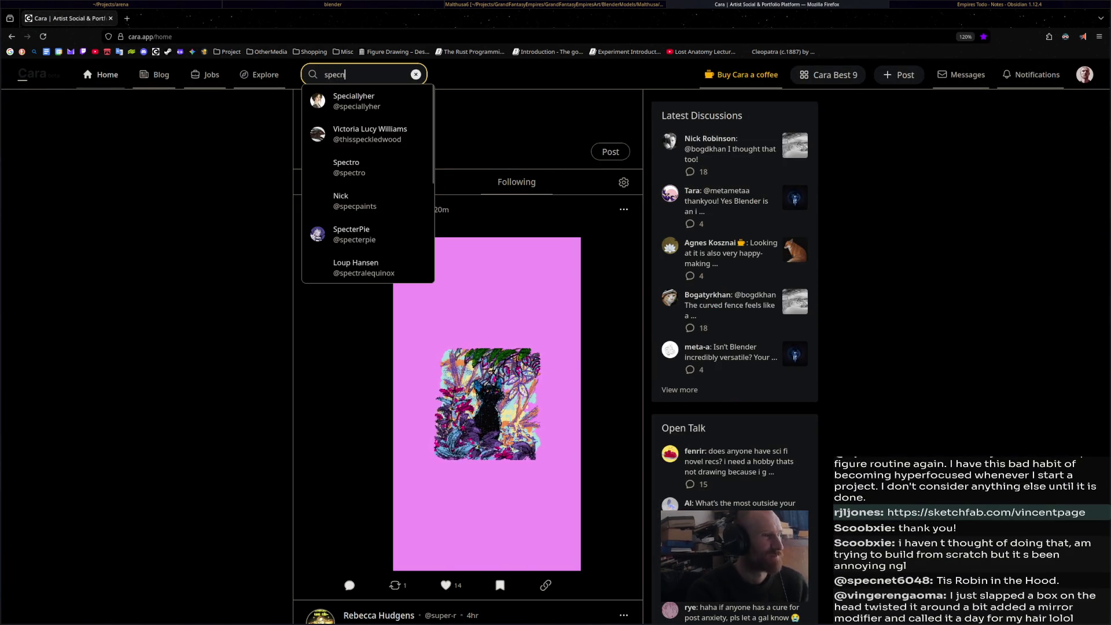
key("BackSpace")
key("BackSpace")
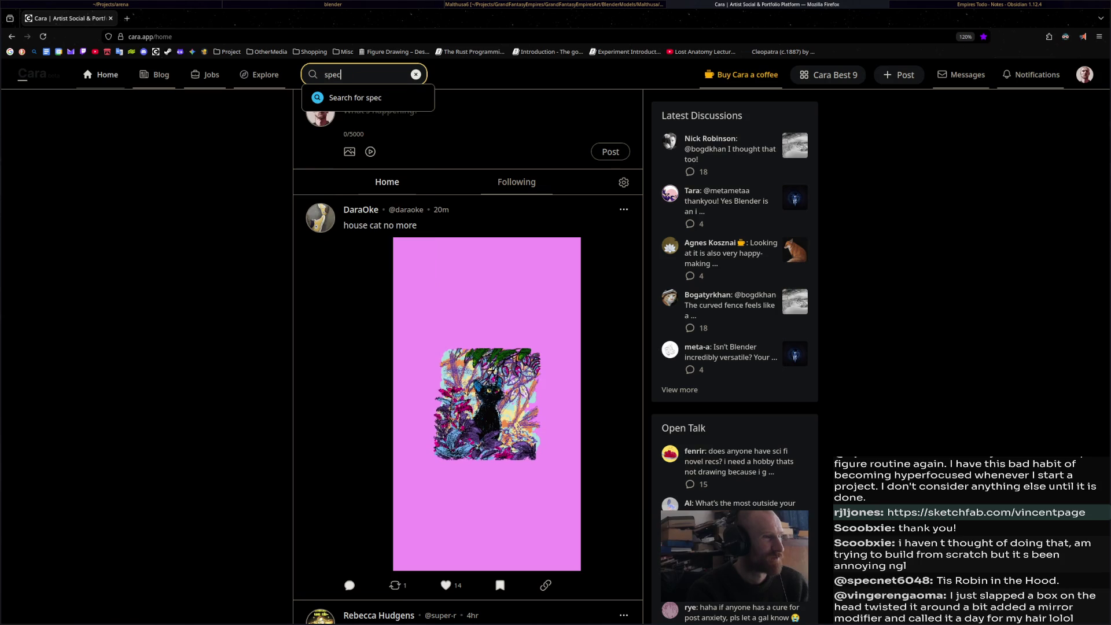
type("art")
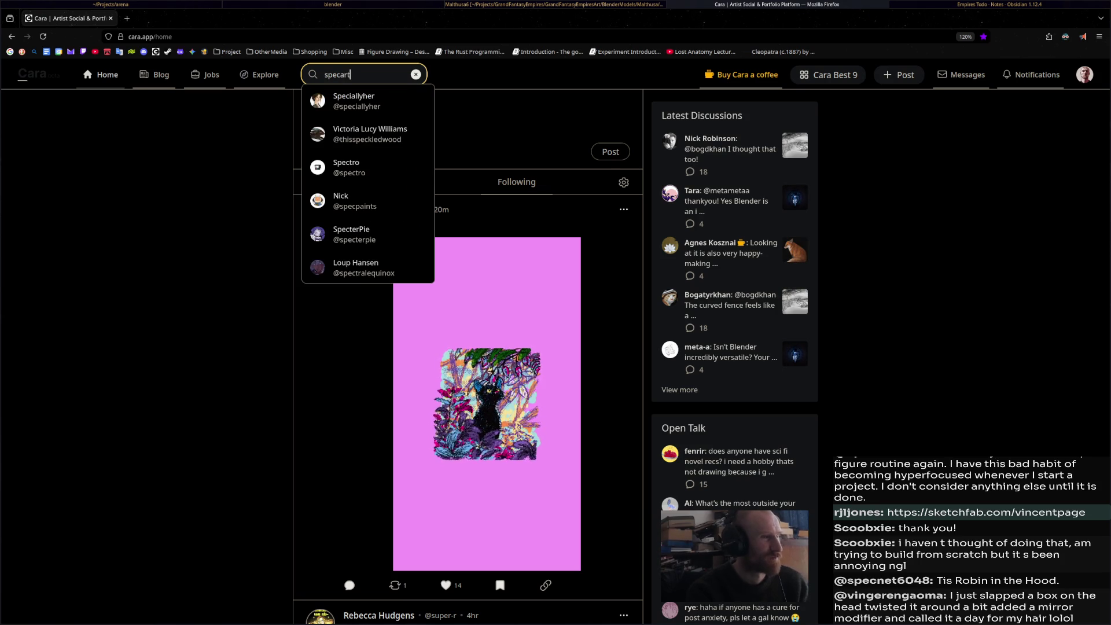
key("Return")
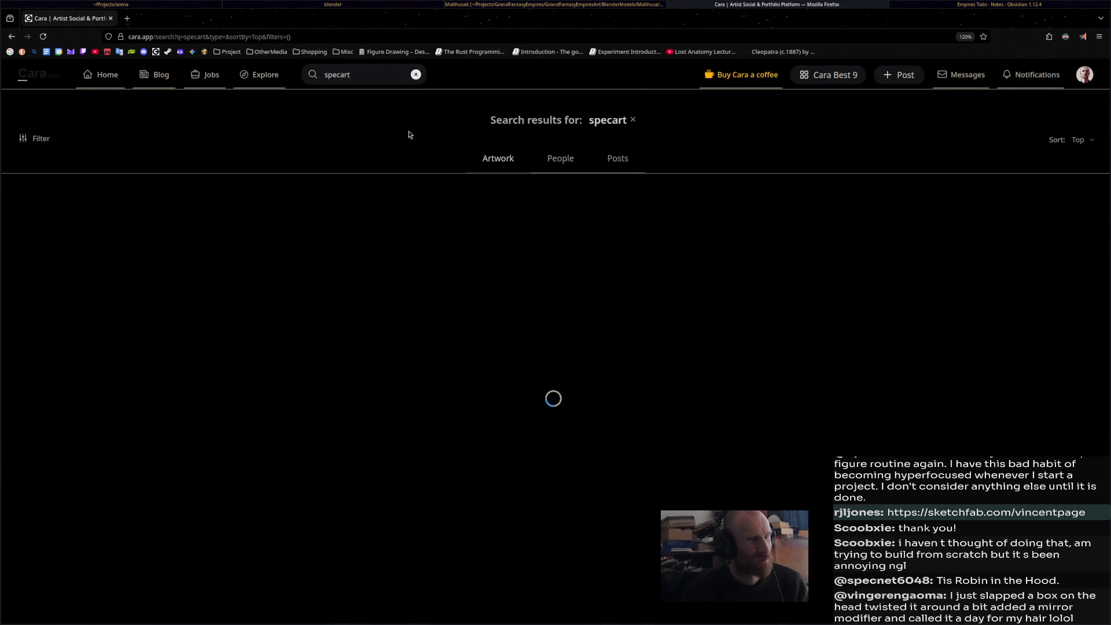
left_click(560, 162)
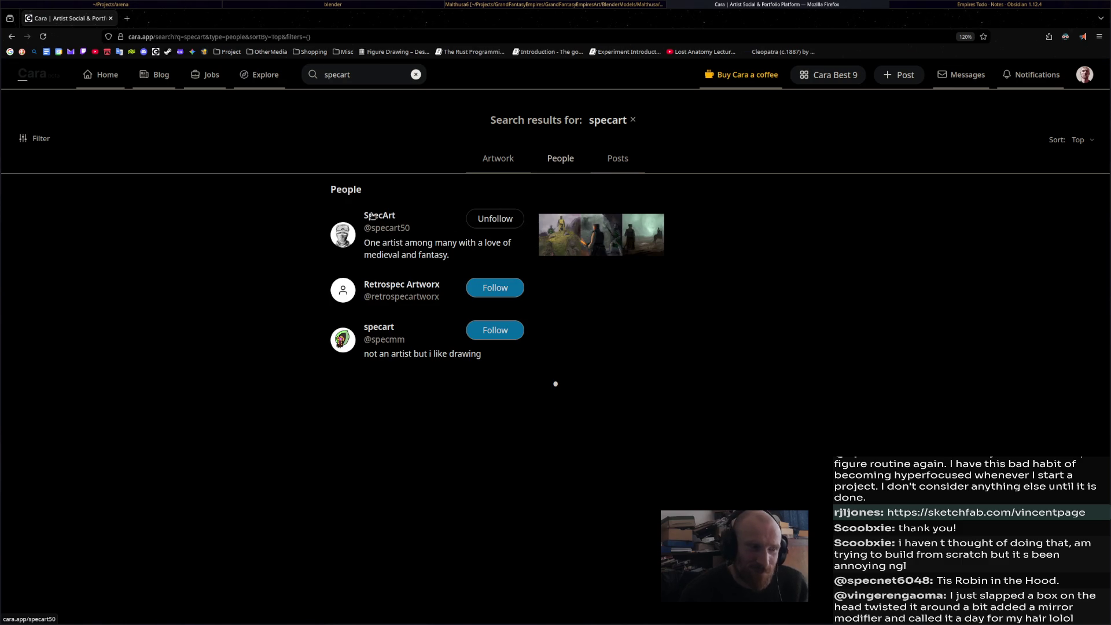
left_click(372, 217)
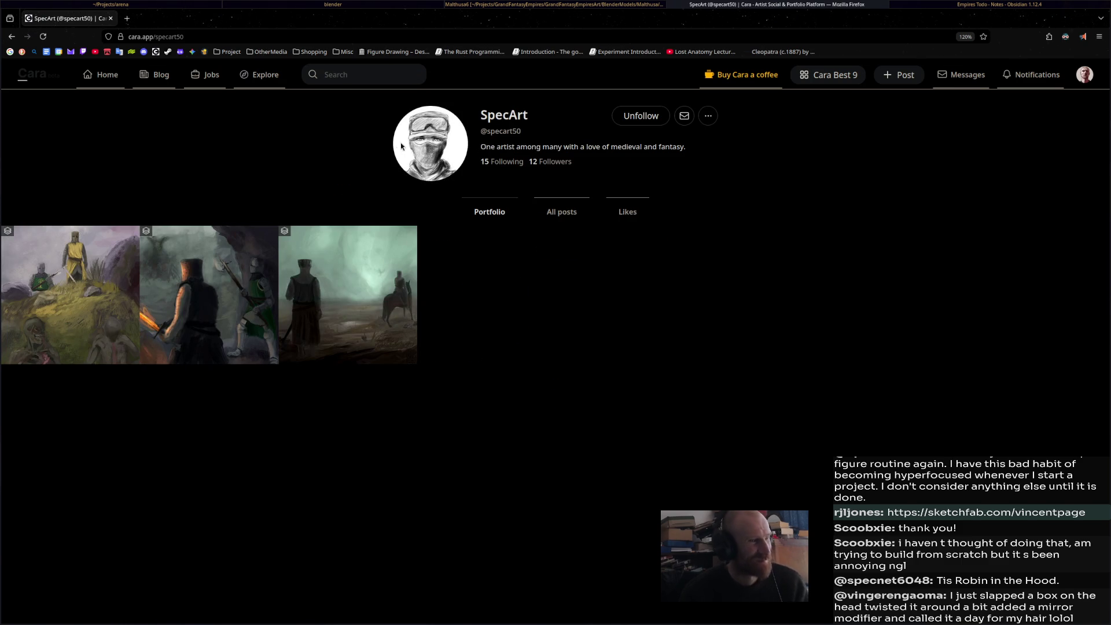
- Like the artist's Pest Control painting, go back, and return to Blender
left_click(96, 329)
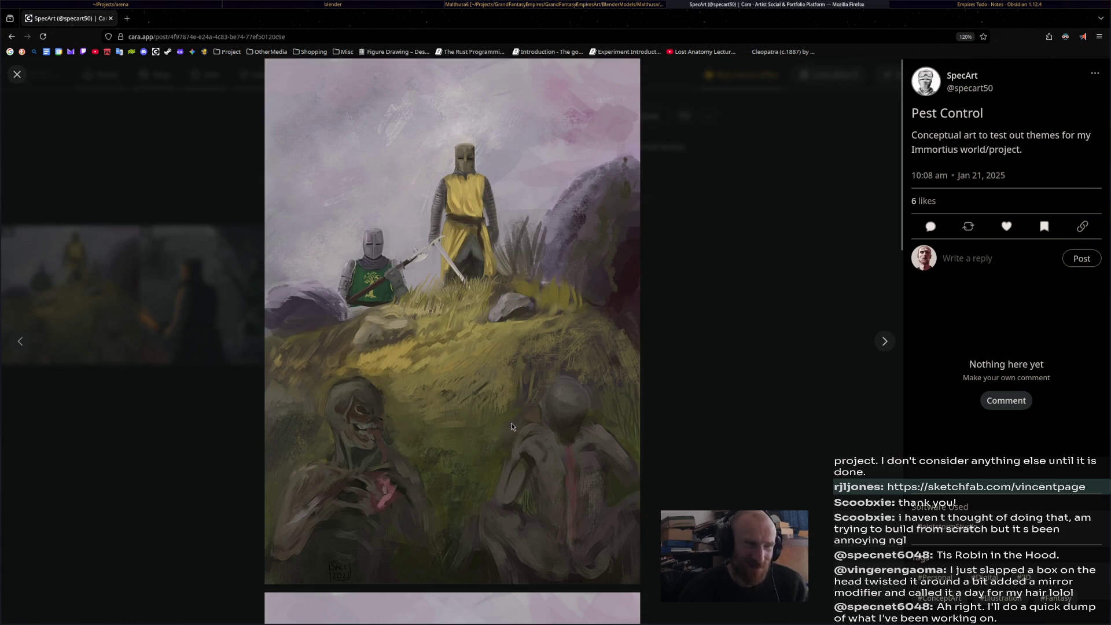
scroll(512, 427, "down", 8)
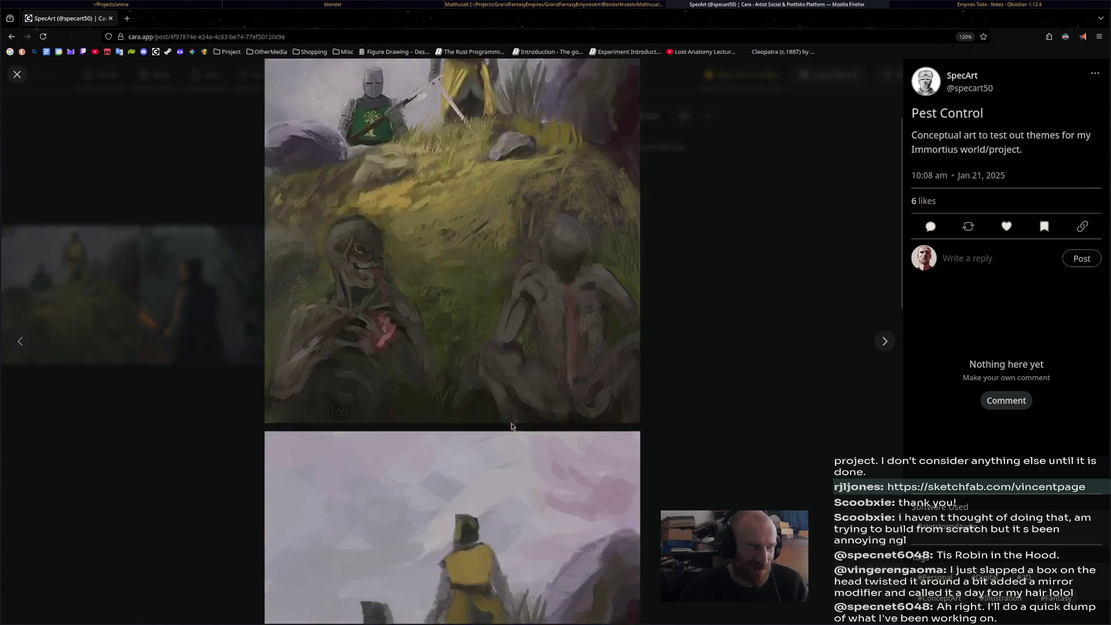
scroll(512, 427, "up", 8)
scroll(512, 427, "up", 1)
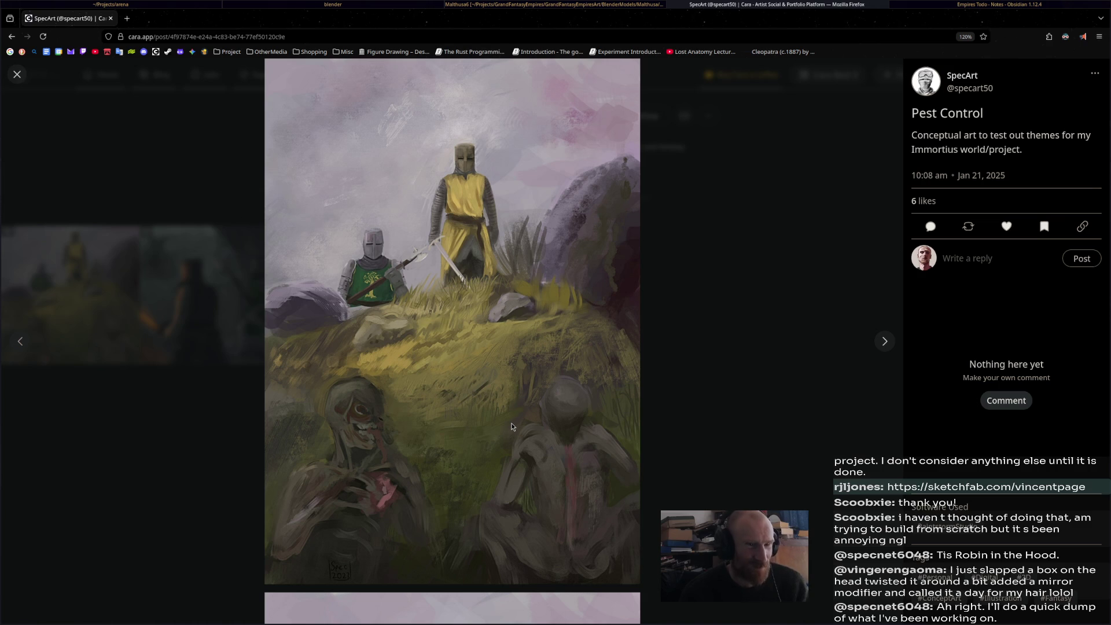
left_click(1007, 227)
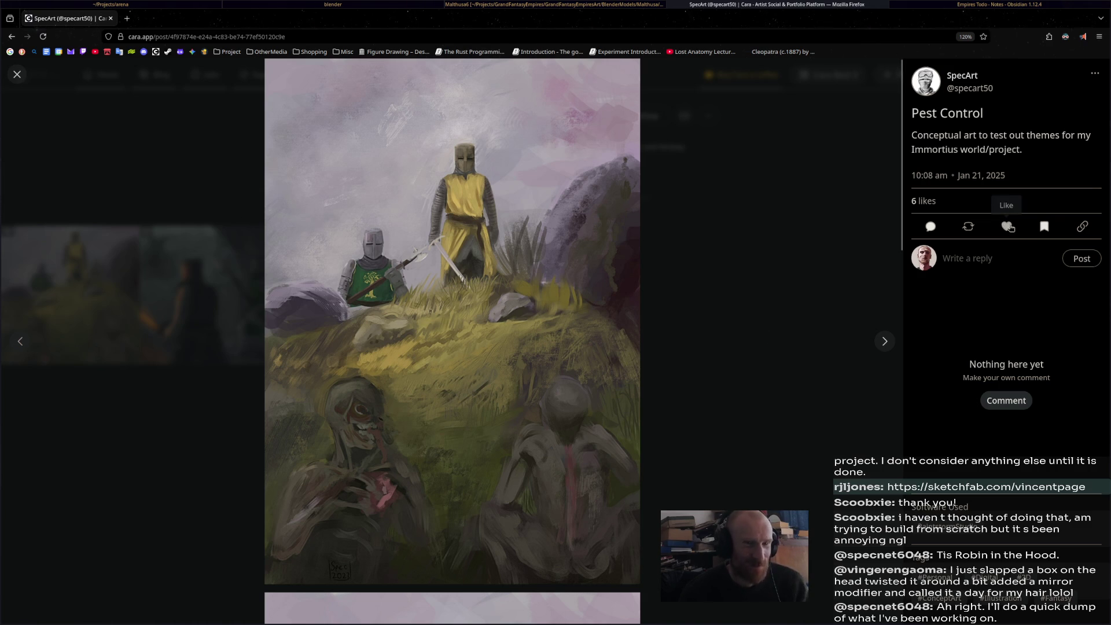
left_click(768, 313)
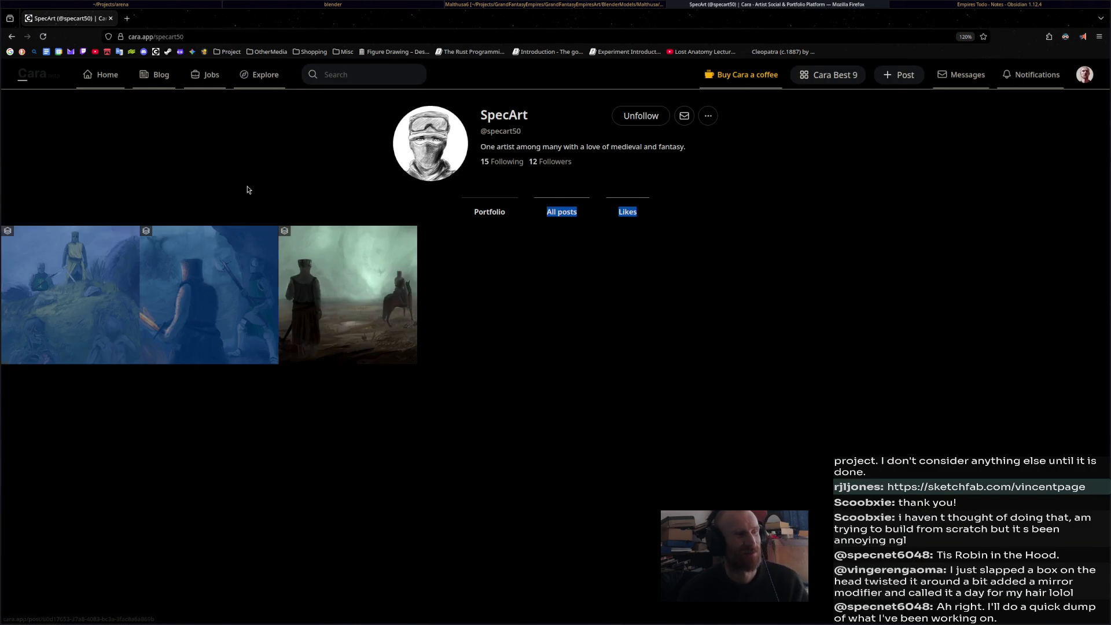
left_click(14, 37)
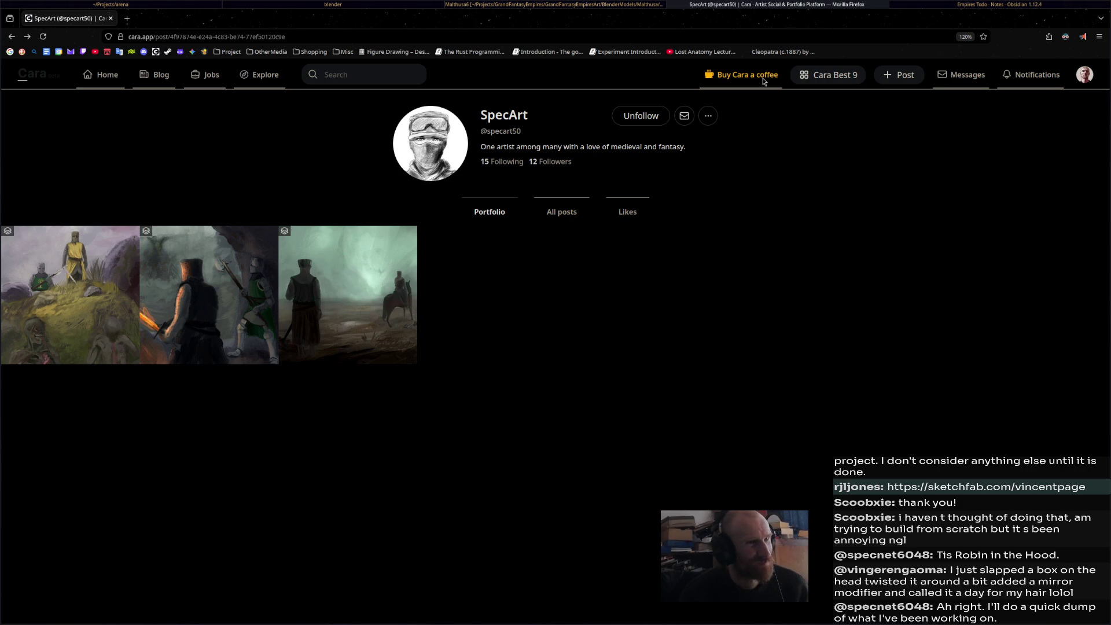
left_click(814, 4)
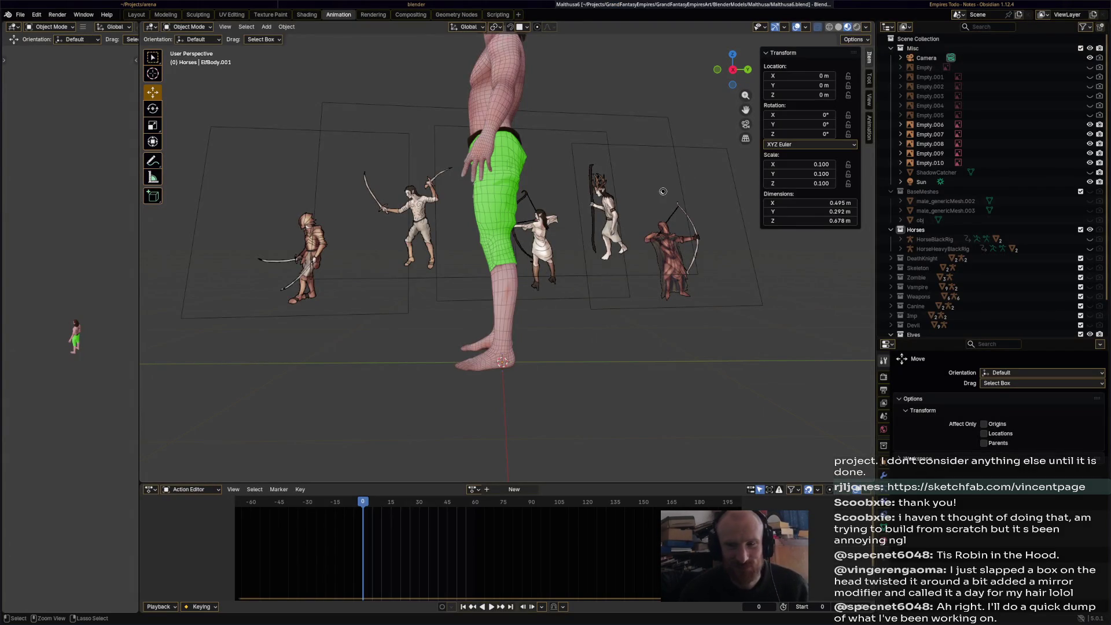
- Switch to Firefox showing Discord's enlarged painting of a cloaked giant over castles
key("alt+Tab")
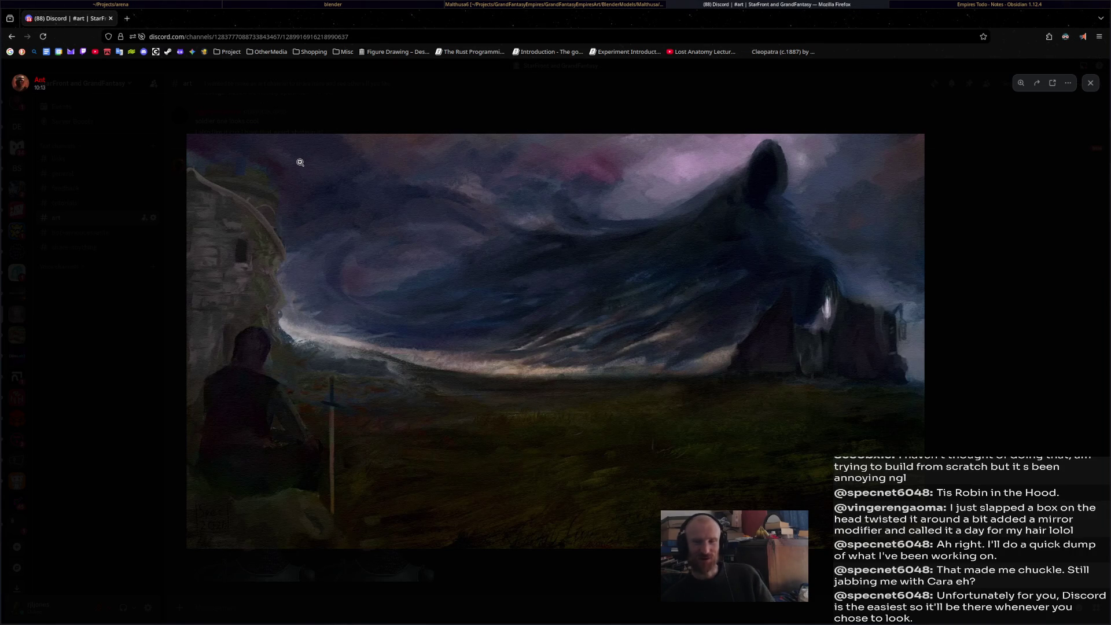
- Close the enlarged painting, then enlarge and close another image posted in #art
key("Escape")
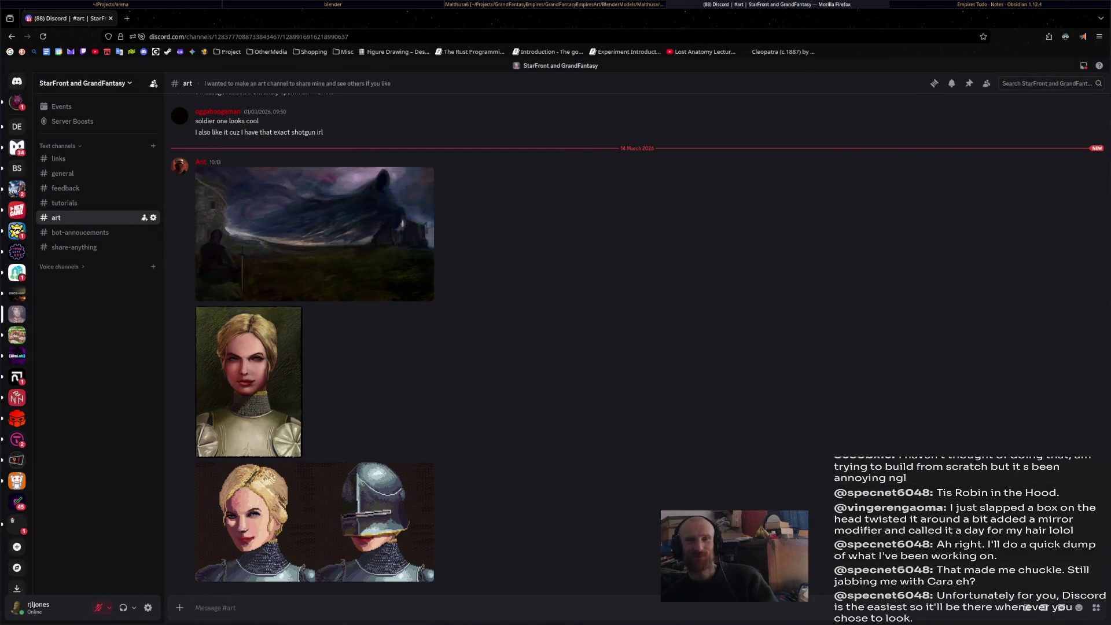
key("ctrl+w")
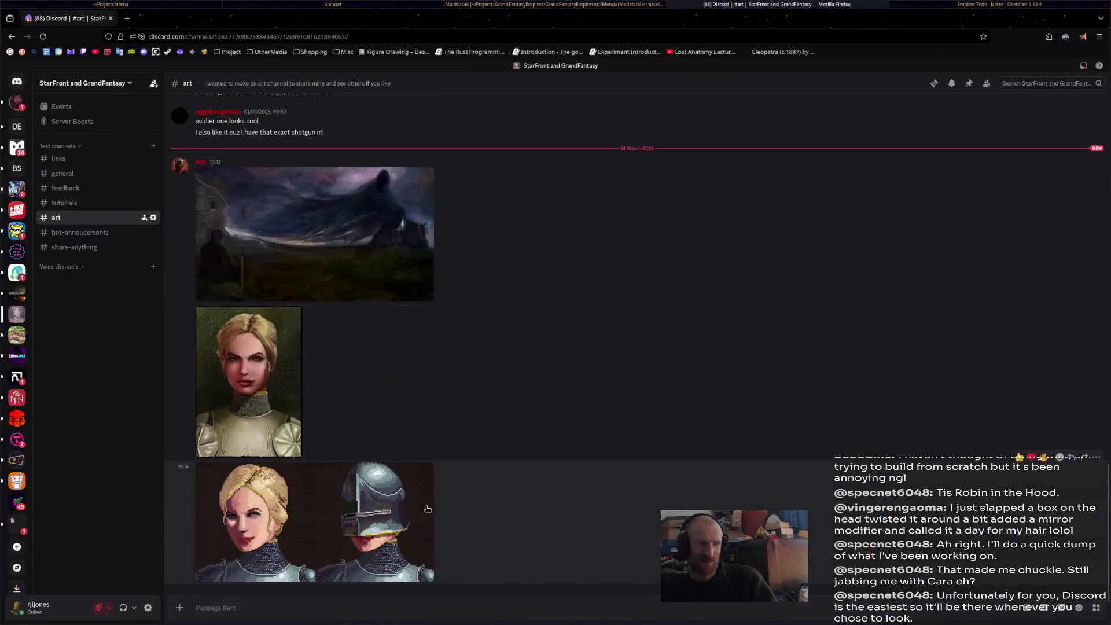
left_click(406, 519)
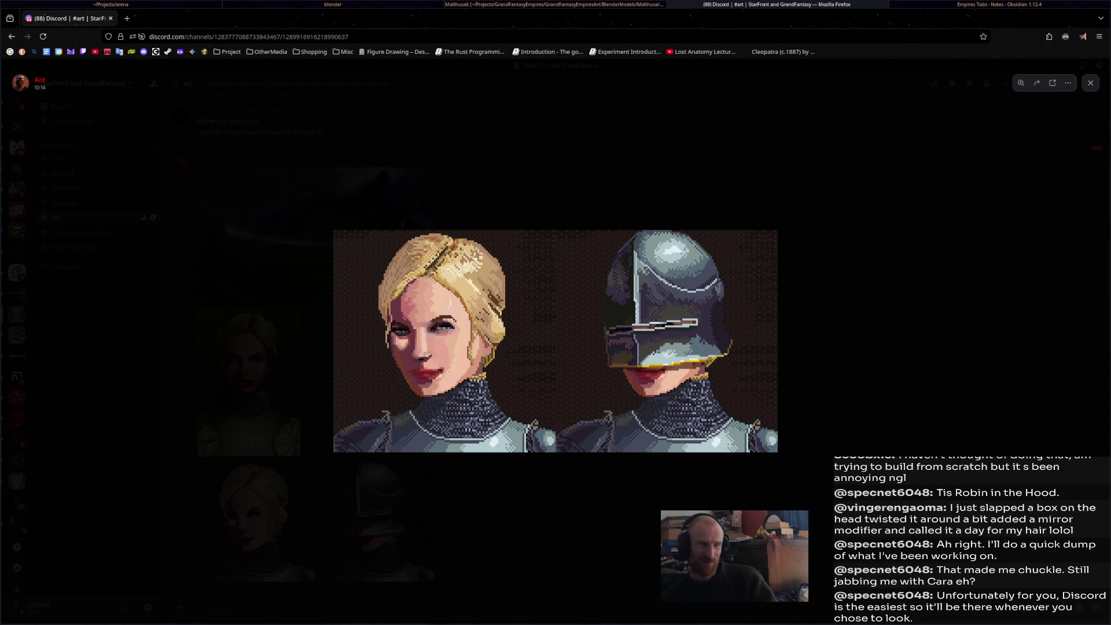
key("Escape")
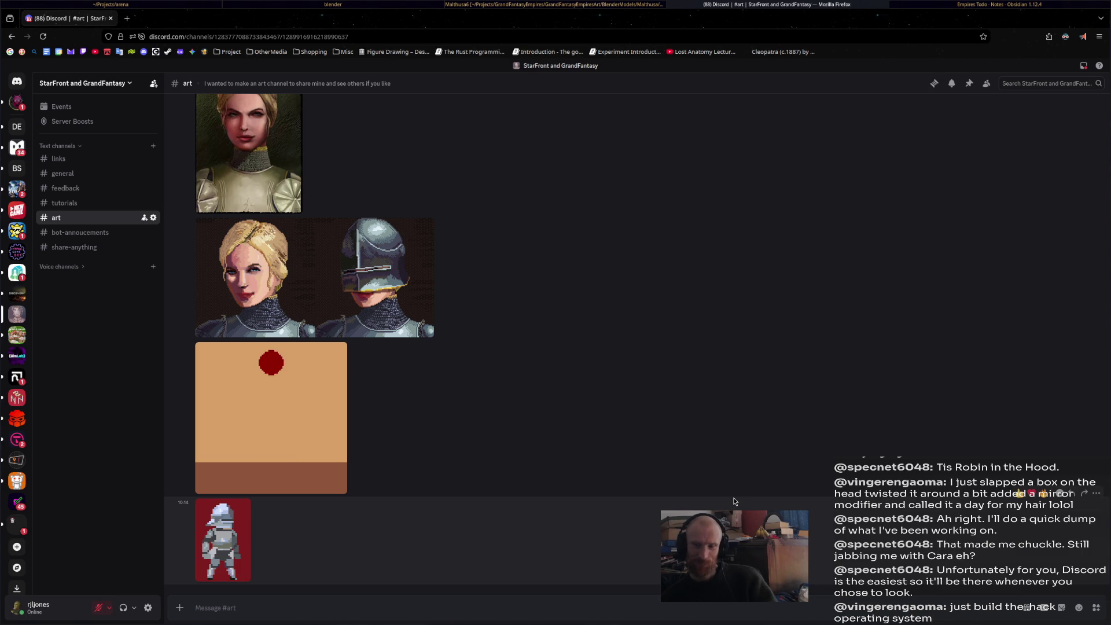
- Scroll through the #art channel feed, then switch back to the Blender window
scroll(408, 387, "up", 3)
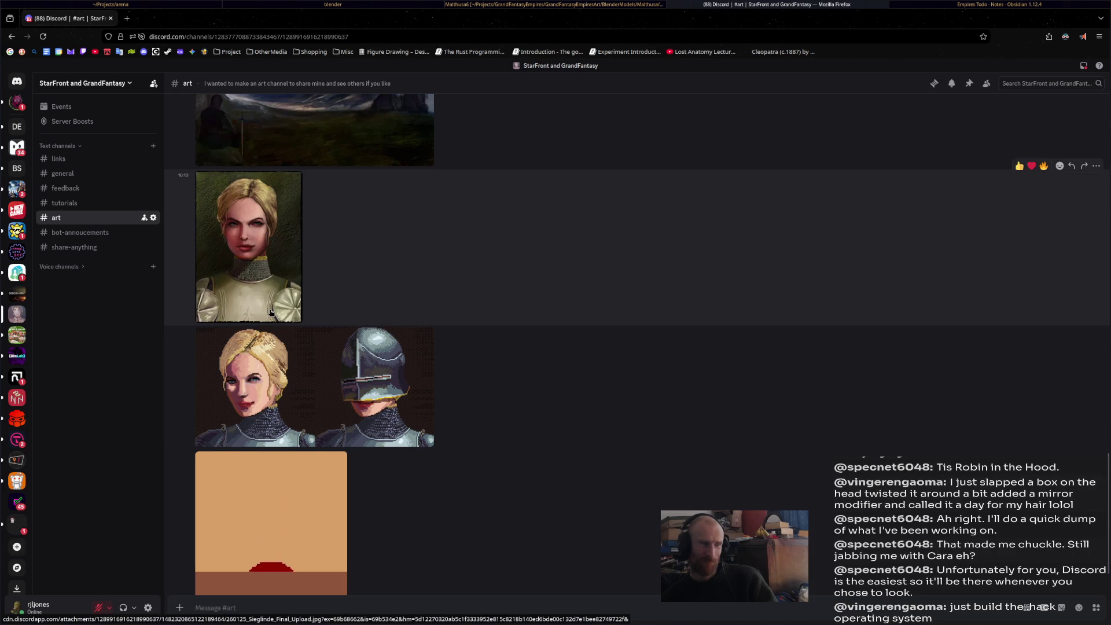
scroll(511, 450, "down", 3)
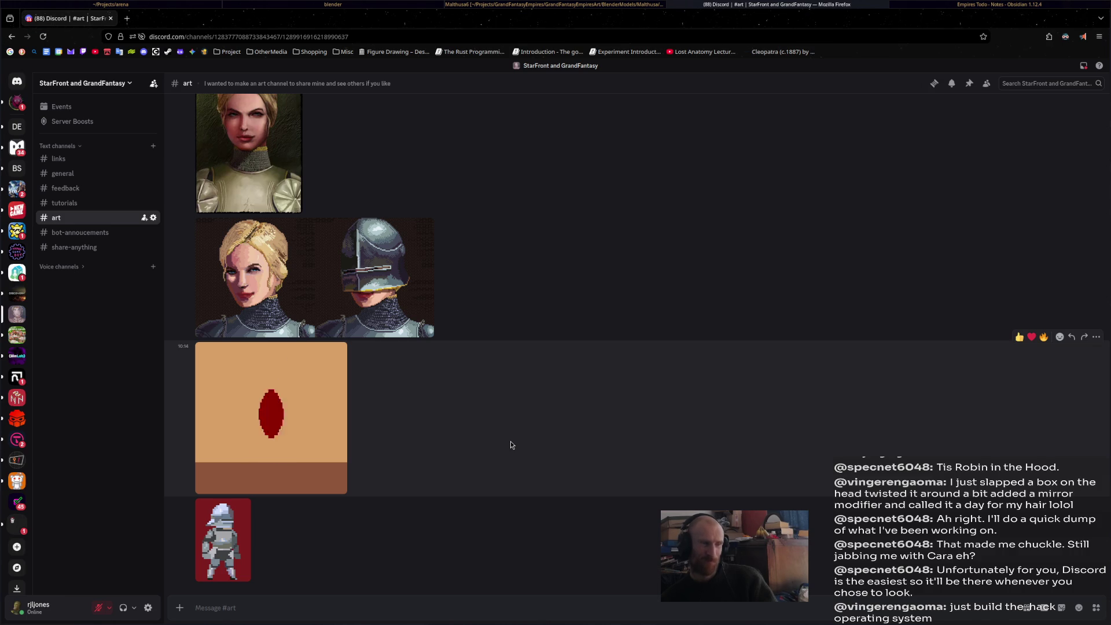
scroll(510, 444, "up", 3)
scroll(510, 444, "down", 5)
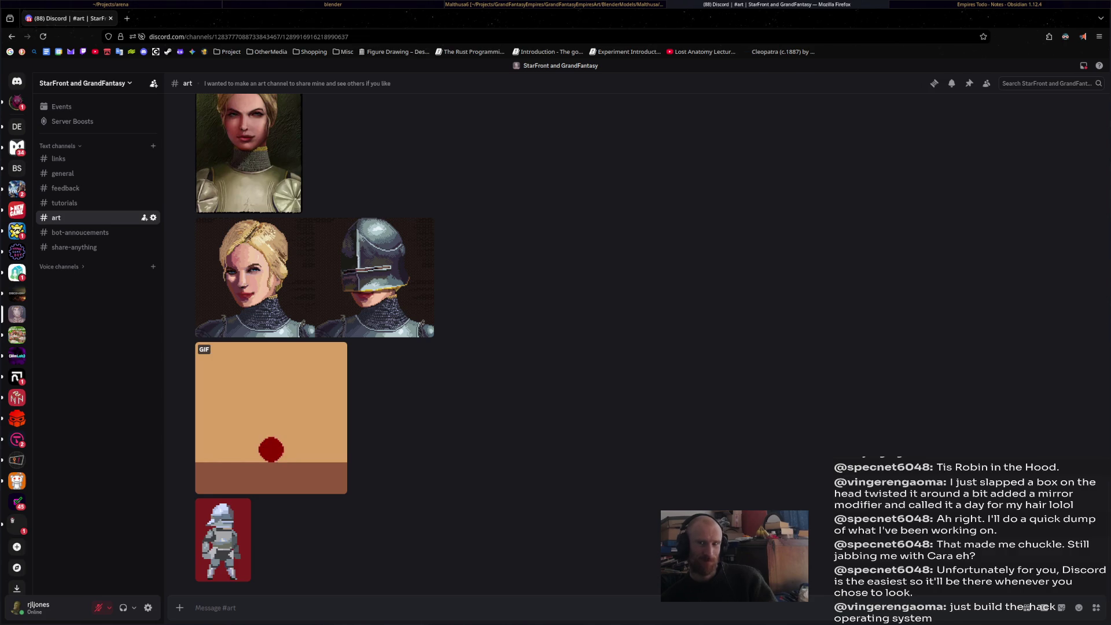
key("super+Left")
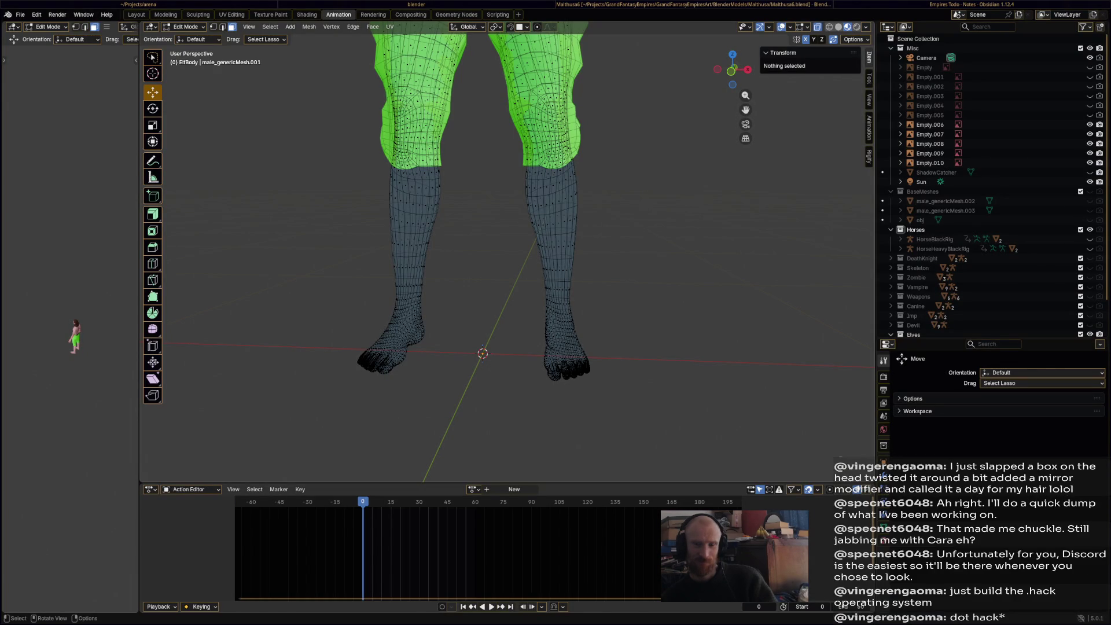
- In the Discord DM, enlarge the shared Godot screenshots, ending on the inventory screen
key("super+Right")
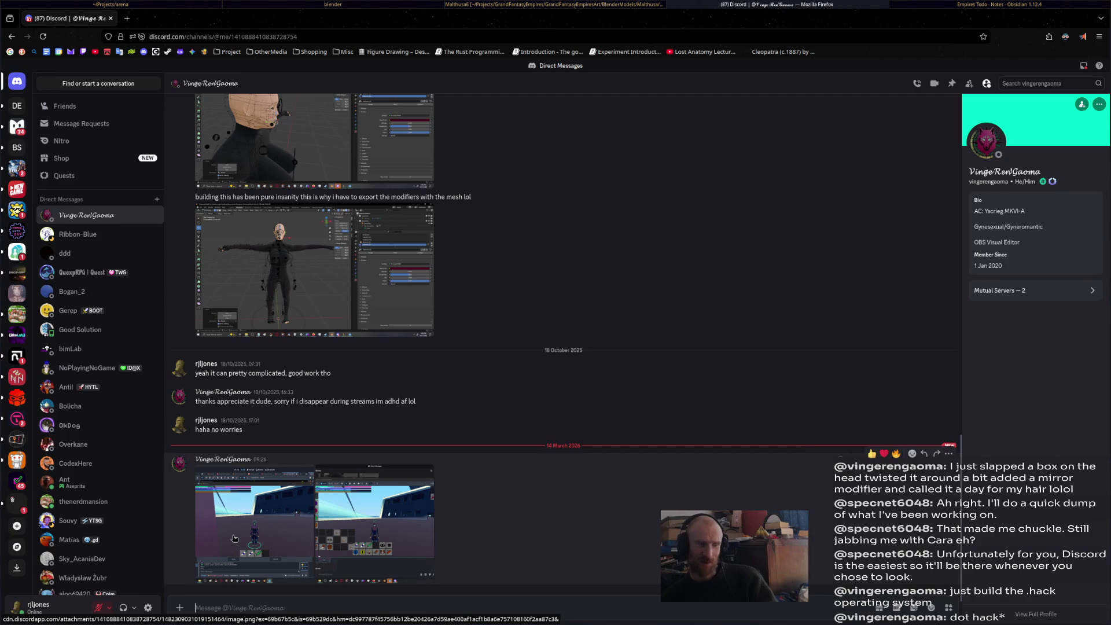
left_click(234, 538)
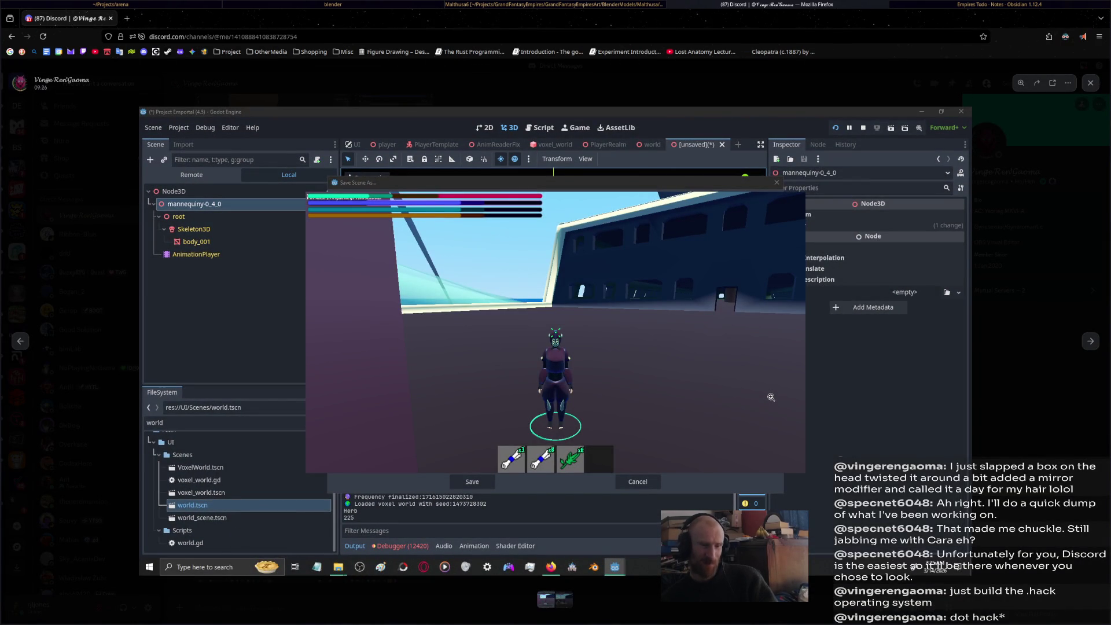
left_click(567, 604)
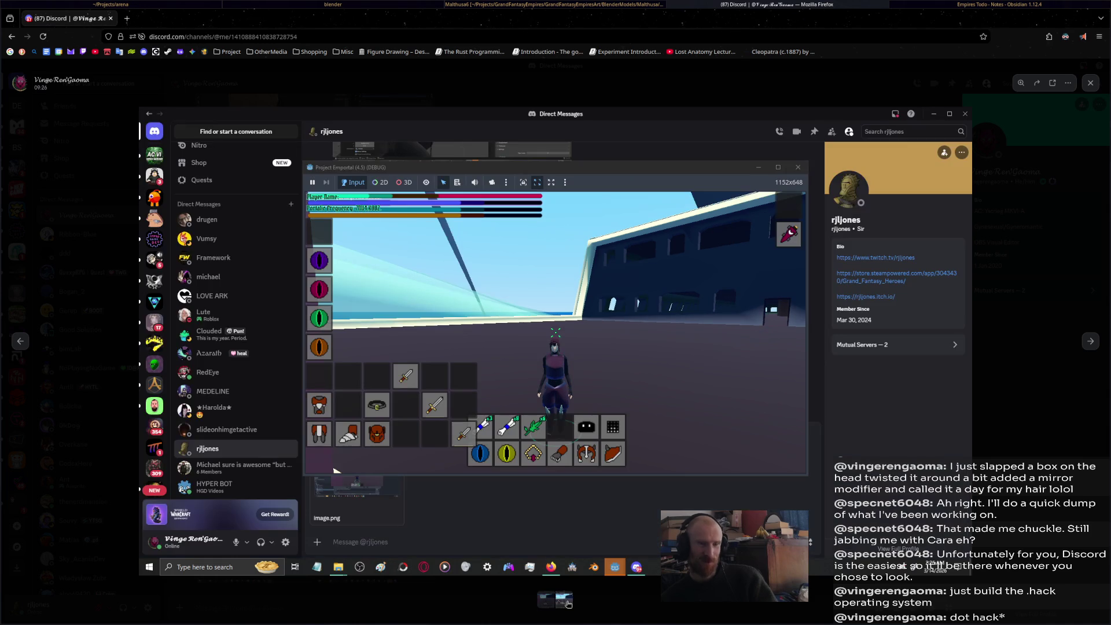
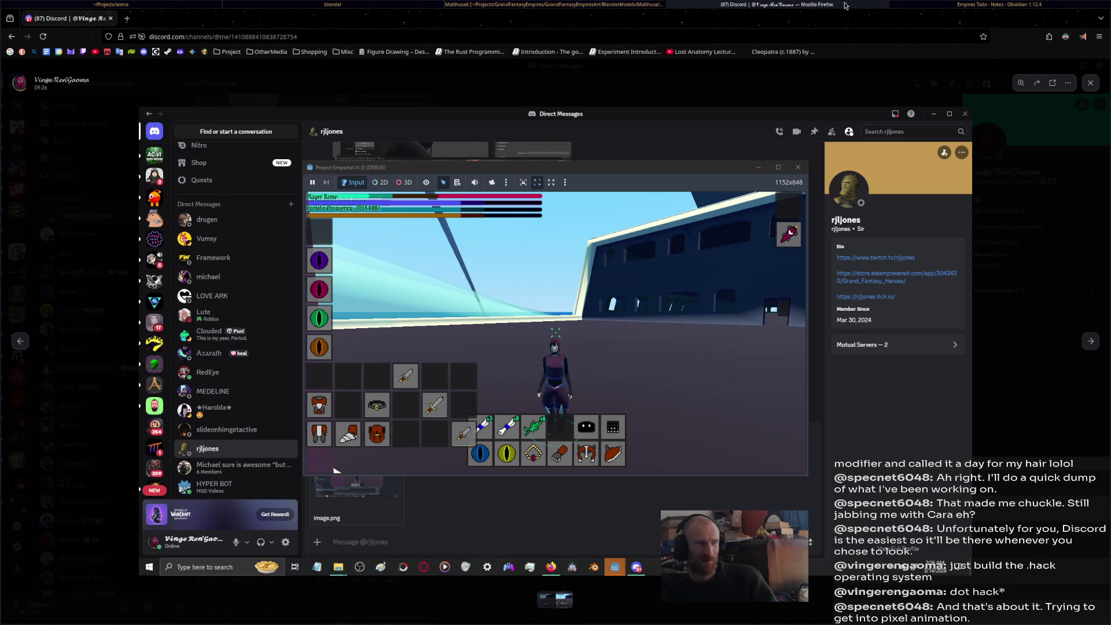
- Switch from the Discord window back to the Blender scene showing the elf's legs
key("super+Left")
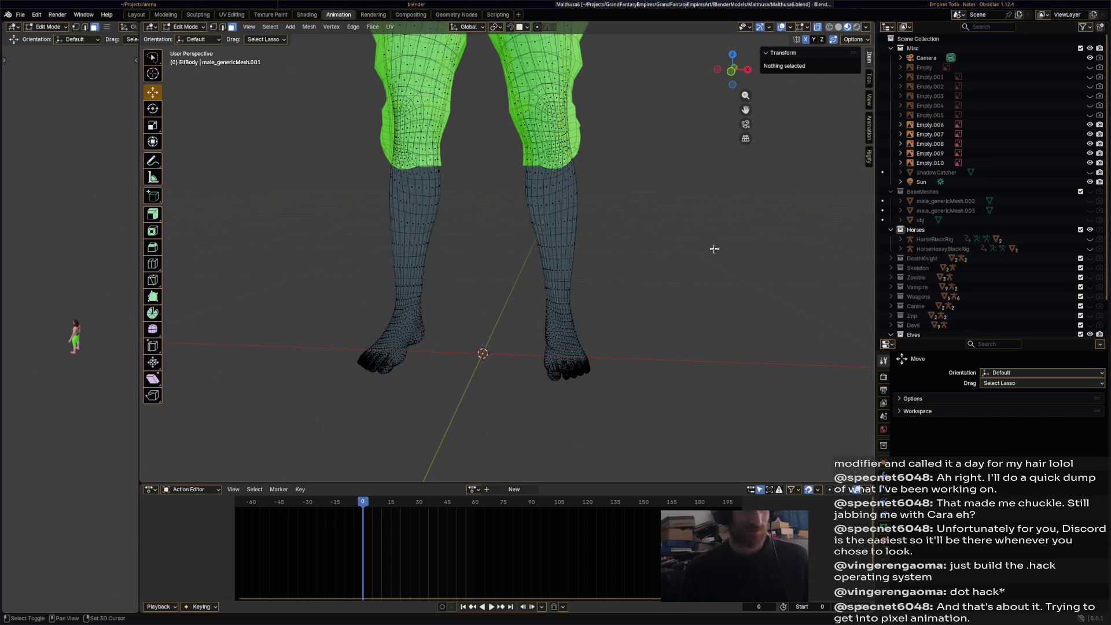
- Lasso-select both feet and the lower legs in Edit Mode
middle_click_drag(714, 248, 697, 243)
left_click(446, 157)
middle_click_drag(471, 261, 420, 429)
mouse_move(370, 464)
left_mouse_down()
mouse_move(680, 319)
mouse_move(667, 335)
left_mouse_up()
mouse_move(657, 472)
left_mouse_down()
mouse_move(354, 343)
mouse_move(457, 493)
mouse_move(555, 472)
left_mouse_up()
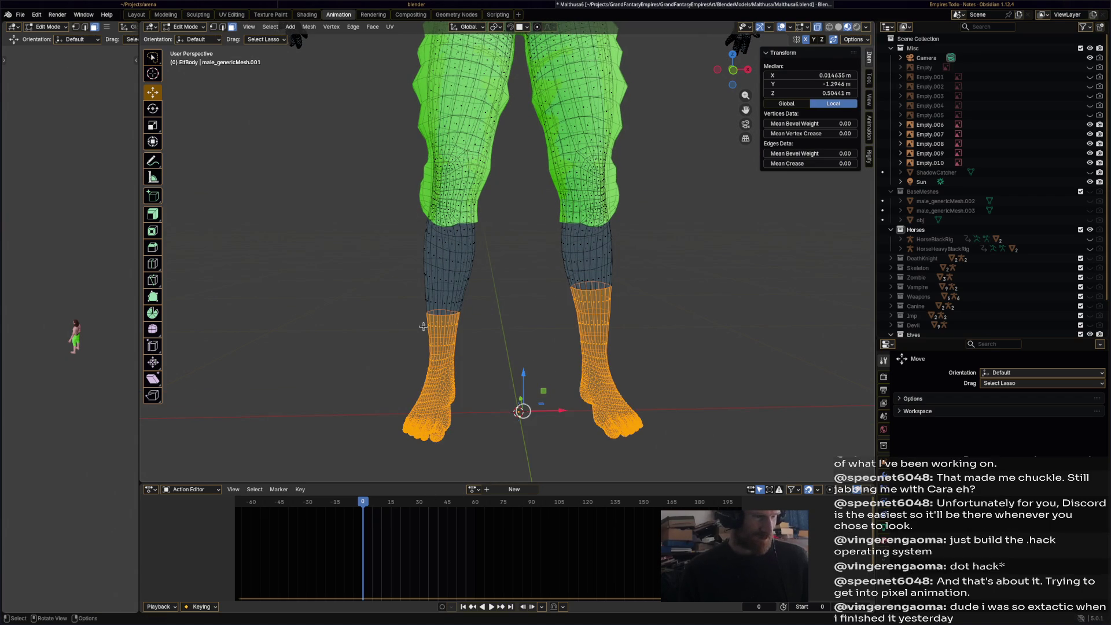
mouse_move(581, 163)
left_mouse_down()
mouse_move(583, 150)
mouse_move(625, 213)
mouse_move(621, 312)
mouse_move(545, 317)
mouse_move(548, 232)
mouse_move(577, 167)
left_mouse_up()
middle_click_drag(596, 190, 416, 210)
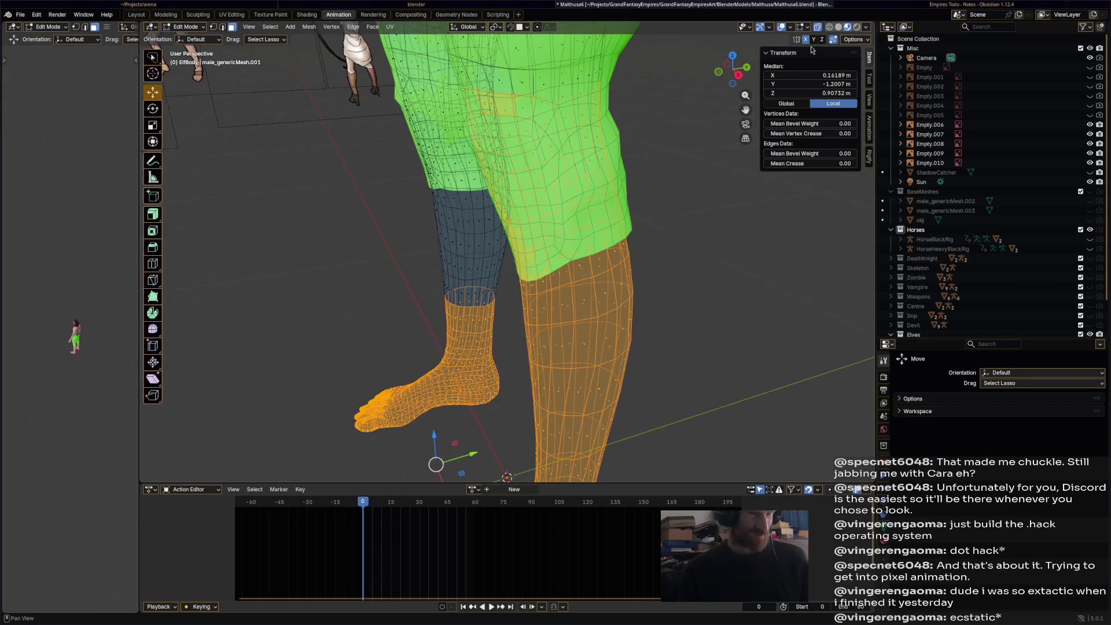
middle_click_drag(665, 180, 646, 193)
scroll(1076, 278, "down", 3)
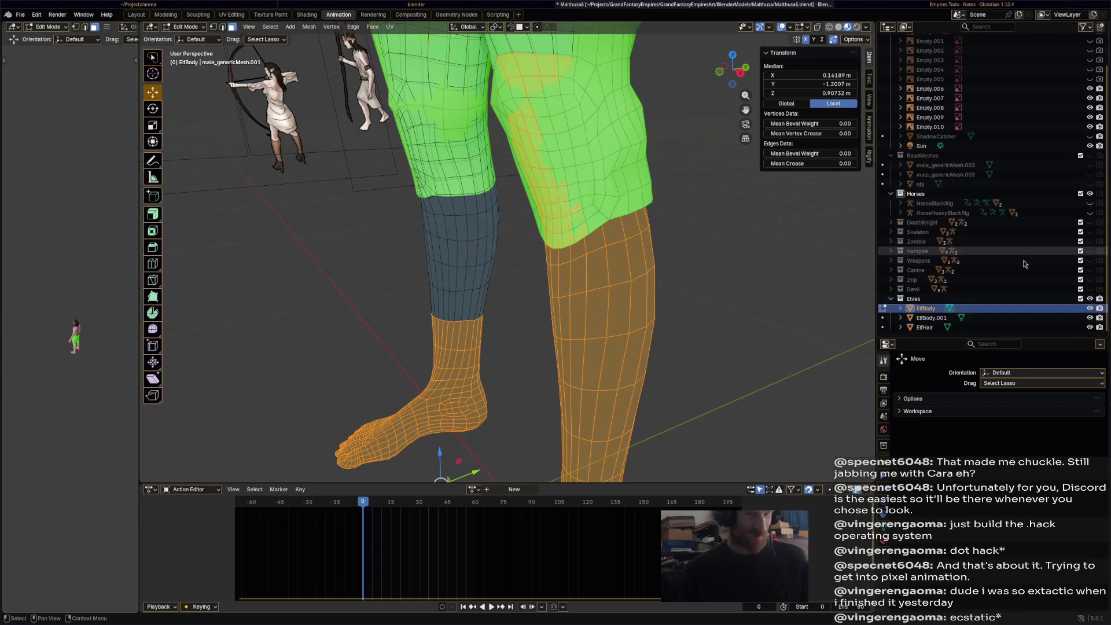
- Hide the green ElfBody.001 mesh and trim faces from the selection's top edge
left_click(1090, 318)
middle_click_drag(683, 268, 656, 257)
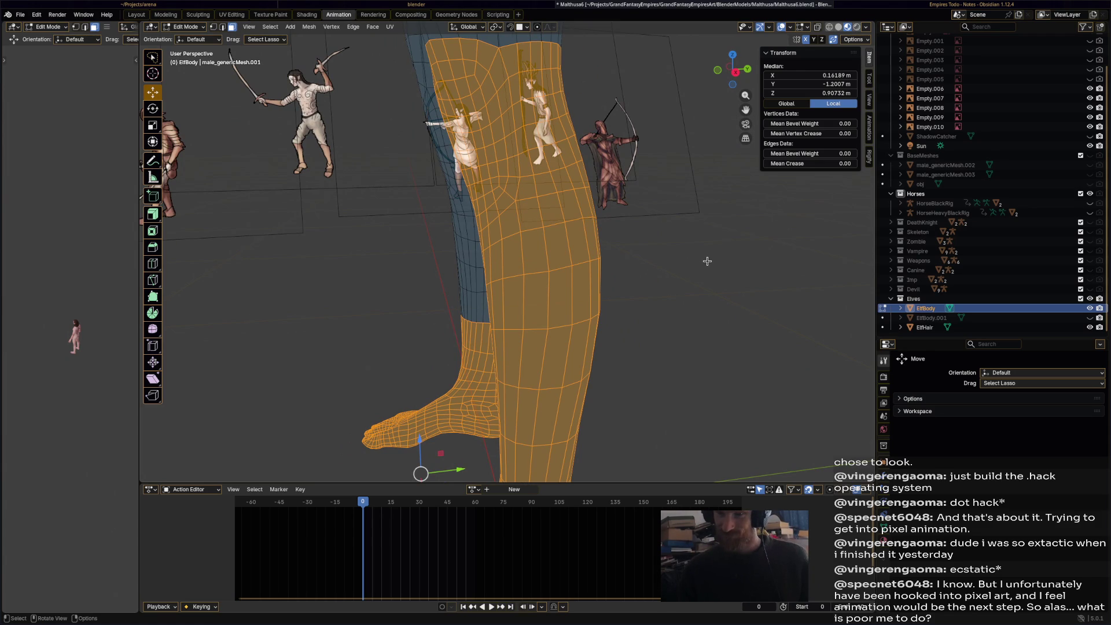
mouse_move(708, 261)
middle_mouse_down()
mouse_move(652, 271)
mouse_move(400, 185)
middle_mouse_up()
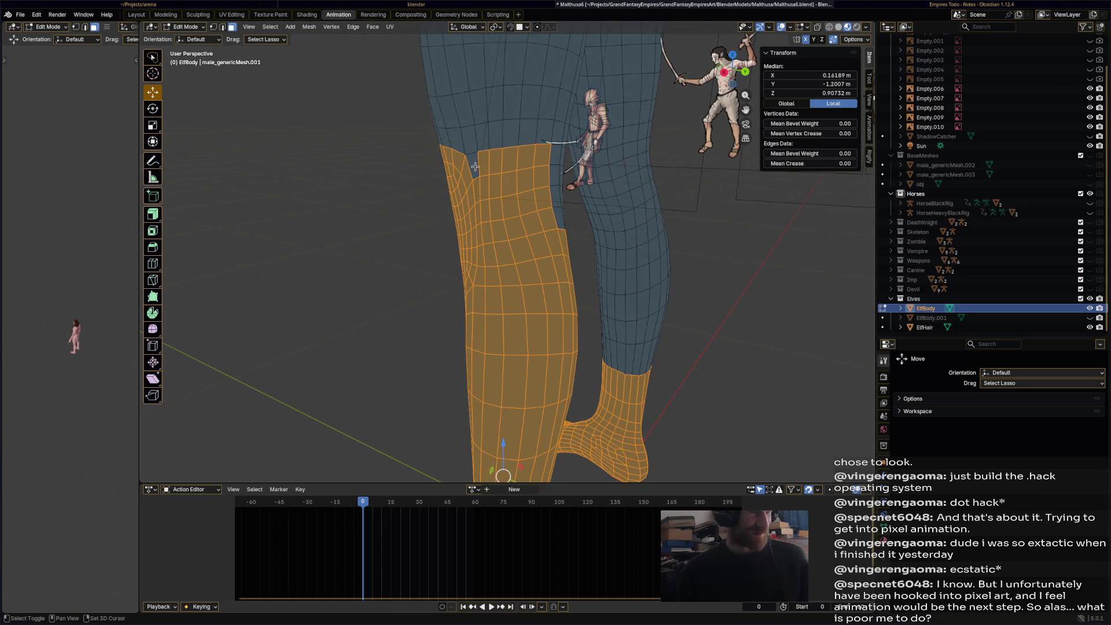
mouse_move(483, 167)
left_mouse_down("shift")
mouse_move(544, 169)
mouse_move(479, 197)
mouse_move(520, 210)
mouse_move(493, 215)
mouse_move(543, 200)
mouse_move(547, 220)
mouse_move(481, 234)
mouse_move(504, 230)
left_mouse_up("shift")
mouse_move(503, 230)
middle_mouse_down()
mouse_move(453, 236)
mouse_move(402, 208)
middle_mouse_up()
left_click_drag(401, 208, 420, 211, "shift")
middle_click_drag(420, 211, 497, 210)
mouse_move(498, 210)
left_mouse_down("shift")
mouse_move(529, 212)
mouse_move(541, 174)
left_mouse_up("shift")
- Add calf and knee faces so the selection reaches up to the knee
middle_click_drag(587, 227, 389, 250)
mouse_move(388, 250)
left_mouse_down("shift")
mouse_move(443, 211)
mouse_move(389, 220)
left_mouse_up("shift")
mouse_move(440, 263)
left_mouse_down("shift")
mouse_move(471, 216)
mouse_move(435, 262)
mouse_move(457, 257)
left_mouse_up("shift")
middle_click_drag(457, 257, 496, 246)
mouse_move(496, 246)
left_mouse_down("shift")
mouse_move(463, 208)
mouse_move(413, 229)
mouse_move(492, 247)
left_mouse_up("shift")
mouse_move(492, 247)
middle_mouse_down()
mouse_move(621, 260)
mouse_move(682, 249)
middle_mouse_up()
scroll(683, 249, "up", 3)
mouse_move(497, 232)
left_mouse_down("shift")
mouse_move(506, 187)
mouse_move(539, 185)
left_mouse_up("shift")
mouse_move(538, 186)
middle_mouse_down()
mouse_move(583, 285)
mouse_move(541, 315)
mouse_move(553, 245)
mouse_move(595, 278)
mouse_move(611, 240)
mouse_move(602, 243)
middle_mouse_up()
scroll(553, 245, "down", 3)
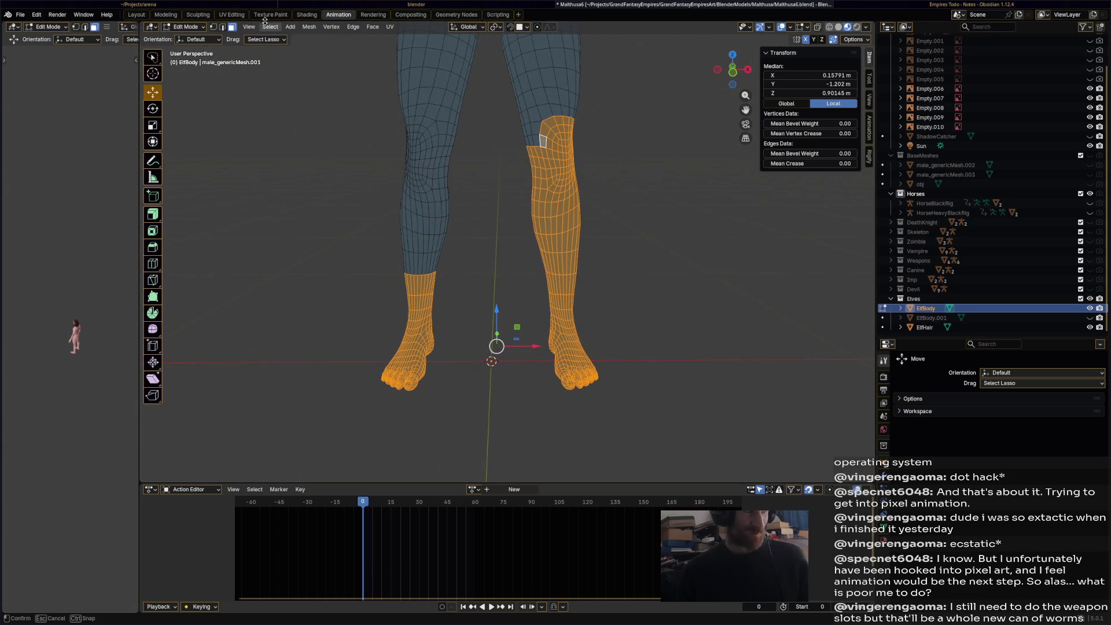
- Mirror the leg selection onto the other leg with Select Mirror's Extend enabled
left_click(270, 27)
left_click(290, 100)
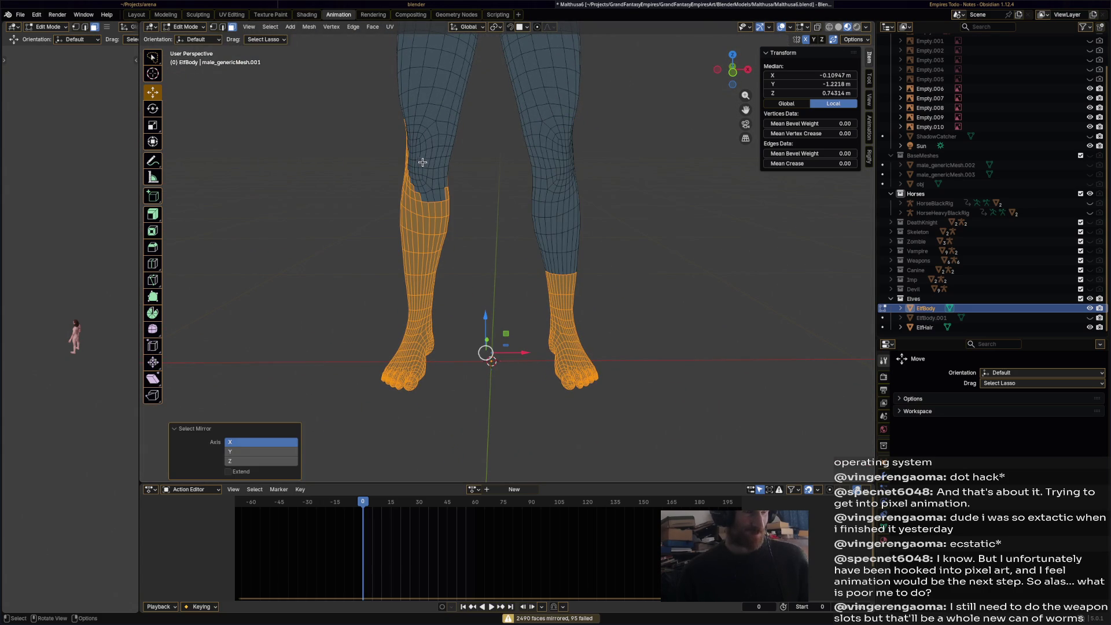
key("ctrl+z")
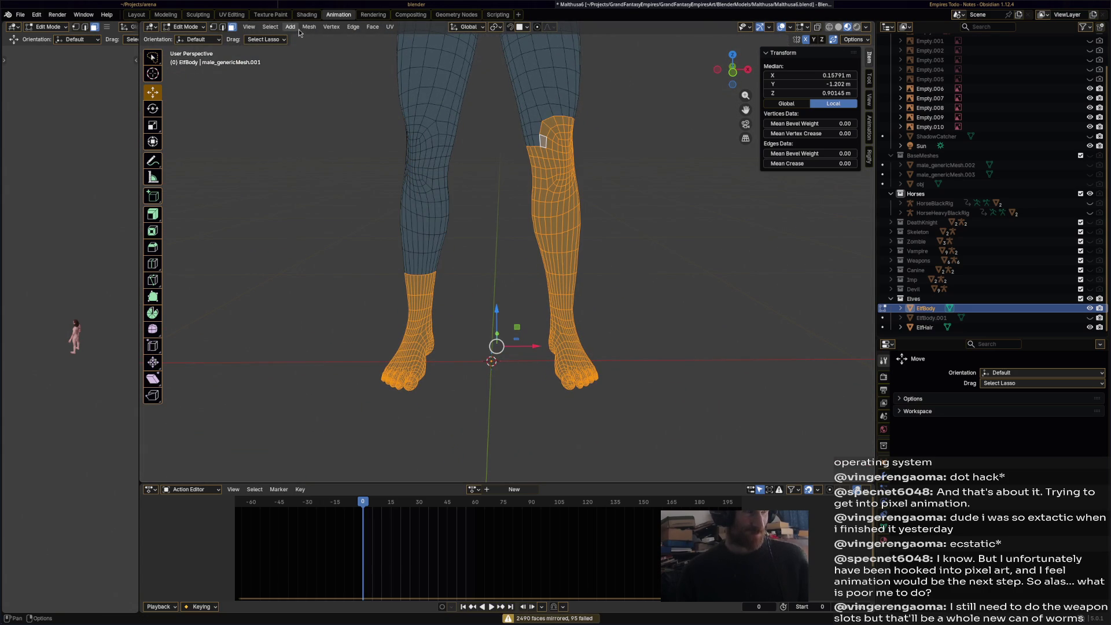
left_click(310, 27)
mouse_move(270, 27)
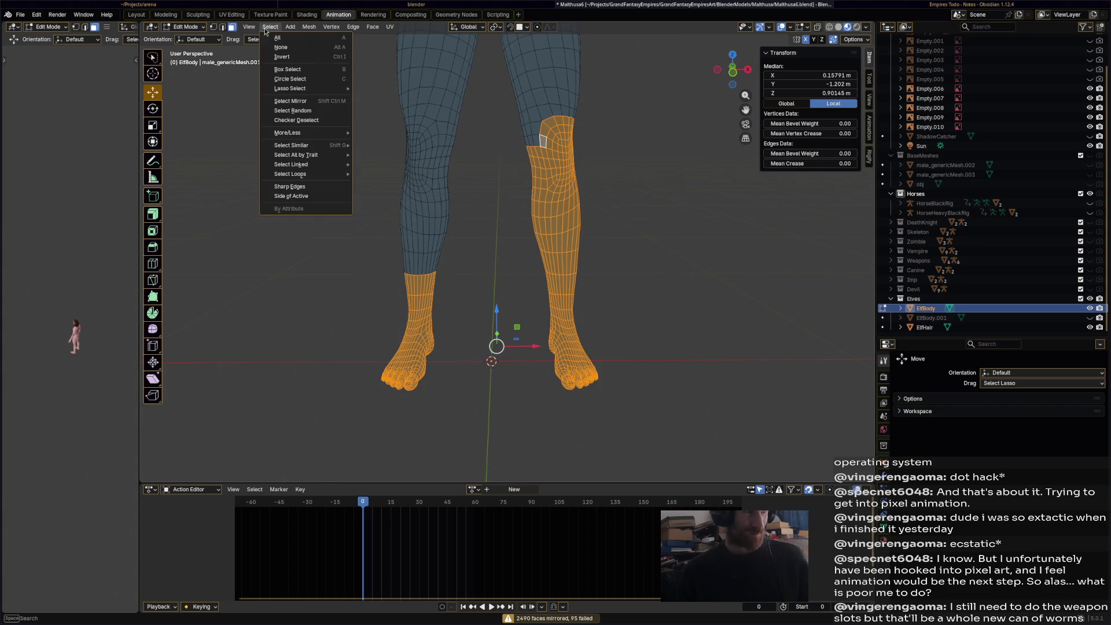
left_click(292, 102)
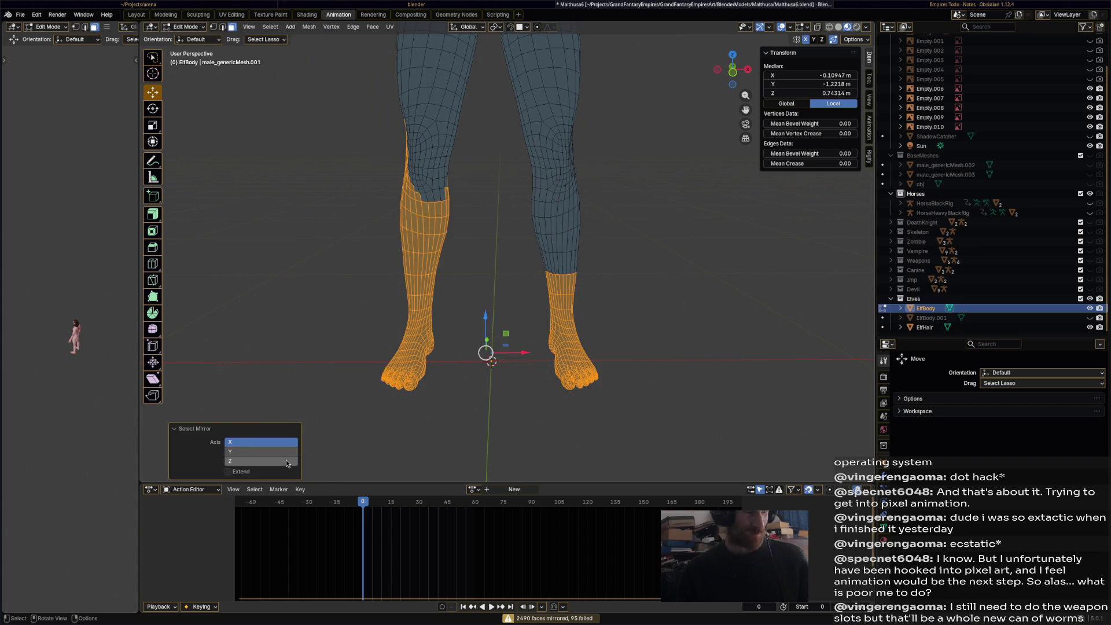
left_click(241, 474)
- Add a small inner-thigh face to the selection
mouse_move(421, 108)
middle_mouse_down()
mouse_move(463, 105)
mouse_move(431, 107)
mouse_move(453, 103)
mouse_move(448, 116)
middle_mouse_up()
scroll(443, 258, "down", 6)
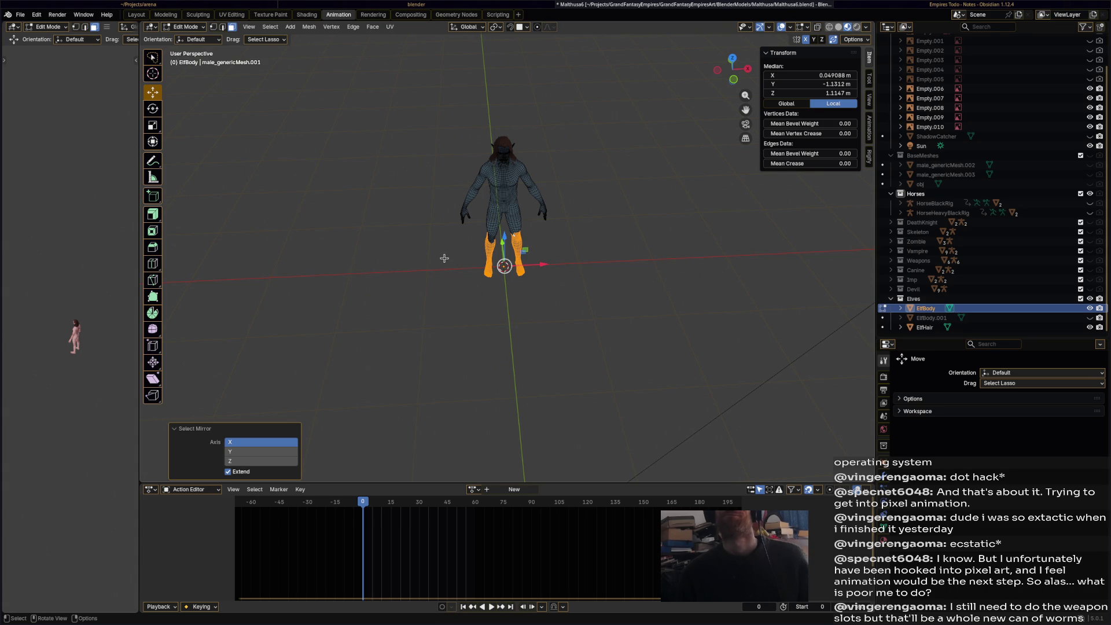
scroll(445, 258, "up", 6)
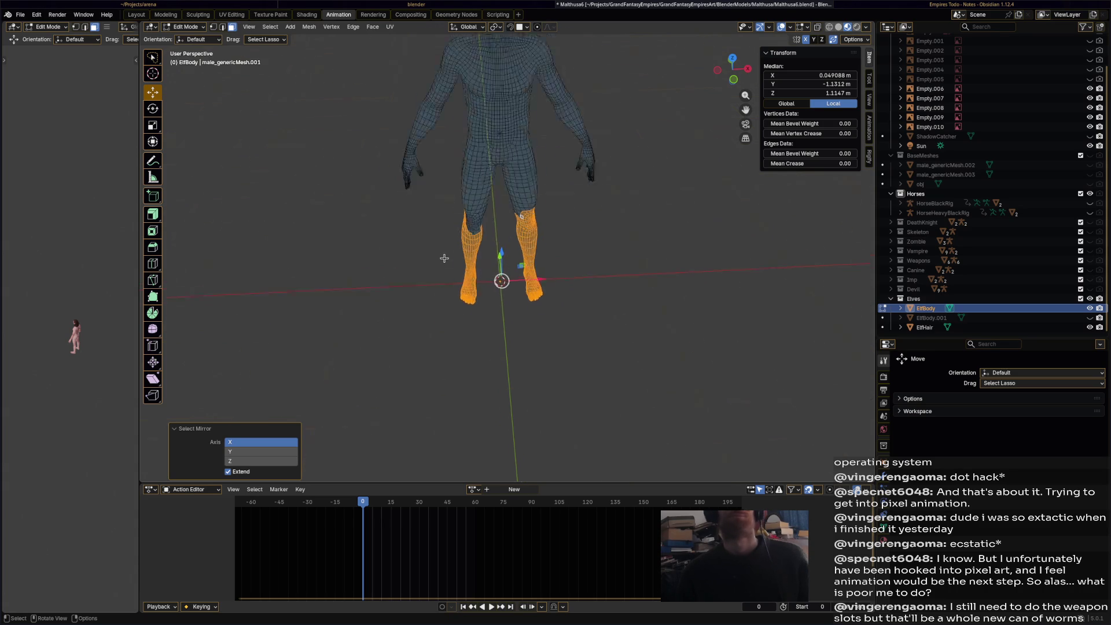
mouse_move(441, 248)
middle_mouse_down()
mouse_move(420, 128)
mouse_move(434, 142)
mouse_move(220, 142)
mouse_move(356, 140)
mouse_move(384, 129)
mouse_move(384, 118)
middle_mouse_up()
mouse_move(380, 121)
left_mouse_down()
mouse_move(383, 98)
mouse_move(408, 81)
mouse_move(431, 90)
mouse_move(408, 221)
mouse_move(443, 213)
left_mouse_up()
middle_click_drag(442, 213, 496, 190)
mouse_move(497, 189)
left_mouse_down()
mouse_move(495, 143)
mouse_move(499, 188)
mouse_move(524, 184)
mouse_move(515, 139)
left_mouse_up()
mouse_move(515, 139)
middle_mouse_down()
mouse_move(547, 220)
mouse_move(661, 224)
middle_mouse_up()
- Duplicate the selected lower legs in place with zero offset
middle_click_drag(621, 231, 568, 285)
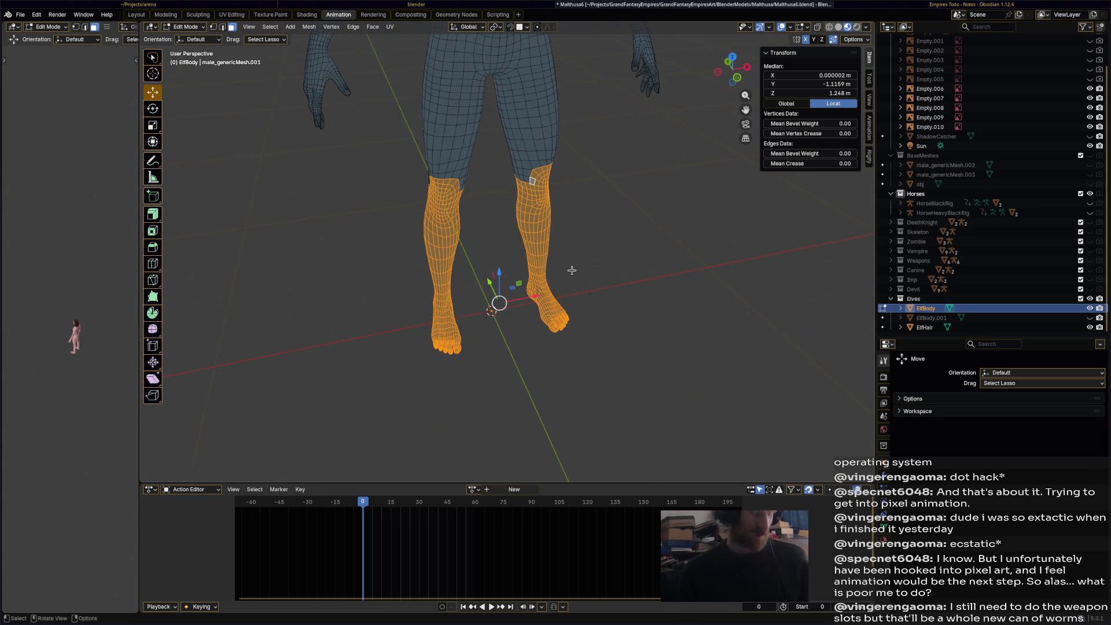
key("shift+d")
right_click(571, 271)
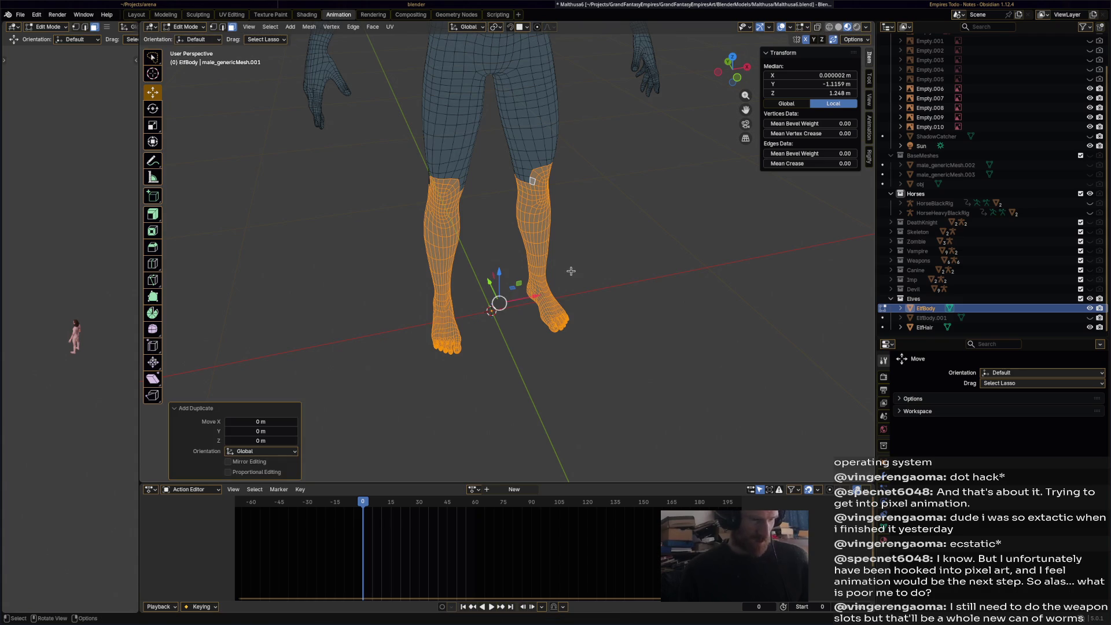
- Separate the duplicated faces into a new object, ElfBody.002
key("p")
left_click(571, 271)
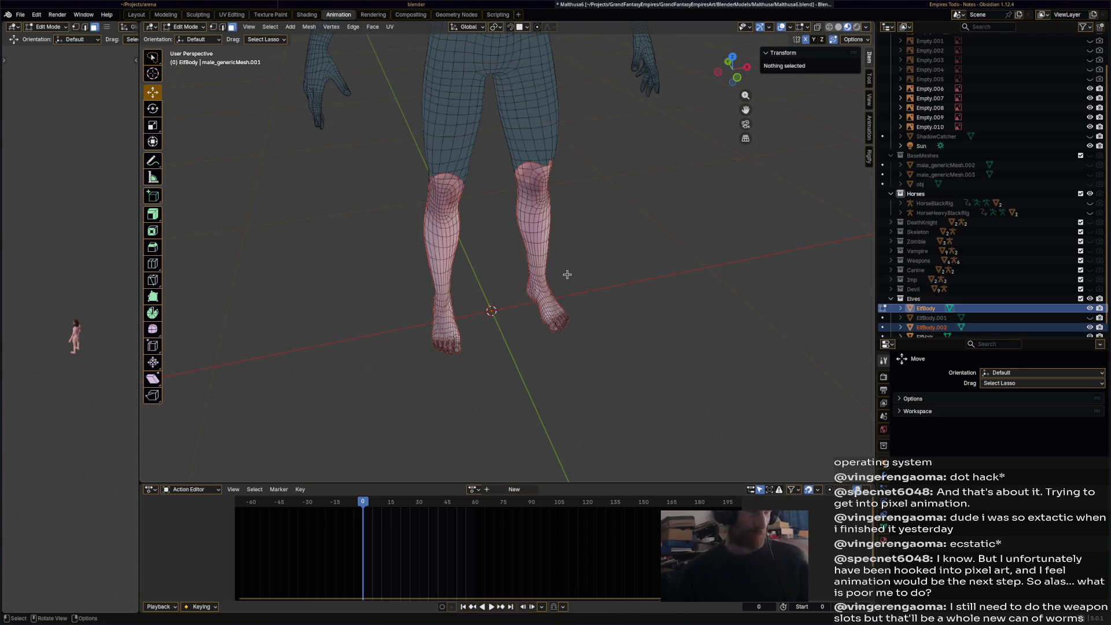
left_click(201, 27)
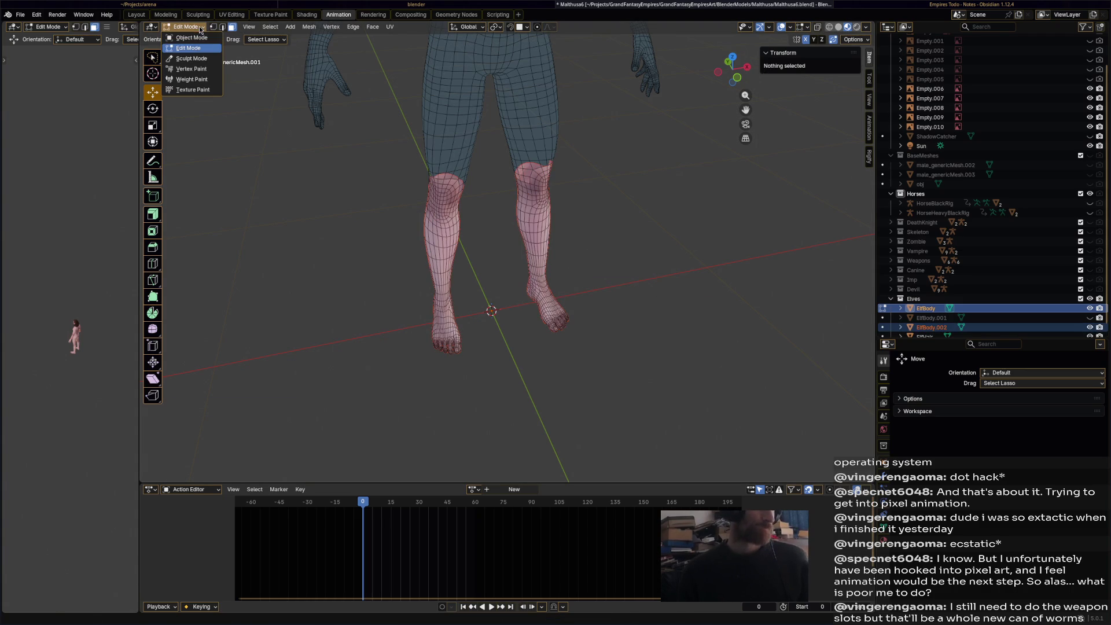
left_click(213, 38)
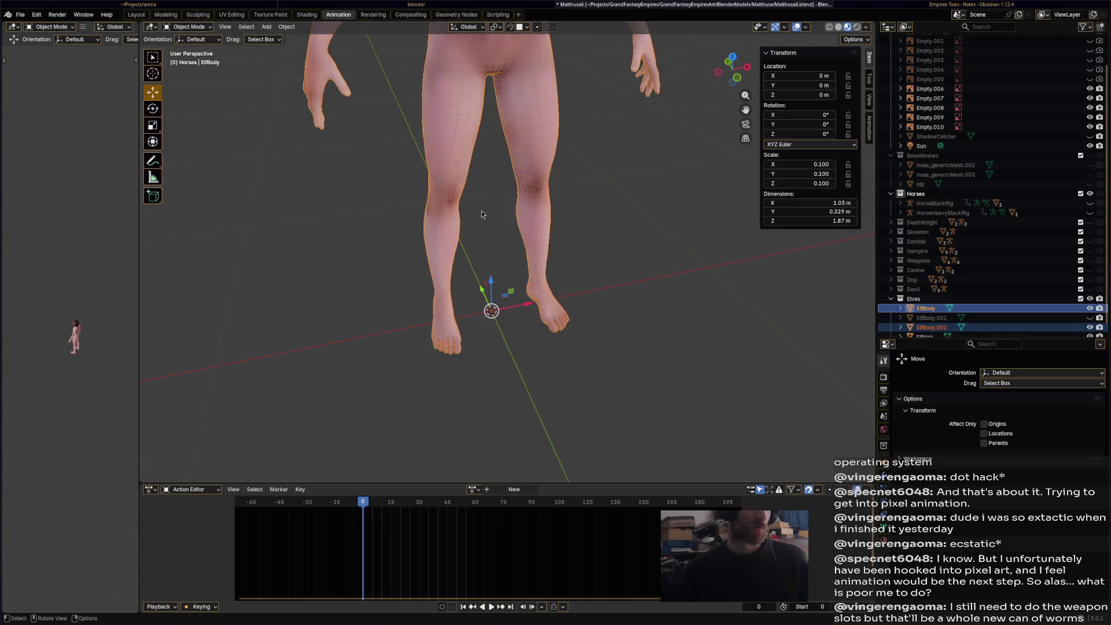
left_click(189, 27)
left_click(191, 48)
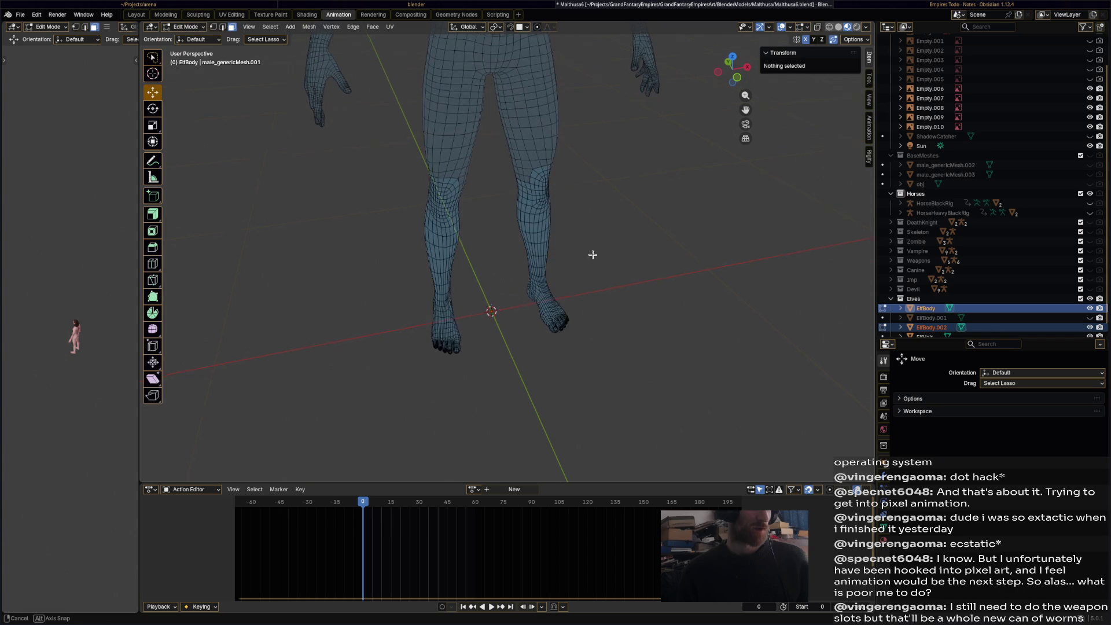
- Clear the mesh selection, then hide the original ElfBody object in Object Mode
middle_click_drag(578, 230, 571, 241)
mouse_move(434, 249)
middle_mouse_down()
mouse_move(452, 355)
mouse_move(499, 449)
mouse_move(489, 293)
mouse_move(471, 250)
mouse_move(494, 265)
middle_mouse_up()
left_click(472, 251)
scroll(492, 253, "down", 3)
key("a")
key("alt+a")
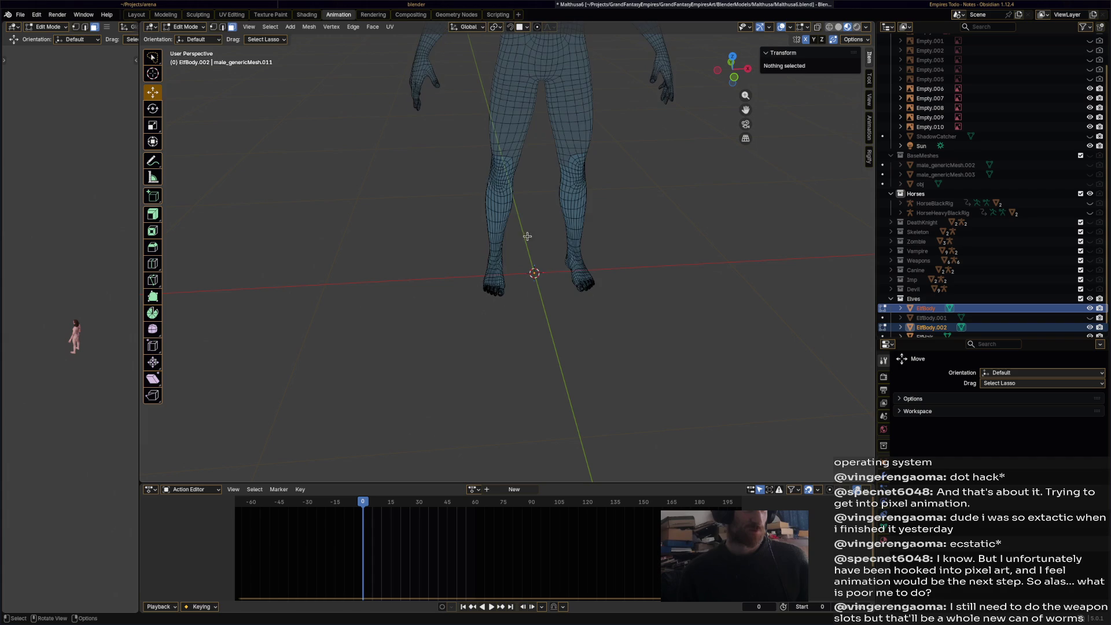
left_click(193, 30)
left_click(185, 40)
left_click(515, 88)
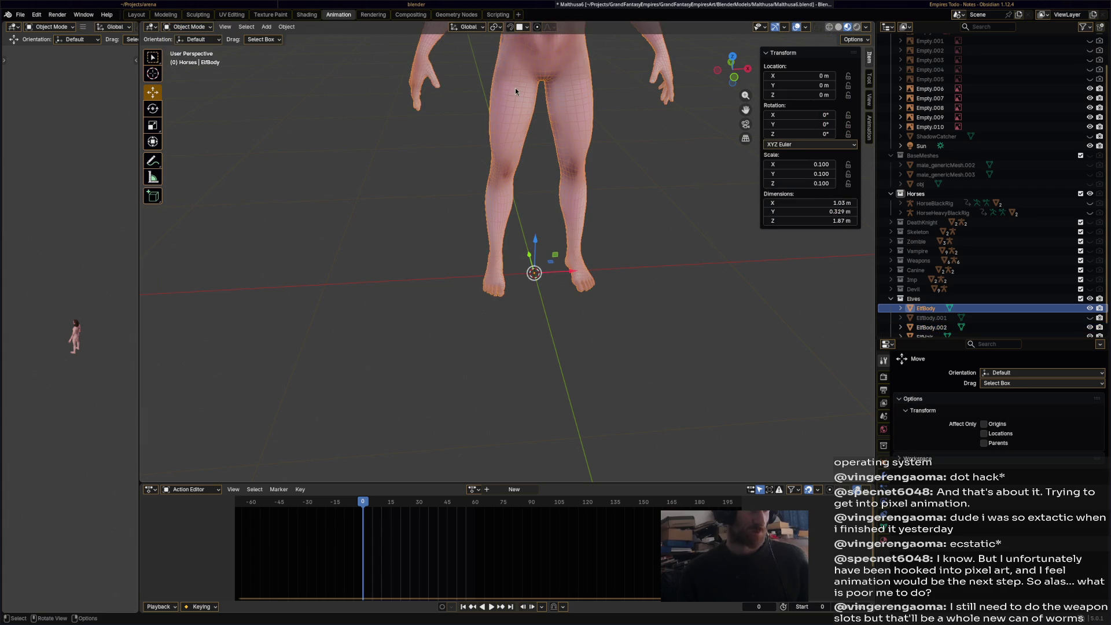
key("h")
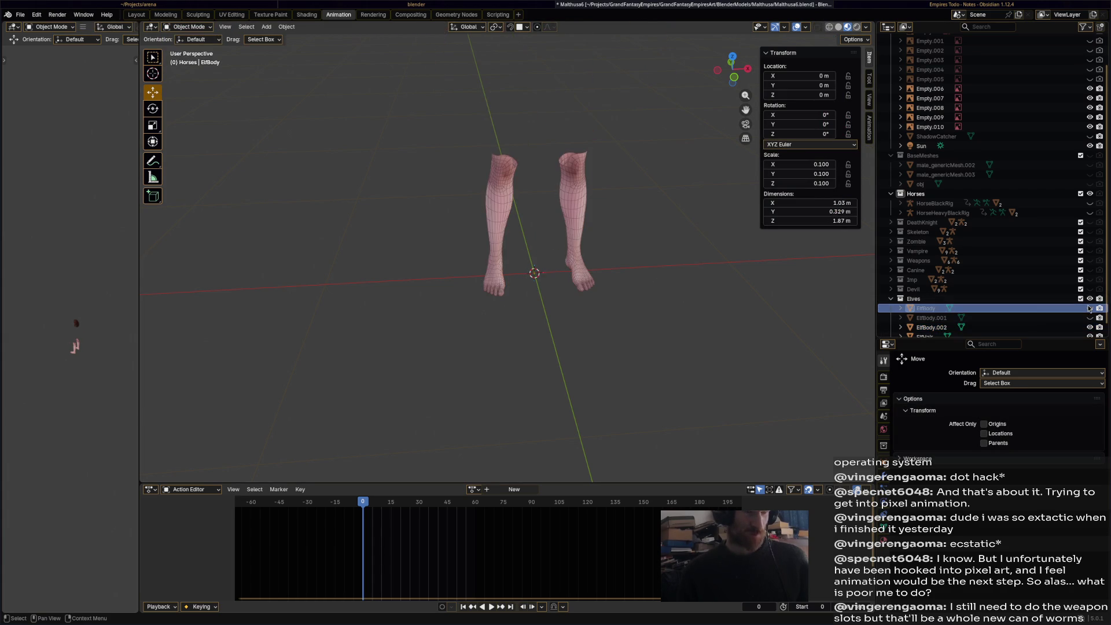
- Select ElfBody.002, enter its Edit Mode, and turn on X-ray
middle_click_drag(581, 272, 572, 219)
left_click(572, 218)
scroll(501, 313, "up", 7)
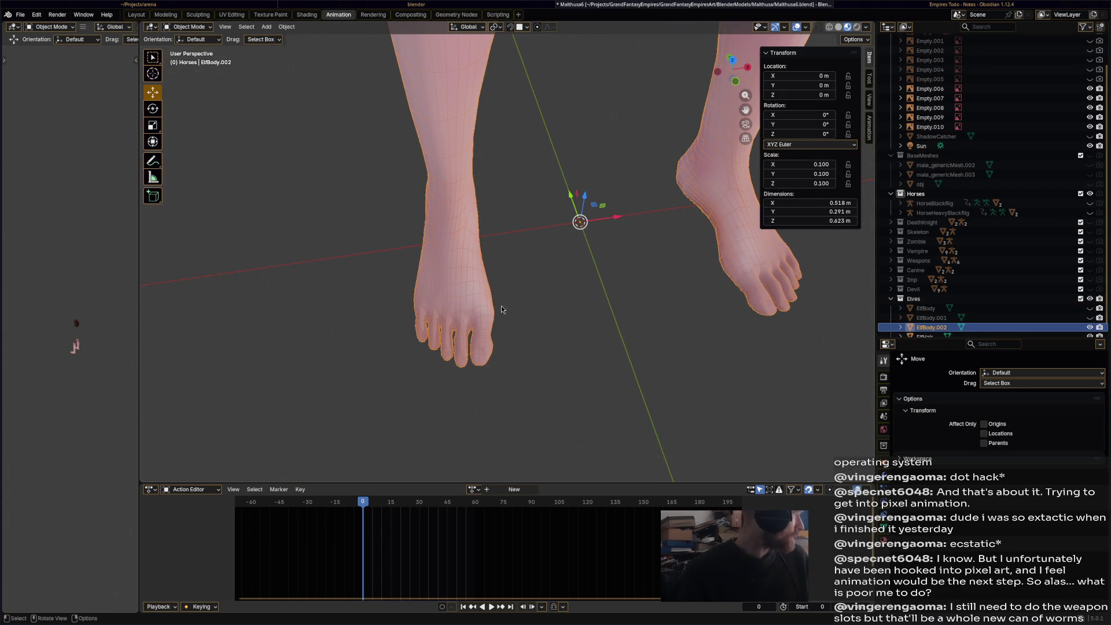
key("Tab")
middle_click_drag(499, 375, 315, 383)
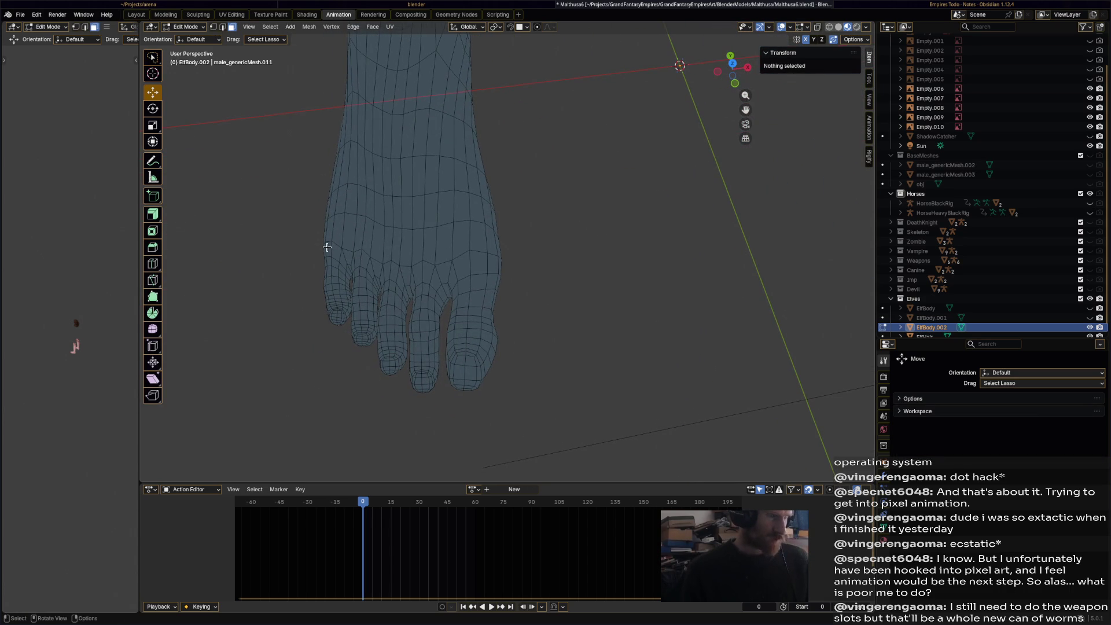
left_click_drag(377, 355, 463, 307)
left_click(523, 314)
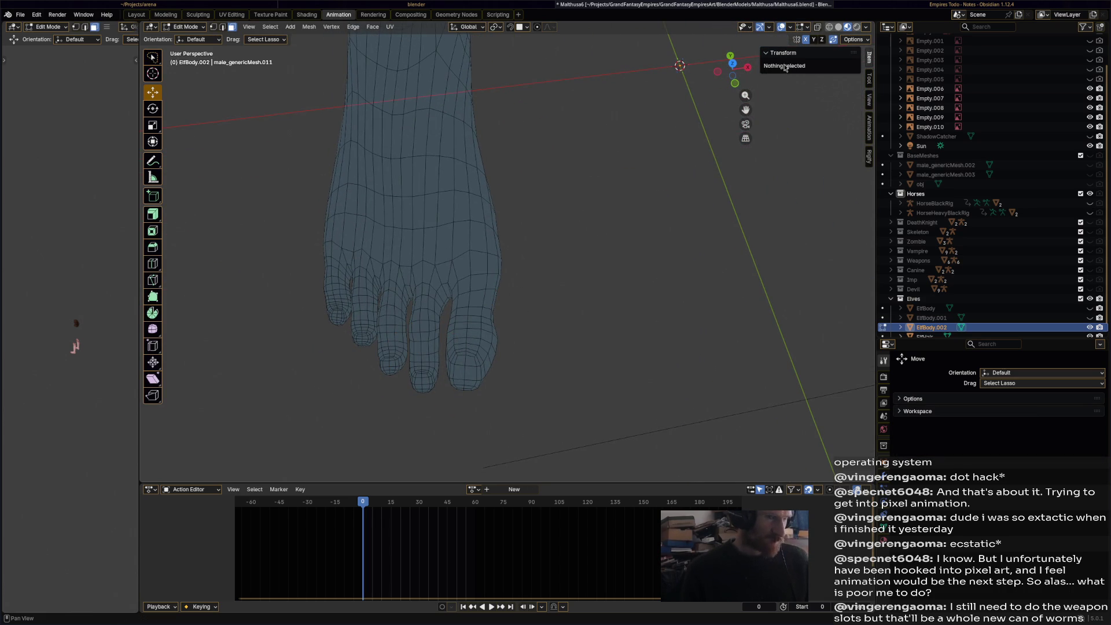
left_click(818, 26)
mouse_move(530, 237)
middle_mouse_down()
mouse_move(541, 258)
mouse_move(647, 274)
mouse_move(631, 269)
middle_mouse_up()
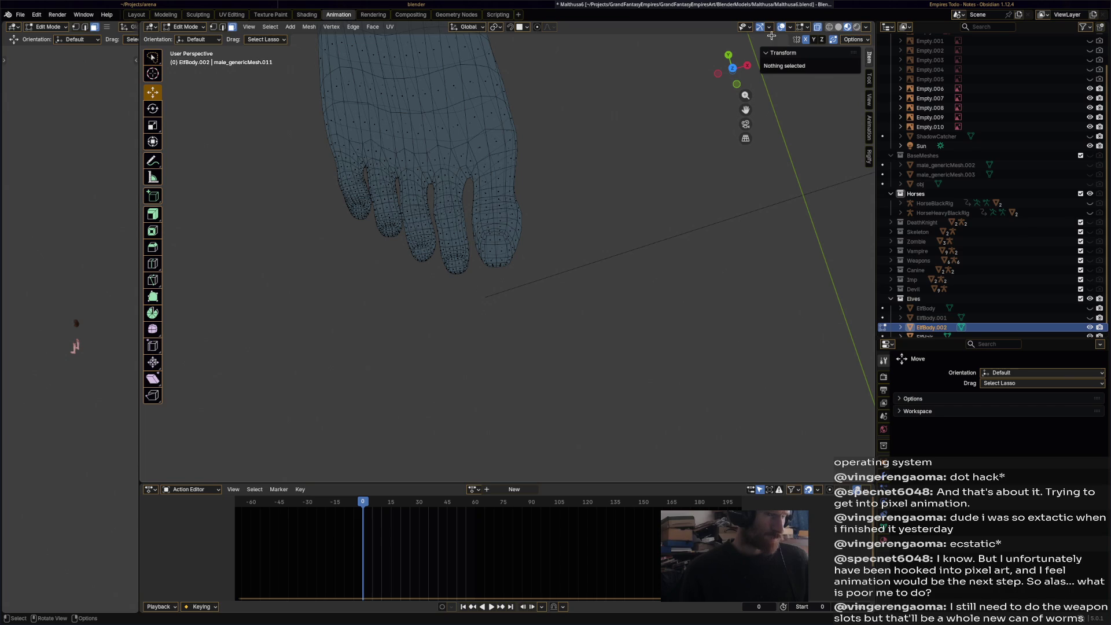
- Delete the toe vertices from both feet using a mirrored toe selection
left_click(733, 68)
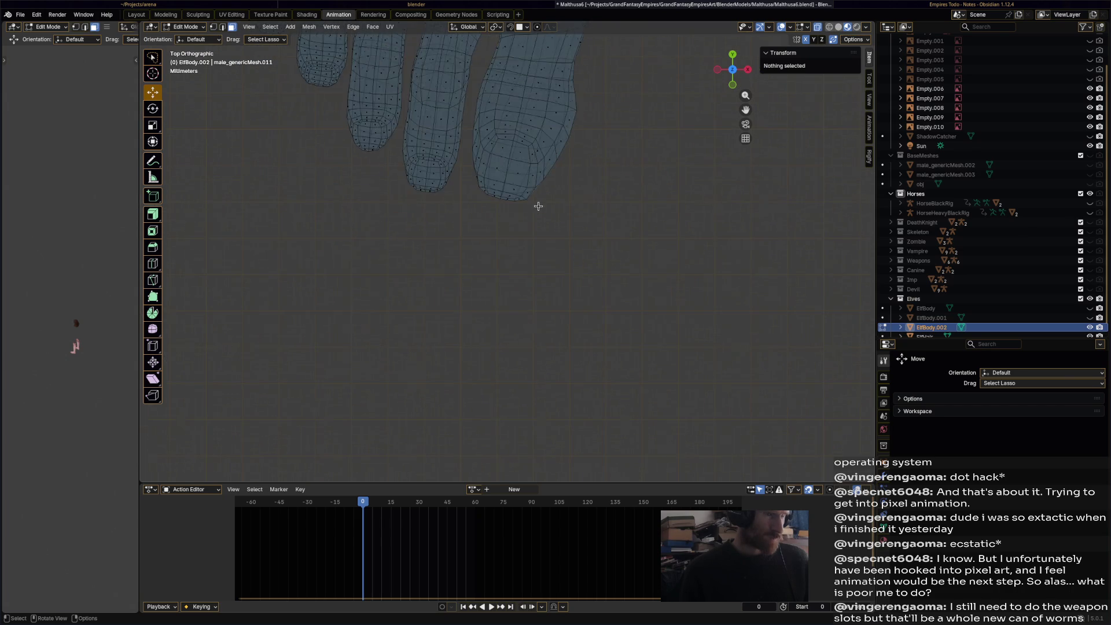
scroll(538, 206, "down", 4)
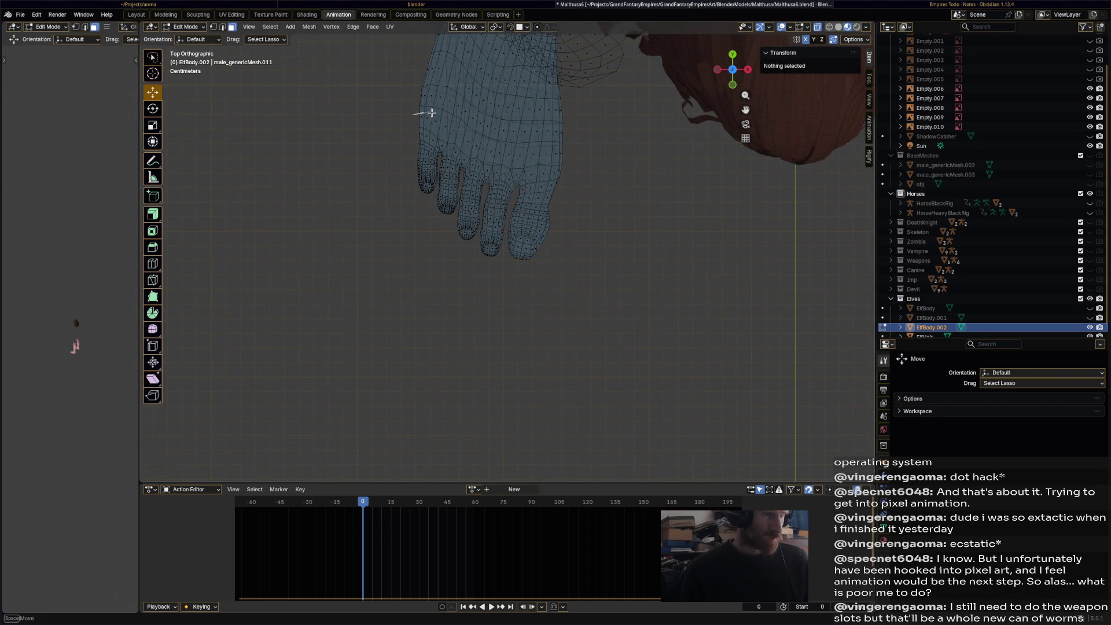
mouse_move(509, 148)
left_mouse_down()
mouse_move(548, 150)
mouse_move(533, 290)
mouse_move(335, 160)
mouse_move(347, 127)
left_mouse_up()
key("x")
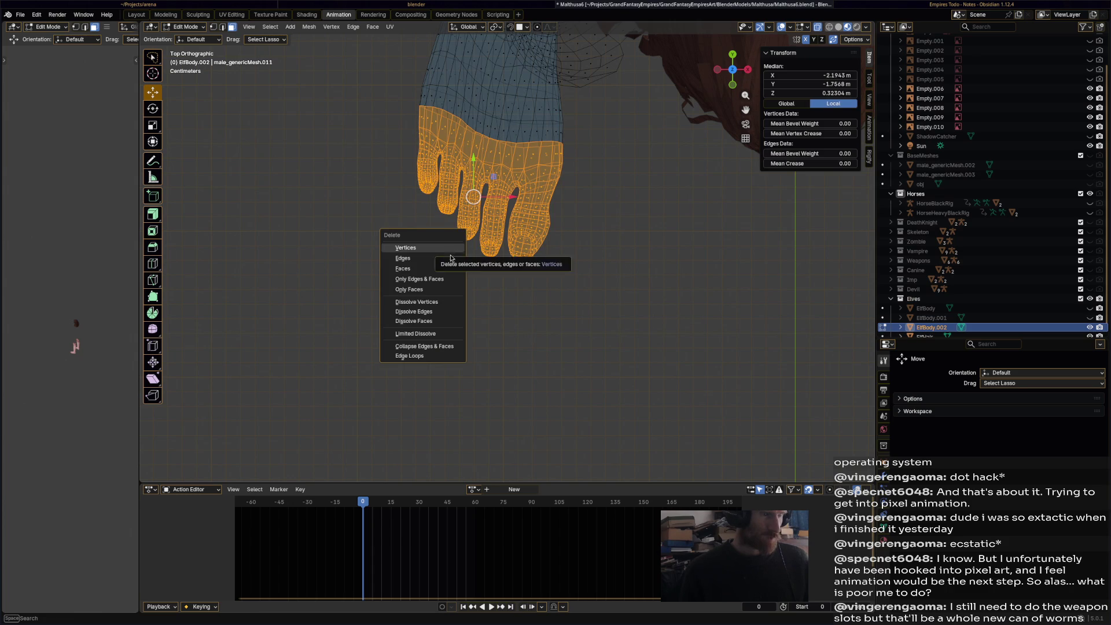
left_click(449, 250)
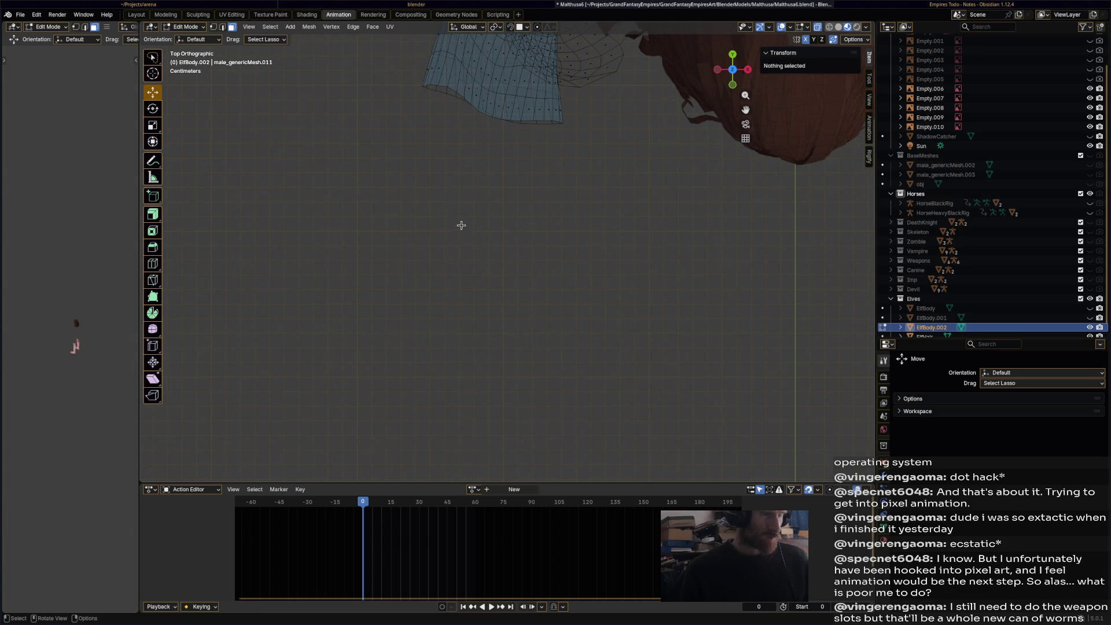
key("ctrl+z")
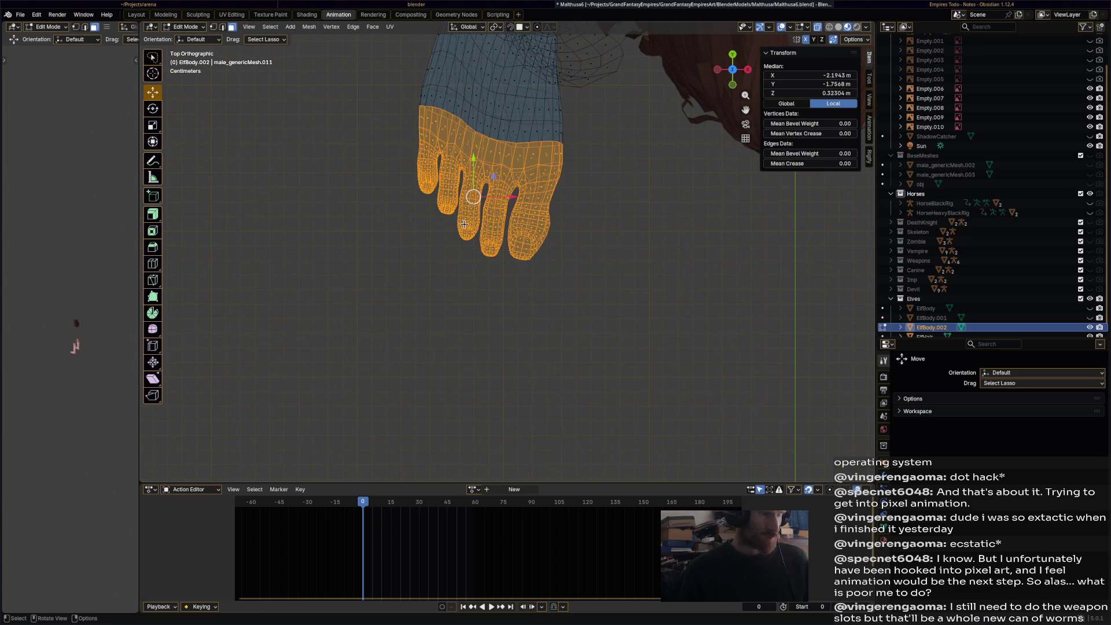
key("ctrl+KP_Subtract")
key("x")
middle_click_drag(479, 215, 507, 226)
left_click(270, 26)
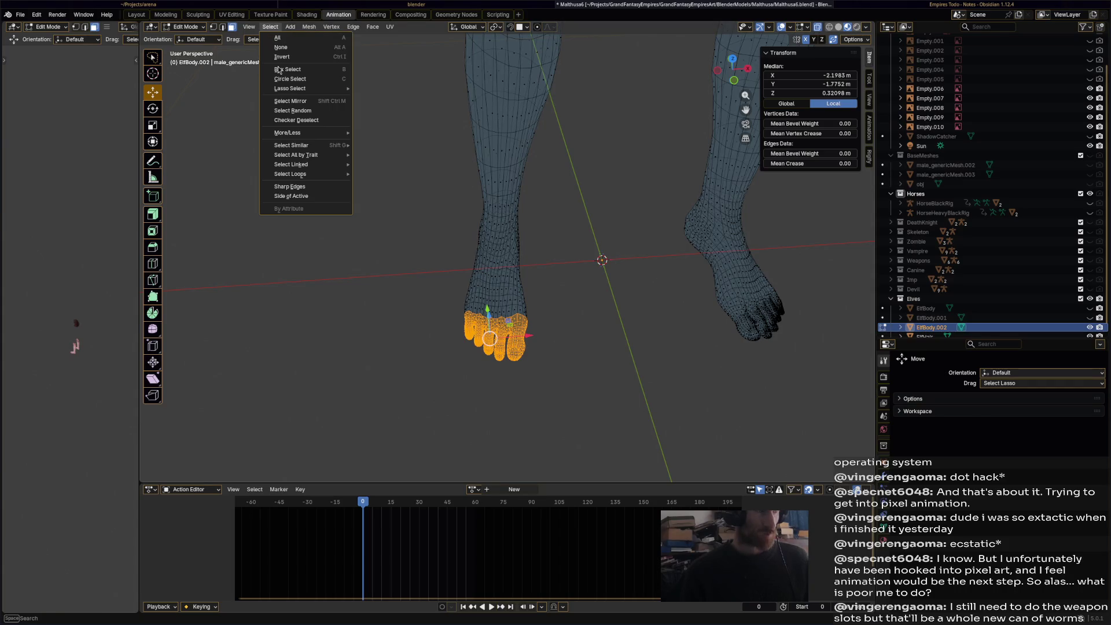
left_click(291, 103)
key("x")
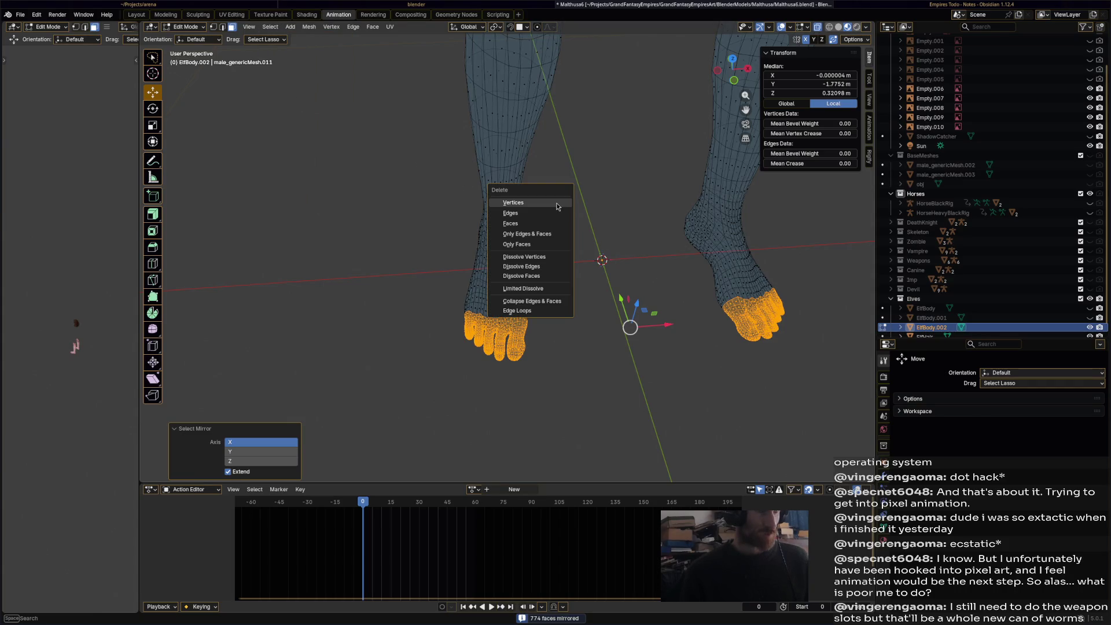
left_click(557, 218)
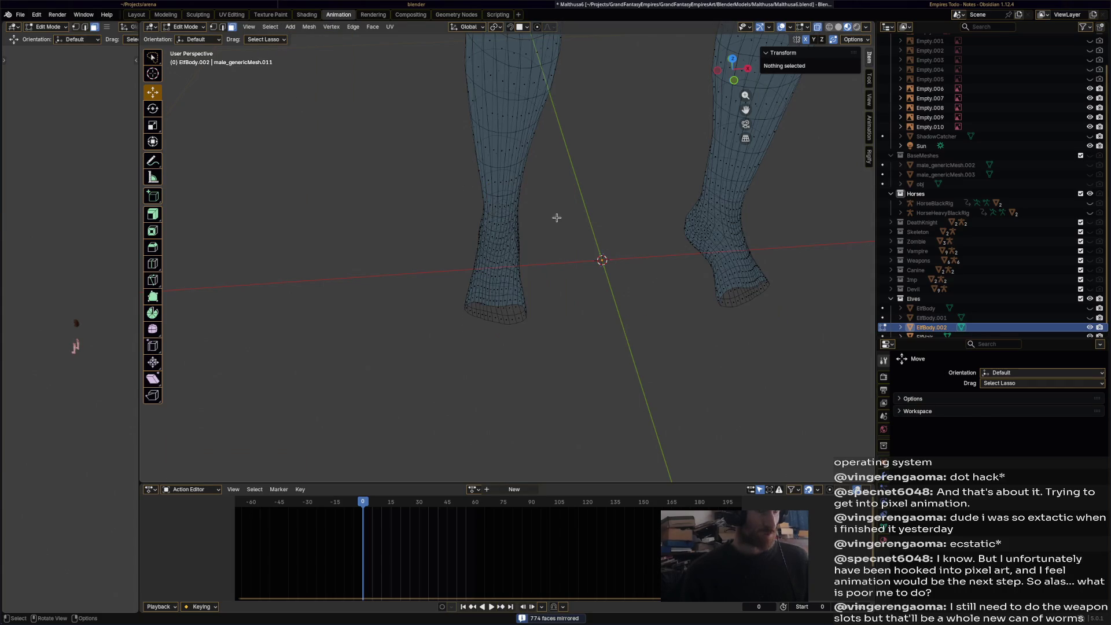
- Select the edge loop along the left foot's bottom rim, then the whole mesh
left_click(505, 307, "alt")
left_click(222, 27)
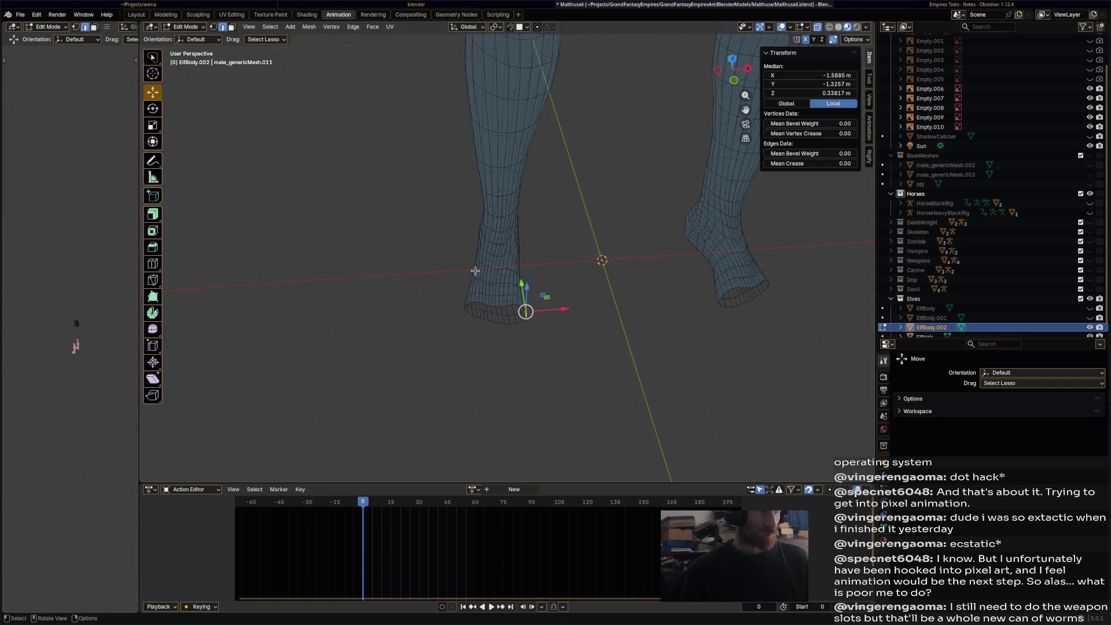
left_click(514, 308, "alt")
left_click(514, 303, "alt+shift")
left_click(570, 315)
left_click(519, 307, "alt")
middle_click_drag(553, 318, 559, 258)
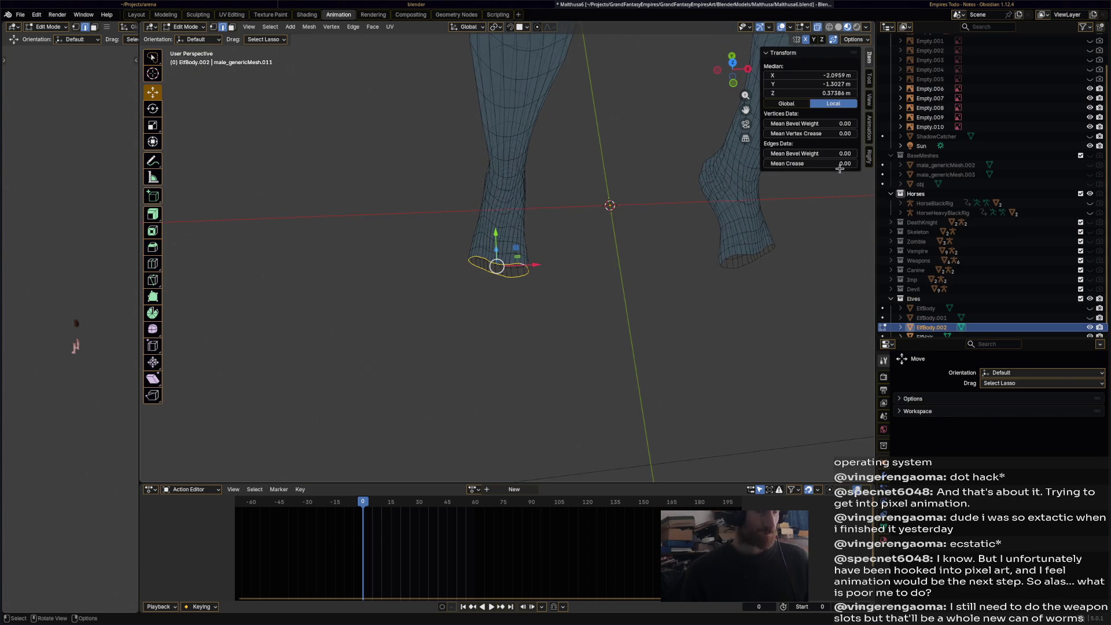
middle_click_drag(538, 214, 523, 174)
key("a")
scroll(578, 231, "up", 3)
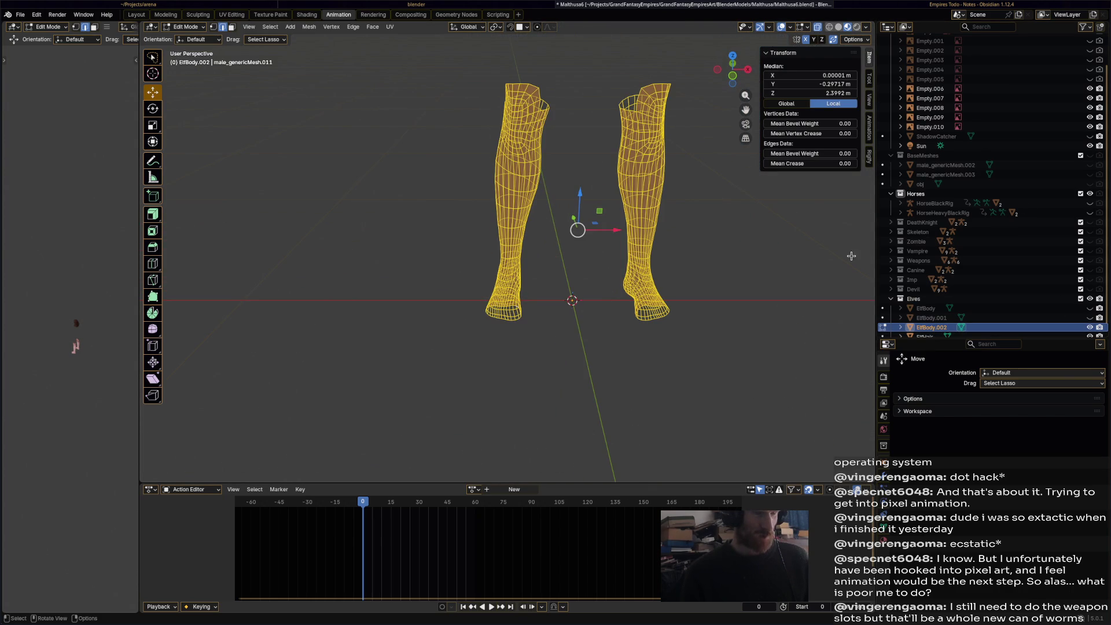
- Save Malthusa6.blend and show the ElfBody body instead of ElfBody.001
key("ctrl+s")
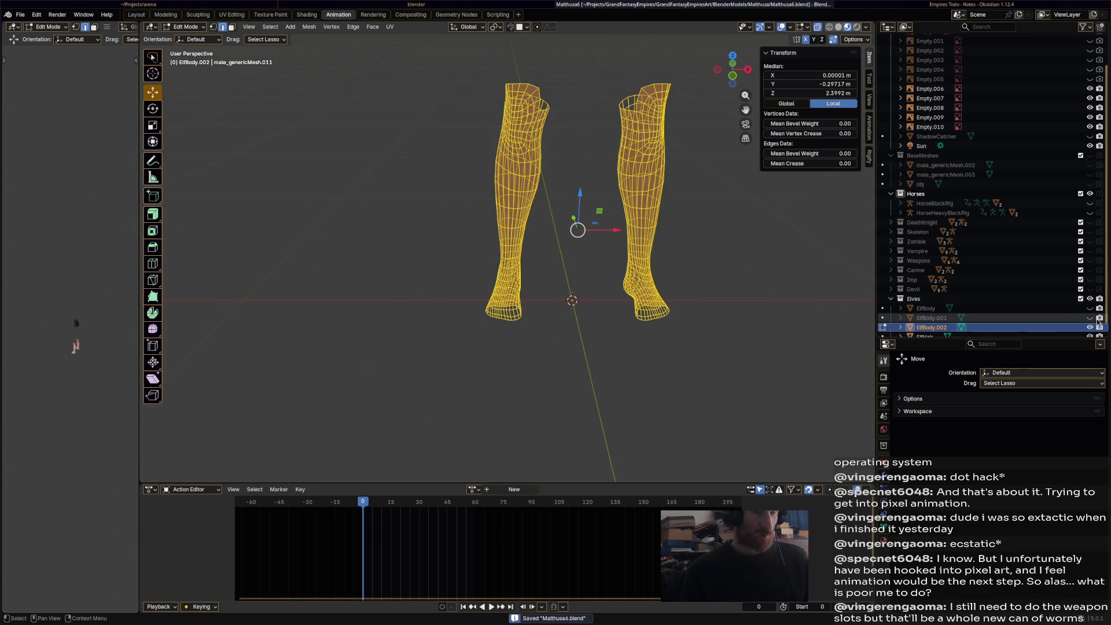
left_click(1090, 318)
key("KP_Add")
key("KP_Add")
key("KP_Add")
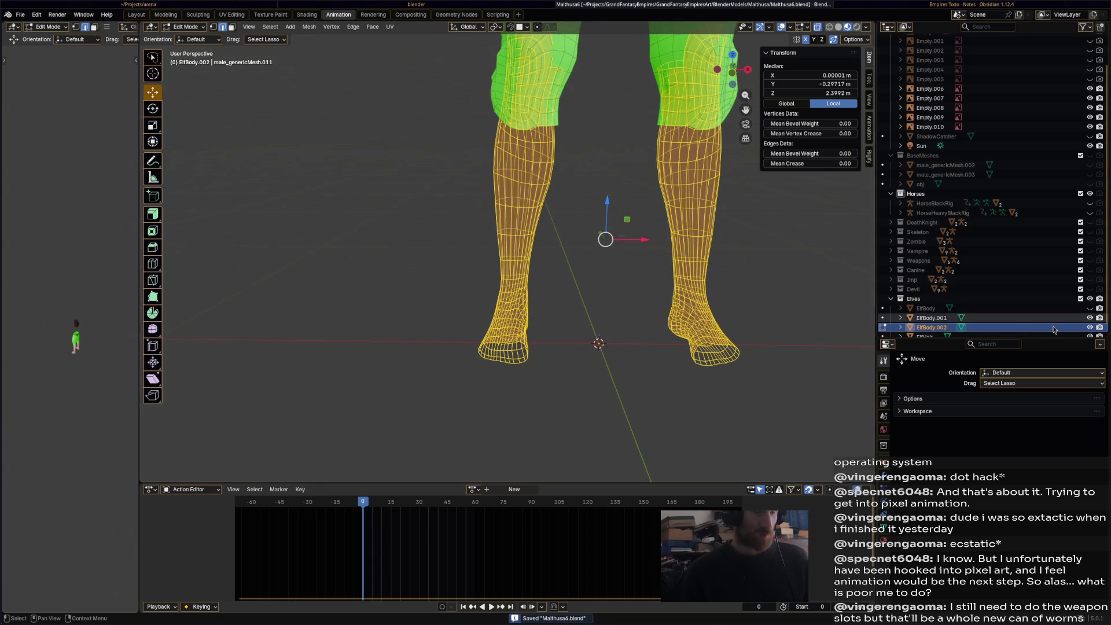
left_click(1090, 317)
left_click(1090, 309)
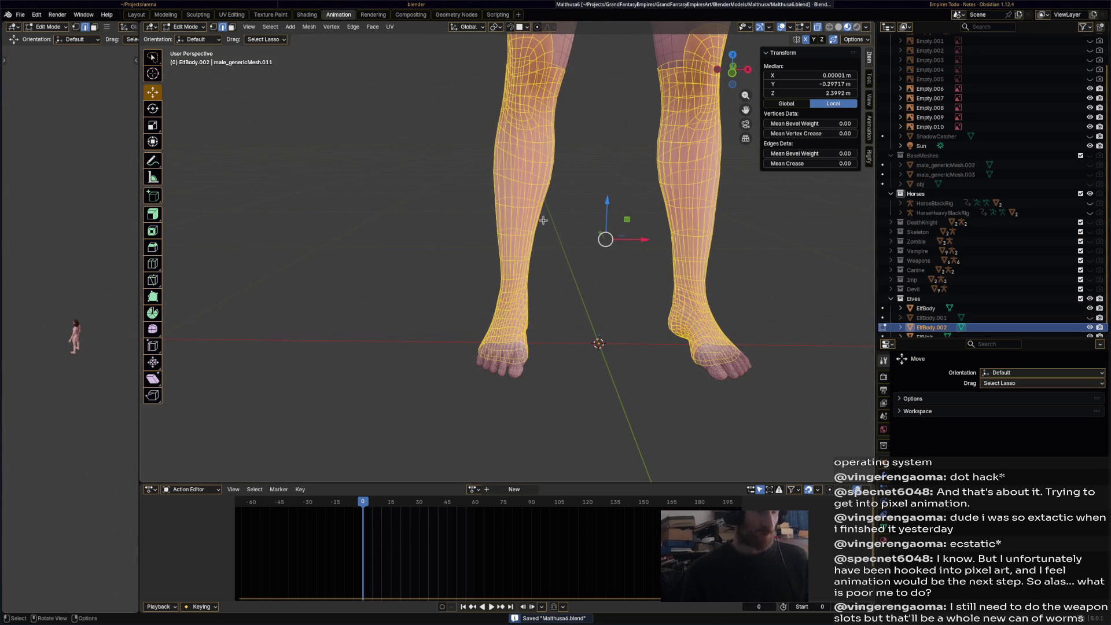
left_click(187, 27)
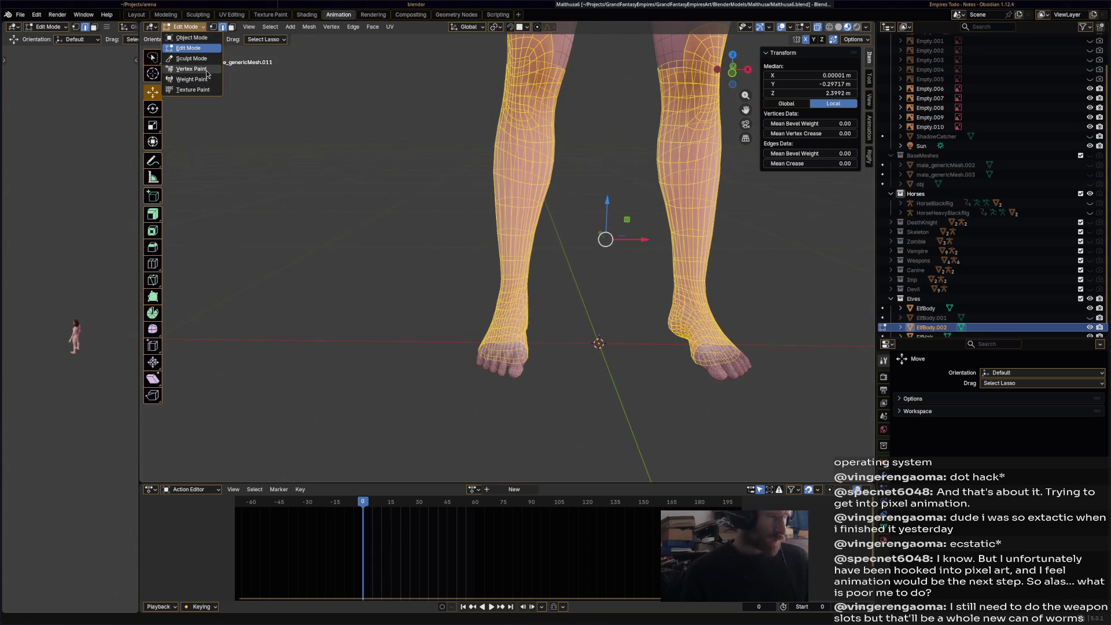
- Visit the Shading workspace, then return to the Animation workspace
double_click(306, 14)
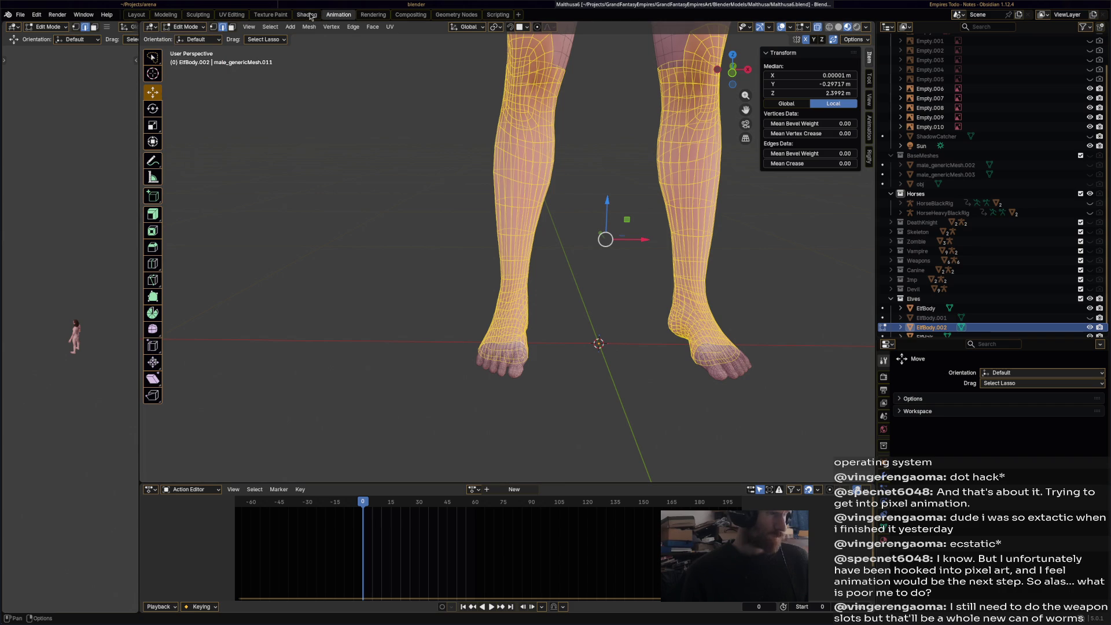
key("Return")
left_click(306, 15)
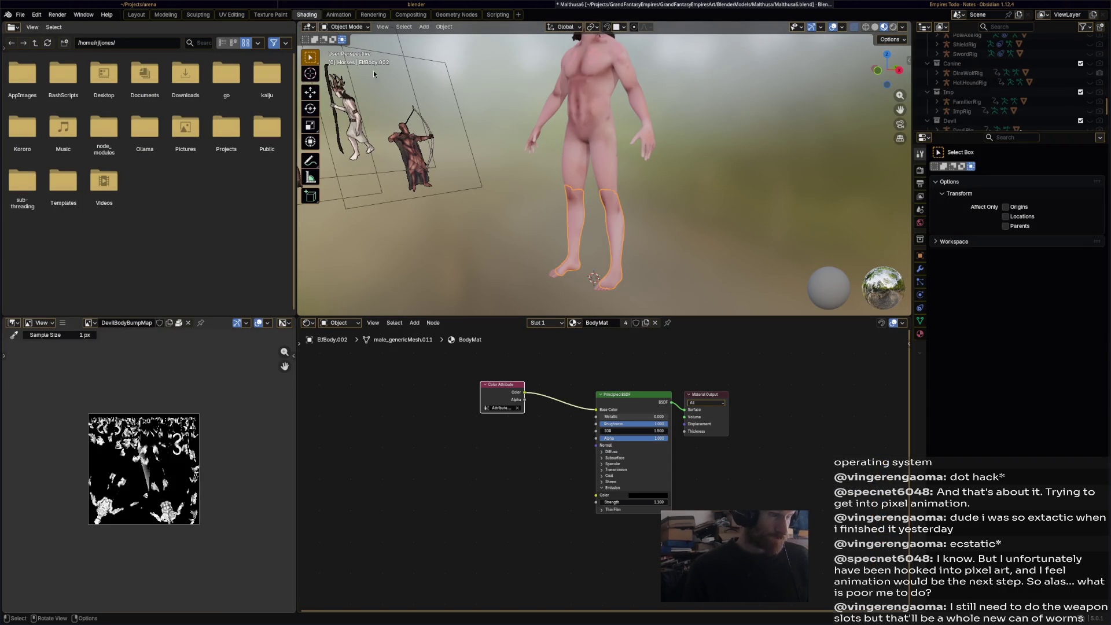
left_click(354, 28)
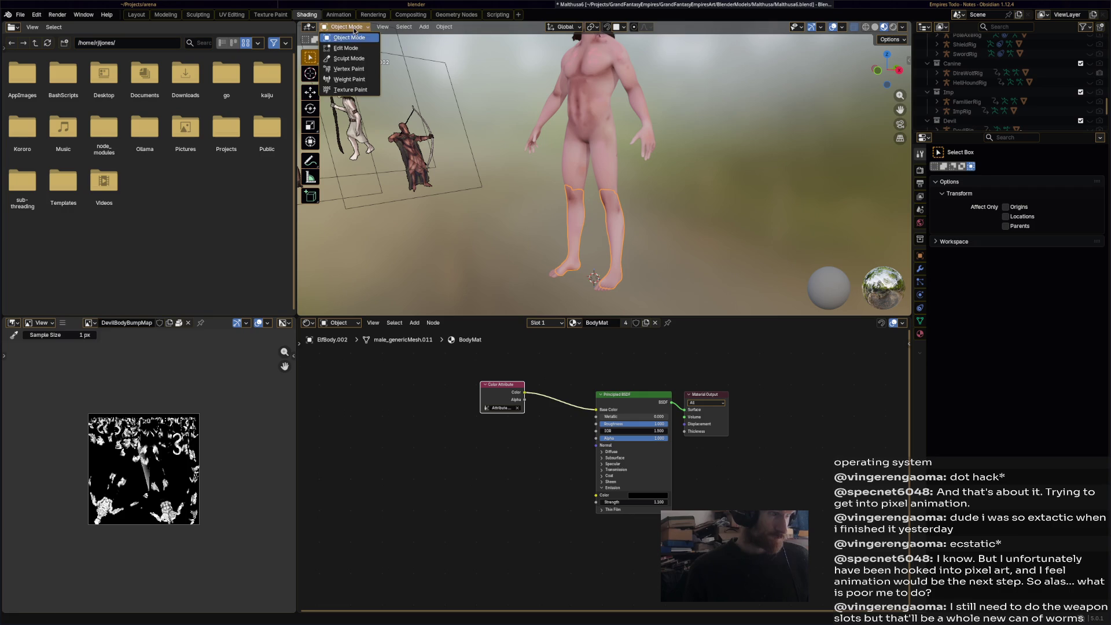
left_click(346, 15)
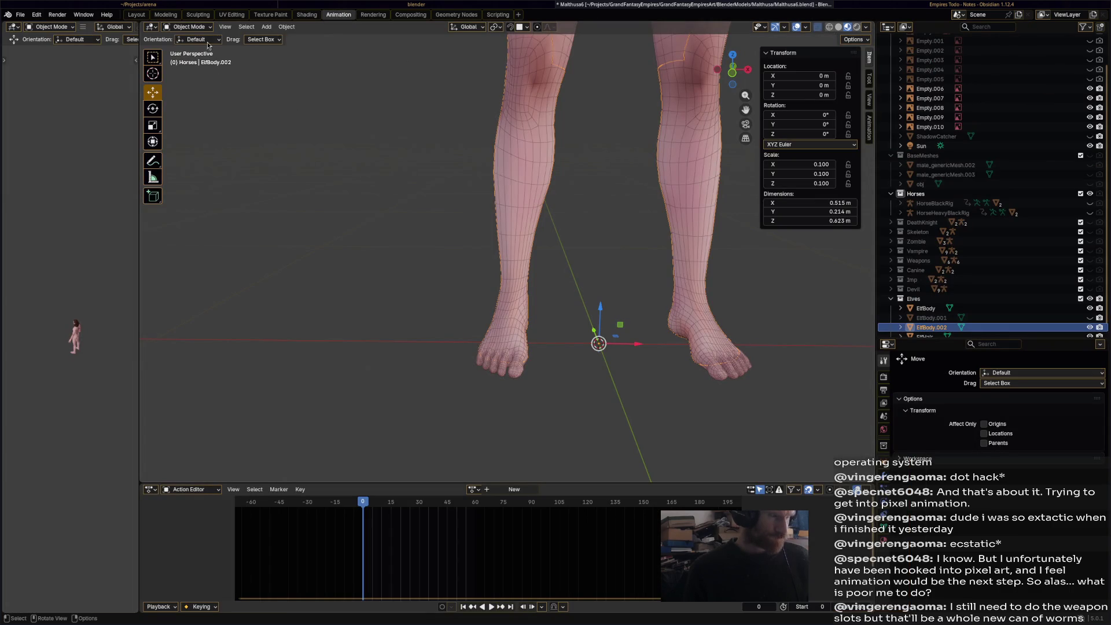
- Put the leg mesh in Vertex Paint mode with a tan skin-tone colour and save
left_click(191, 27)
left_click(191, 66)
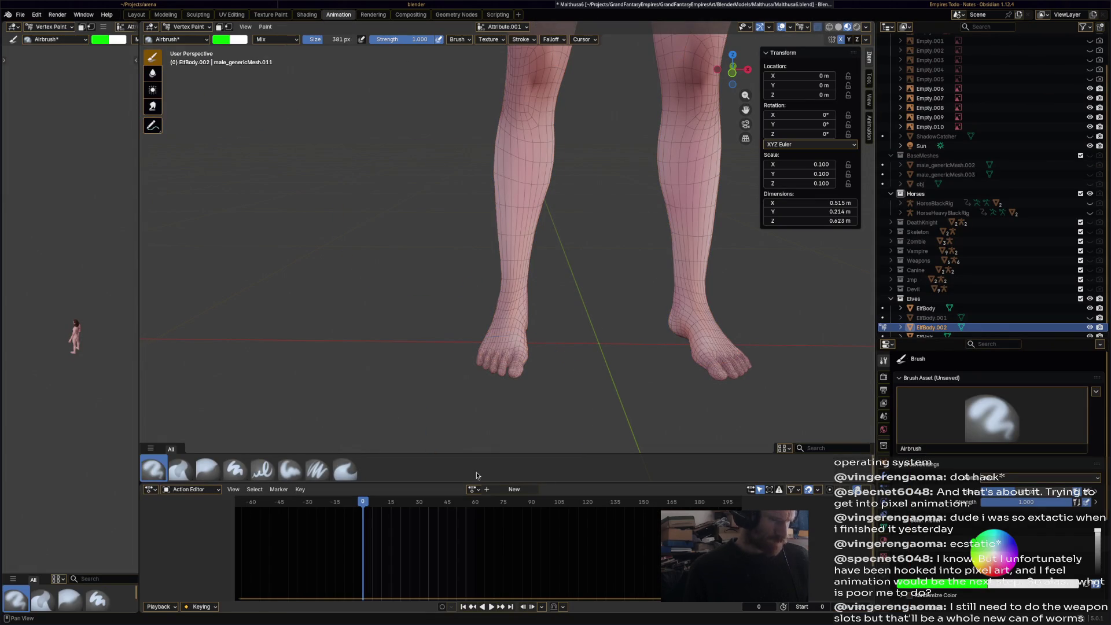
scroll(996, 570, "down", 5)
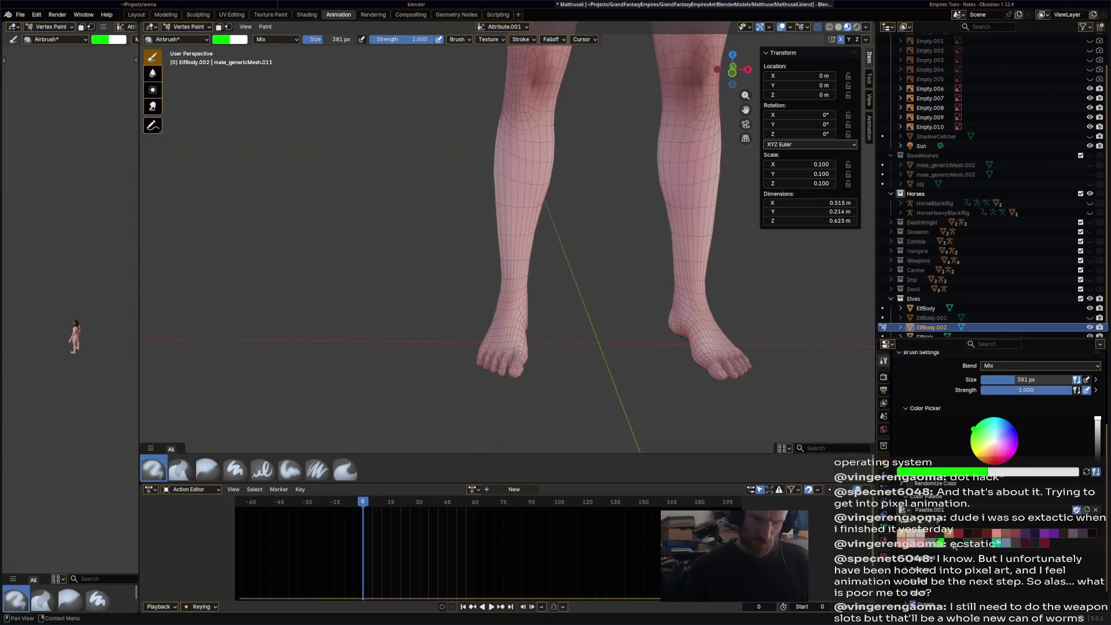
left_click(953, 535)
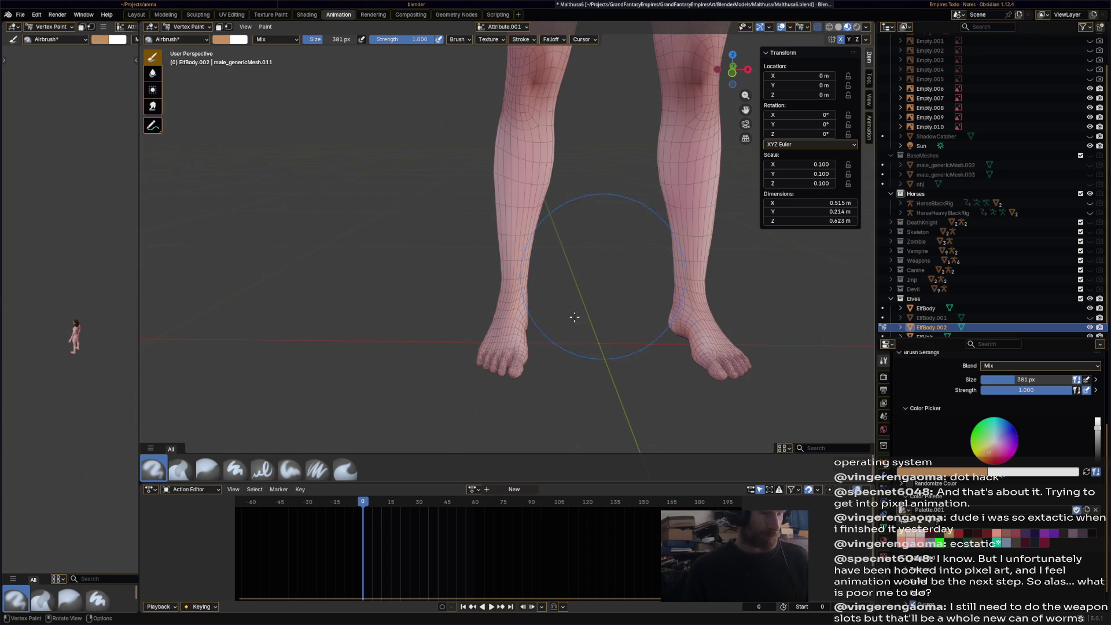
key("ctrl+s")
- Inflate the legs in Sculpt Mode with the Inflate/Deflate brush
left_click(185, 26)
left_click(191, 61)
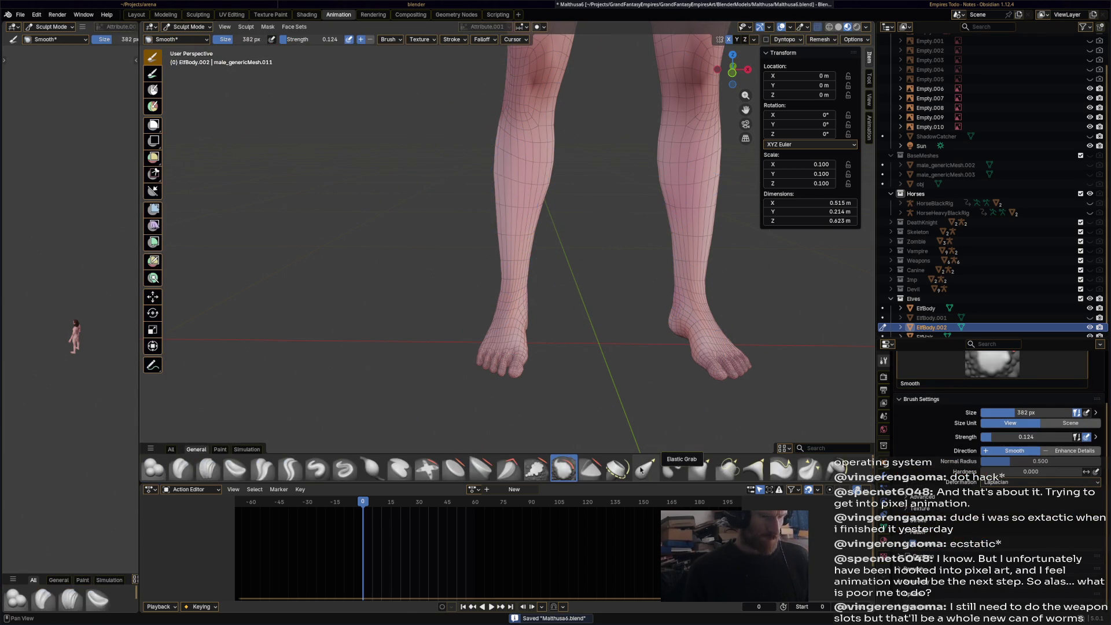
left_click(366, 465)
mouse_move(602, 87)
left_mouse_down()
mouse_move(536, 336)
mouse_move(576, 194)
left_mouse_up()
middle_click_drag(590, 237, 463, 226)
left_click_drag(463, 226, 478, 340)
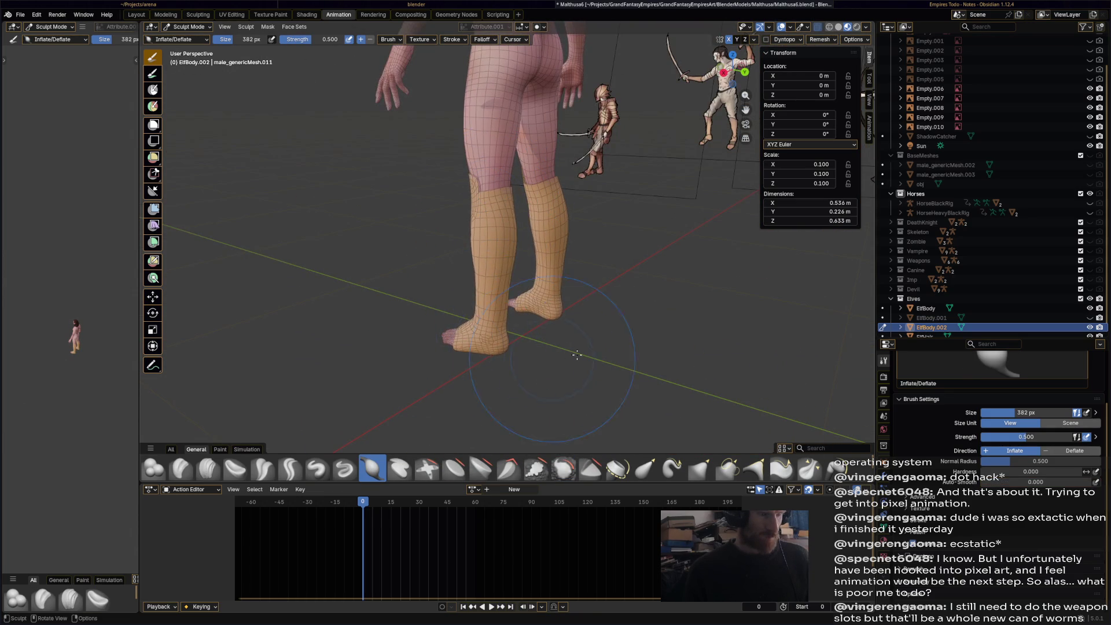
middle_click_drag(478, 340, 654, 344)
- Undo the last inflate stroke, leaving the mesh 0.527 m wide, and return to Edit Mode
left_click_drag(657, 346, 655, 341)
key("ctrl+z")
key("ctrl+z")
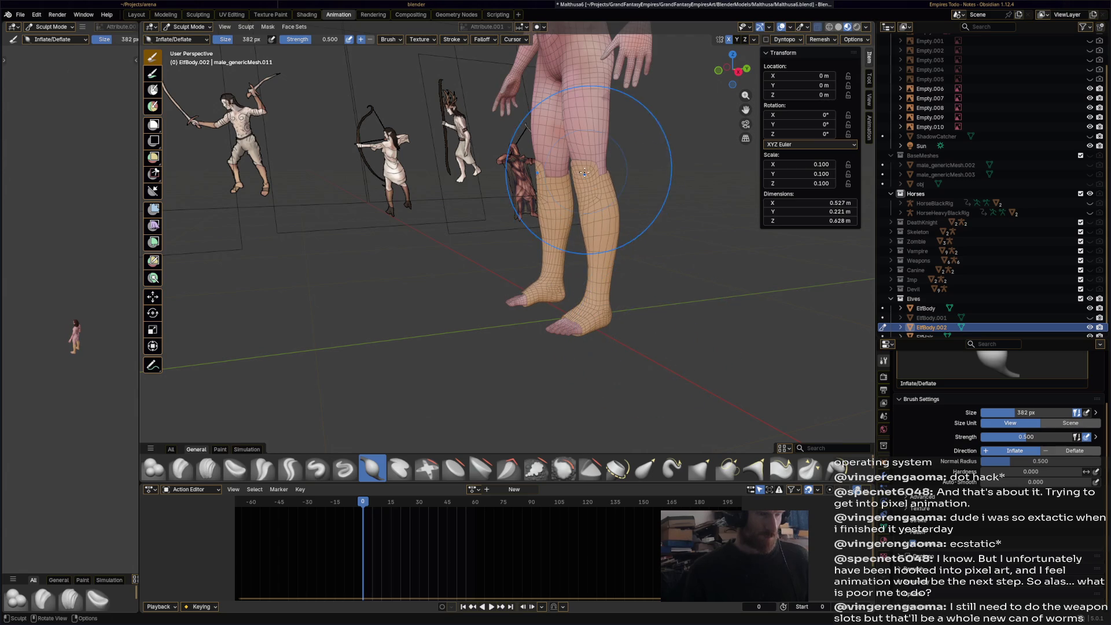
mouse_move(655, 341)
middle_mouse_down()
mouse_move(572, 255)
mouse_move(471, 452)
mouse_move(405, 243)
middle_mouse_up()
left_click(187, 26)
left_click(188, 48)
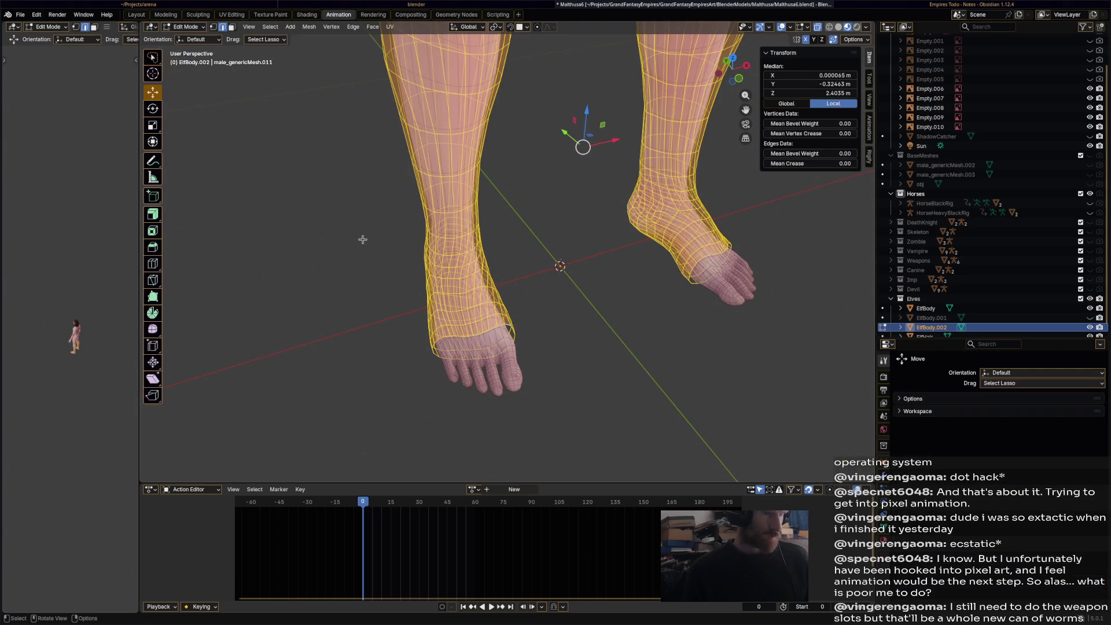
- Move the foot edge loop down toward the toes and extrude a new ring from it
key("alt+a")
mouse_move(522, 302)
middle_mouse_down()
mouse_move(550, 335)
mouse_move(524, 277)
middle_mouse_up()
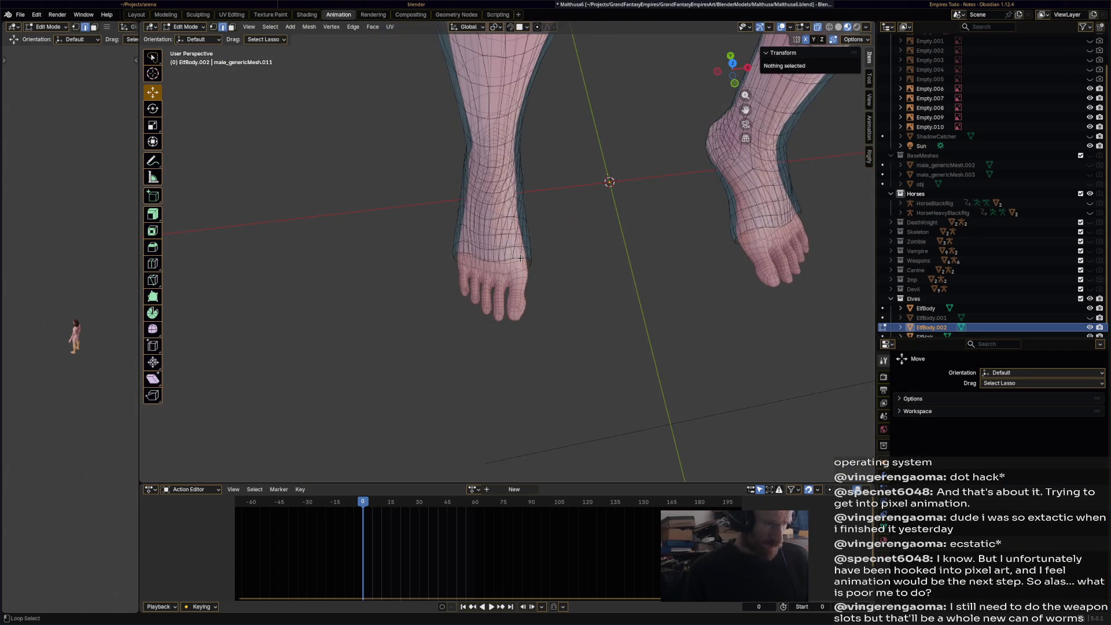
left_click(520, 258, "alt")
scroll(520, 258, "up", 3)
key("g")
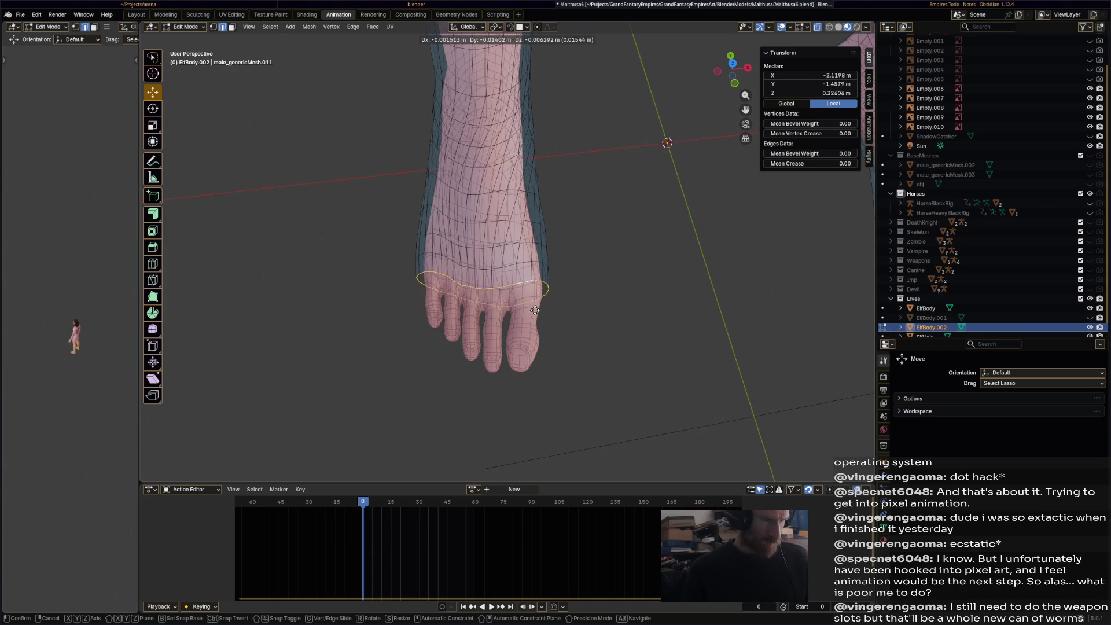
left_click(534, 320)
key("g")
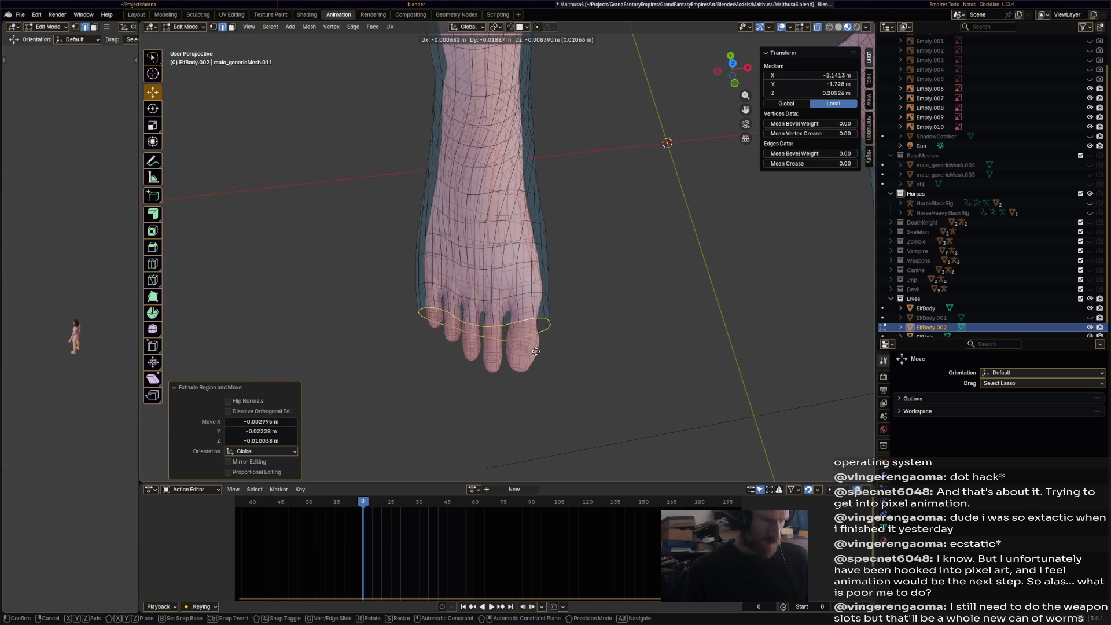
left_click(533, 362)
key("e")
left_click(533, 397)
- Extrude another toe ring, shrinking the toe loops to 0.838 and 0.629 scale
key("s")
left_click(525, 400)
key("e")
left_click(532, 421)
key("s")
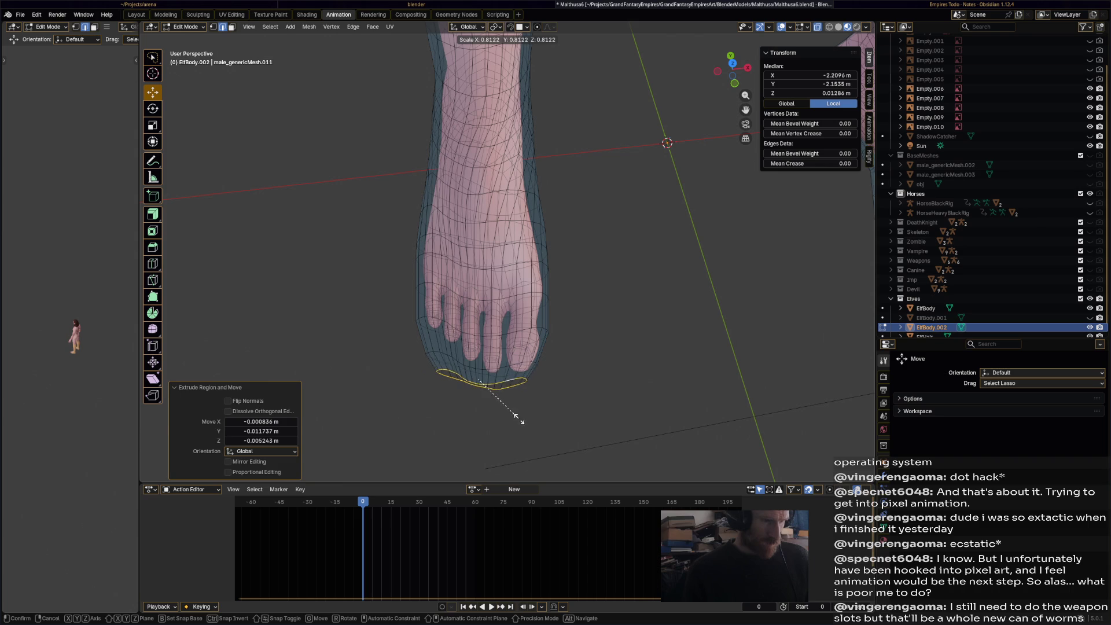
left_click(505, 407)
key("g")
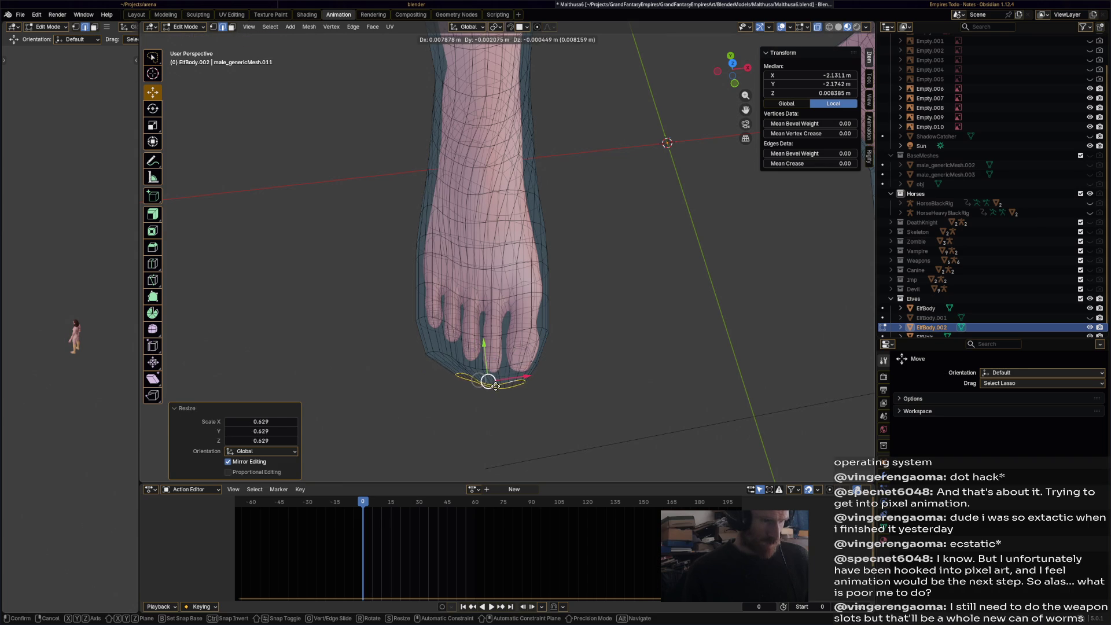
right_click(489, 379)
- Reposition the edge loop around the toe and shrink it to 0.798
key("alt+a")
mouse_move(489, 379)
middle_mouse_down()
mouse_move(640, 414)
mouse_move(581, 380)
mouse_move(582, 364)
middle_mouse_up()
scroll(573, 401, "down", 5)
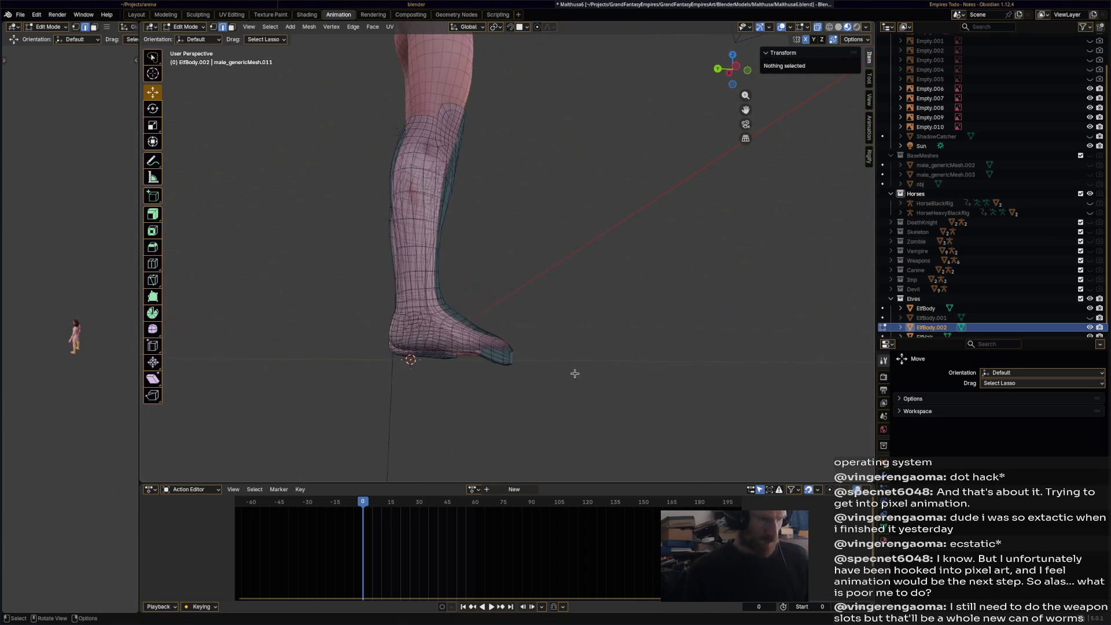
scroll(582, 364, "up", 4)
scroll(520, 301, "up", 2)
scroll(480, 298, "down", 1)
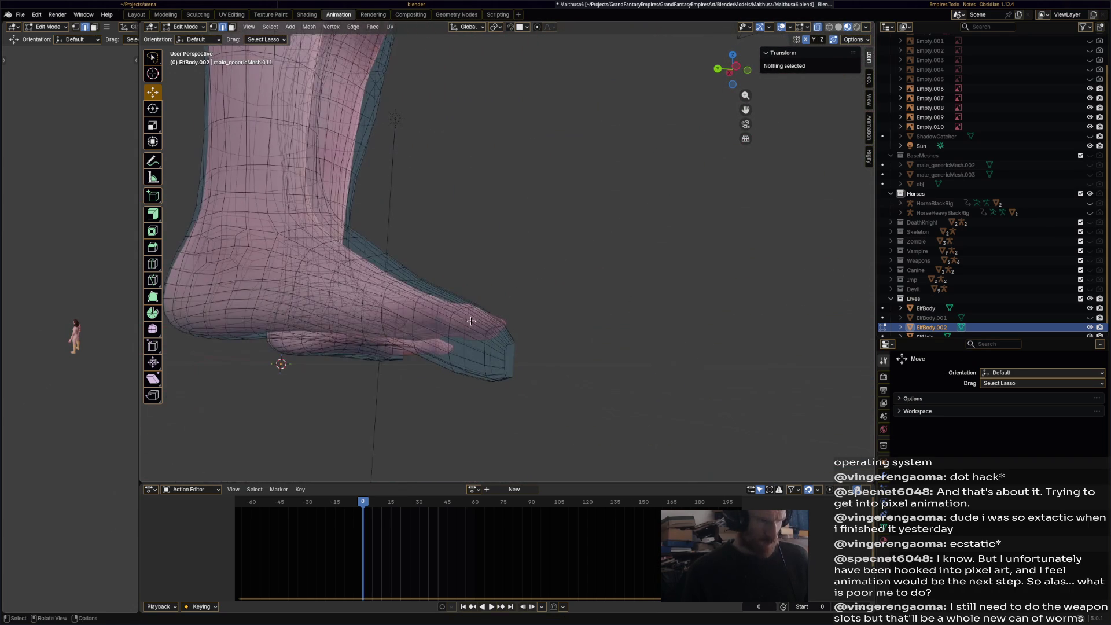
left_click(439, 294, "alt")
key("g")
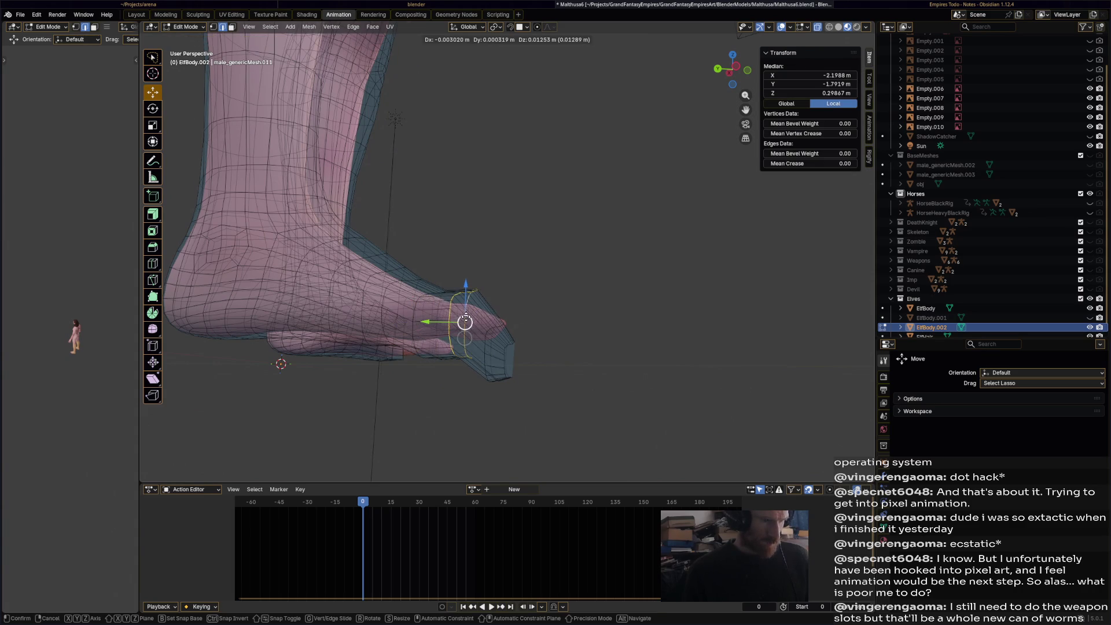
left_click(483, 315)
key("s")
left_click(483, 320)
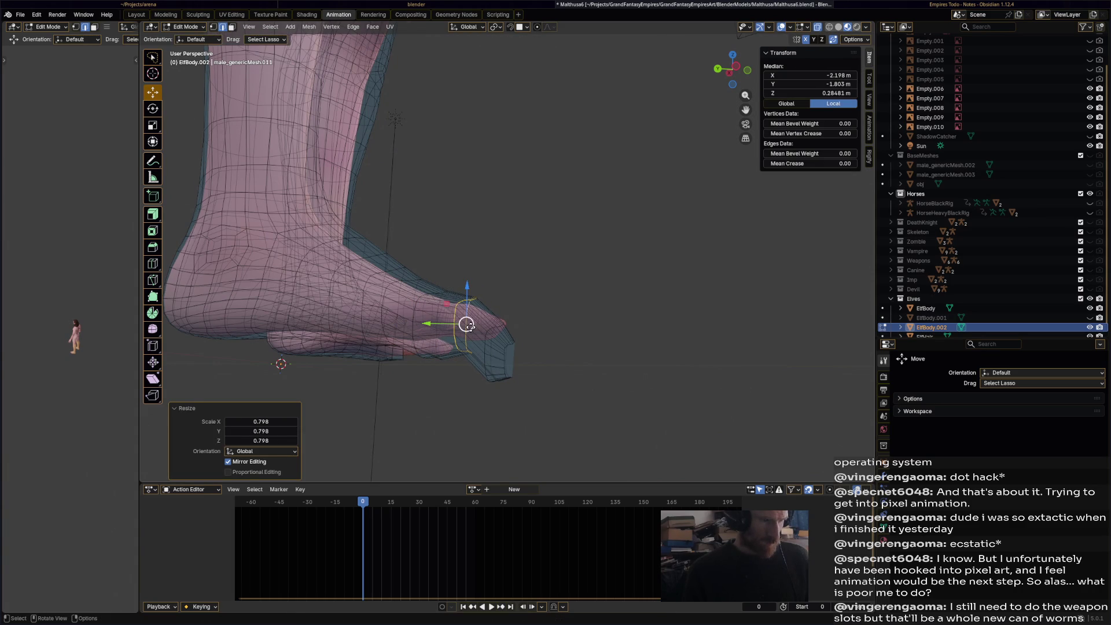
- Scale the next loop around the toe down to 0.674
left_click(485, 336, "alt")
left_click(491, 348, "alt")
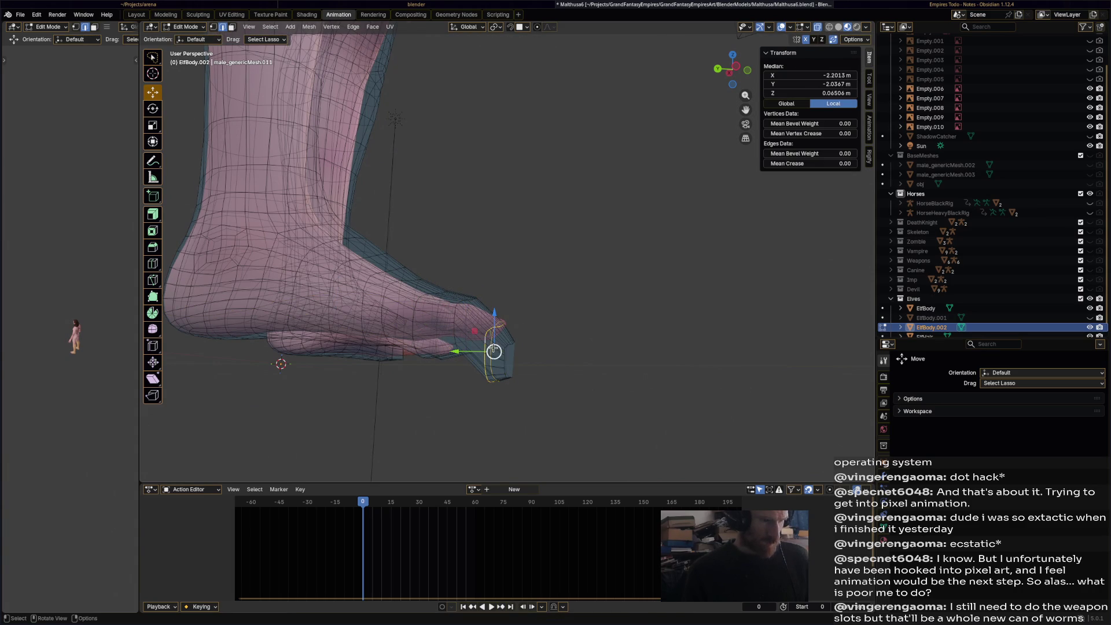
key("g")
key("s")
left_click(495, 325)
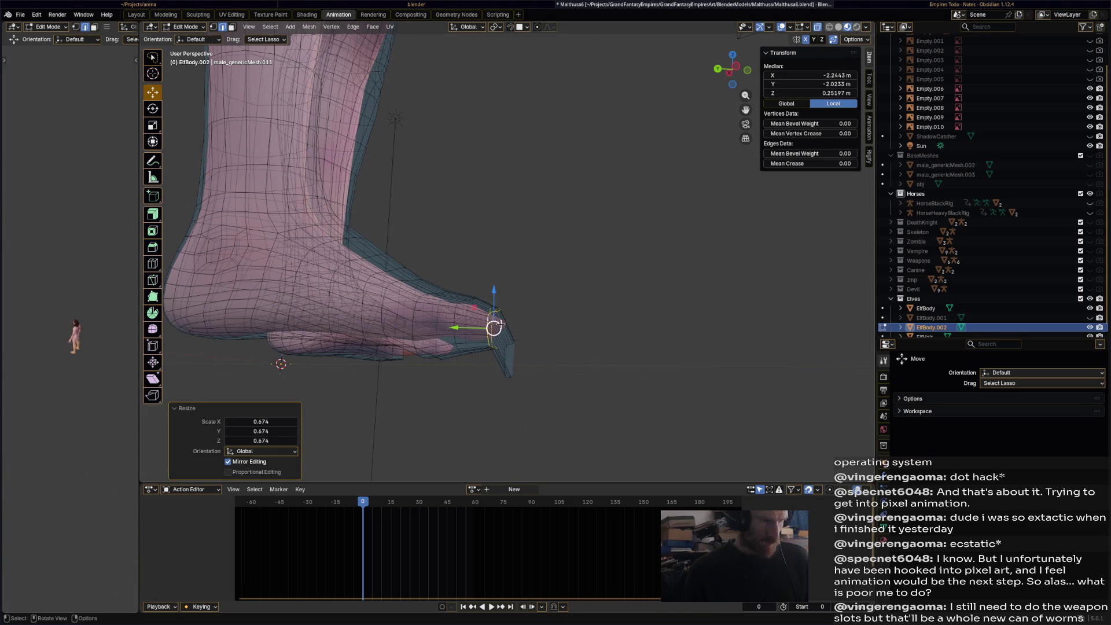
- Raise the small foot-tip loop and shrink it to 0.485 scale
left_click(512, 341, "alt")
left_click_drag(509, 359, 508, 325)
key("s")
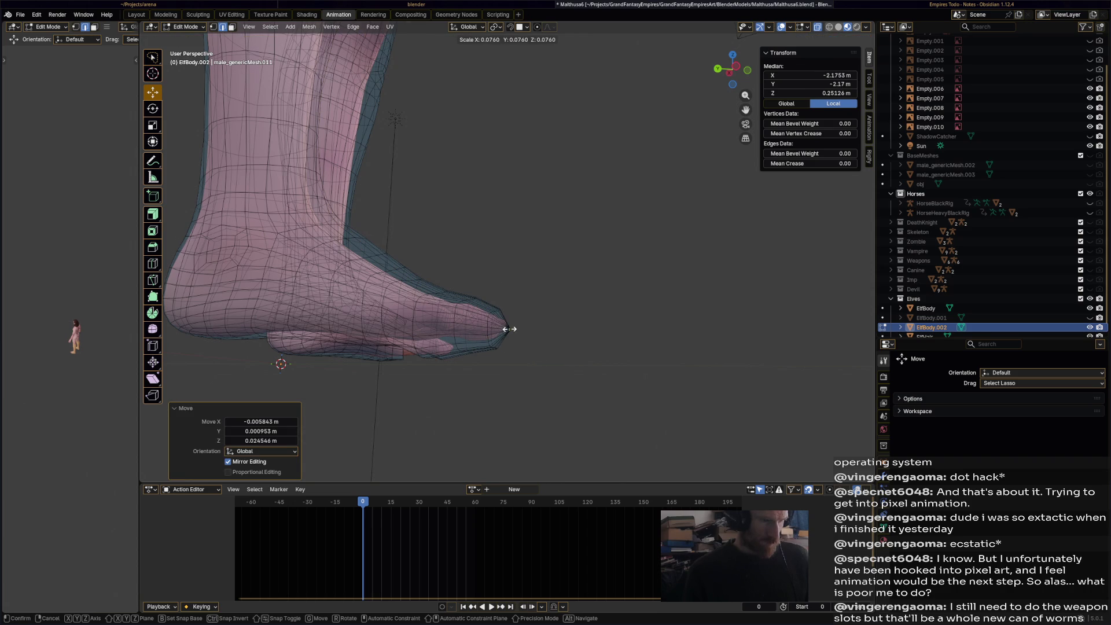
left_click(509, 329)
key("s")
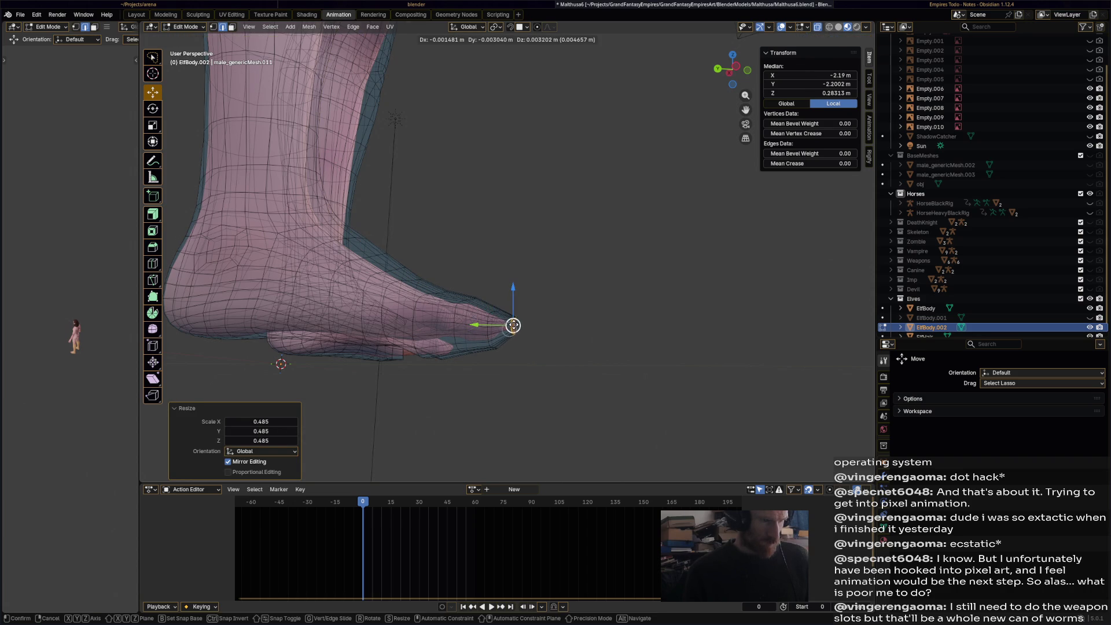
left_click(507, 325)
- Reposition the loop at the toe tip, viewed from the front of the toes
left_click(632, 363)
mouse_move(631, 364)
middle_mouse_down()
mouse_move(506, 426)
mouse_move(451, 308)
middle_mouse_up()
left_click(451, 307, "alt")
key("g")
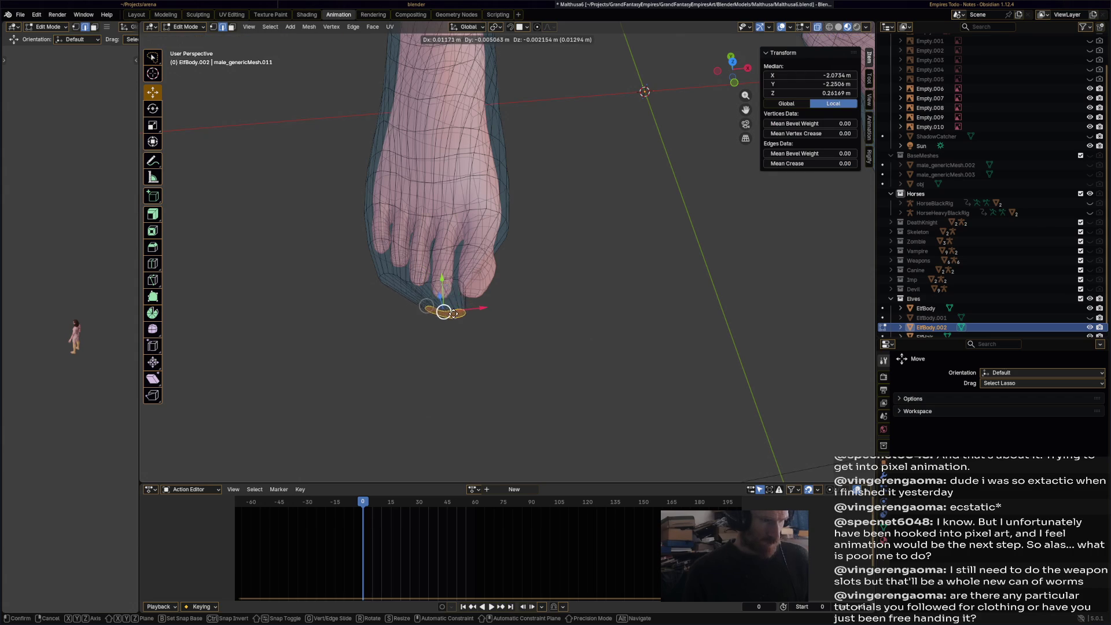
left_click(453, 316)
- Shift the higher toe loop along X and enlarge it to 1.061 scale
left_click(457, 279, "alt")
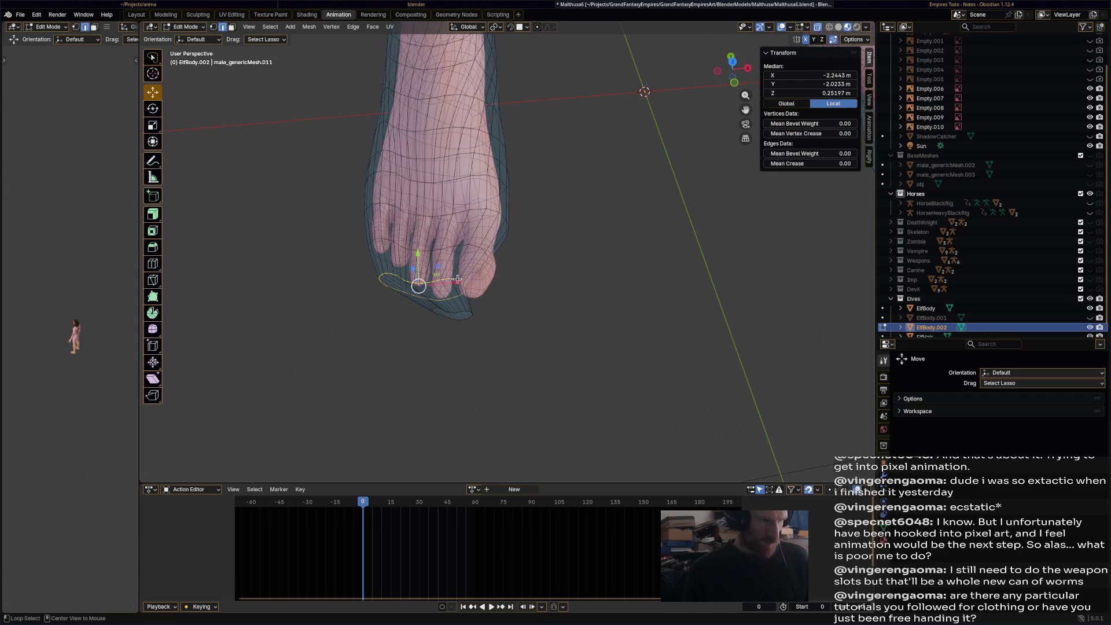
key("g")
key("x")
left_click(461, 288)
key("s")
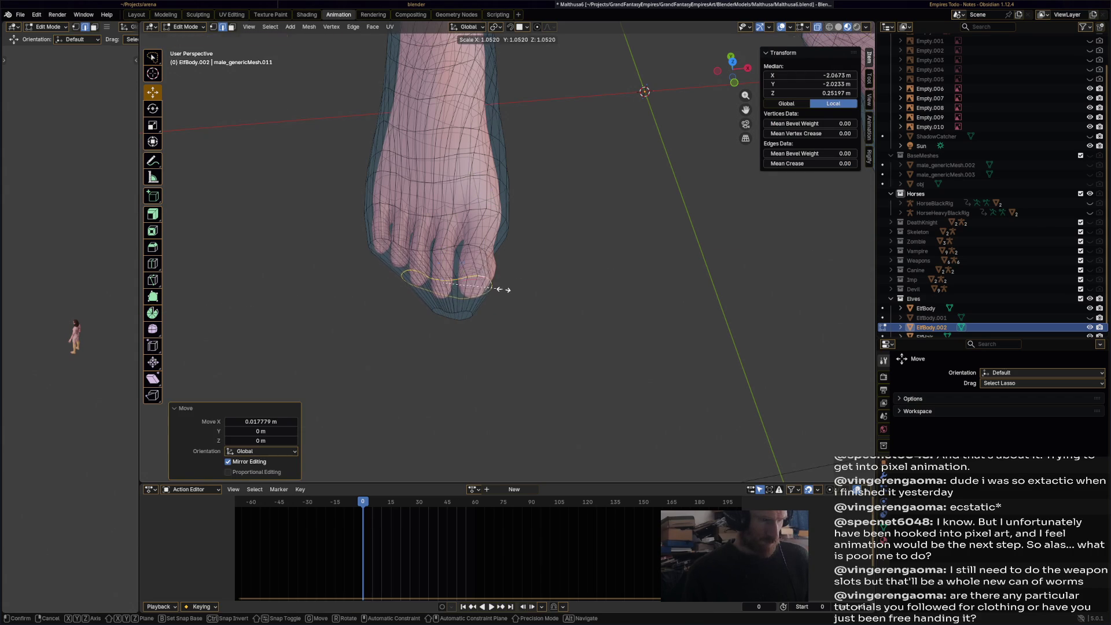
left_click(508, 289)
key("s")
left_click(496, 281)
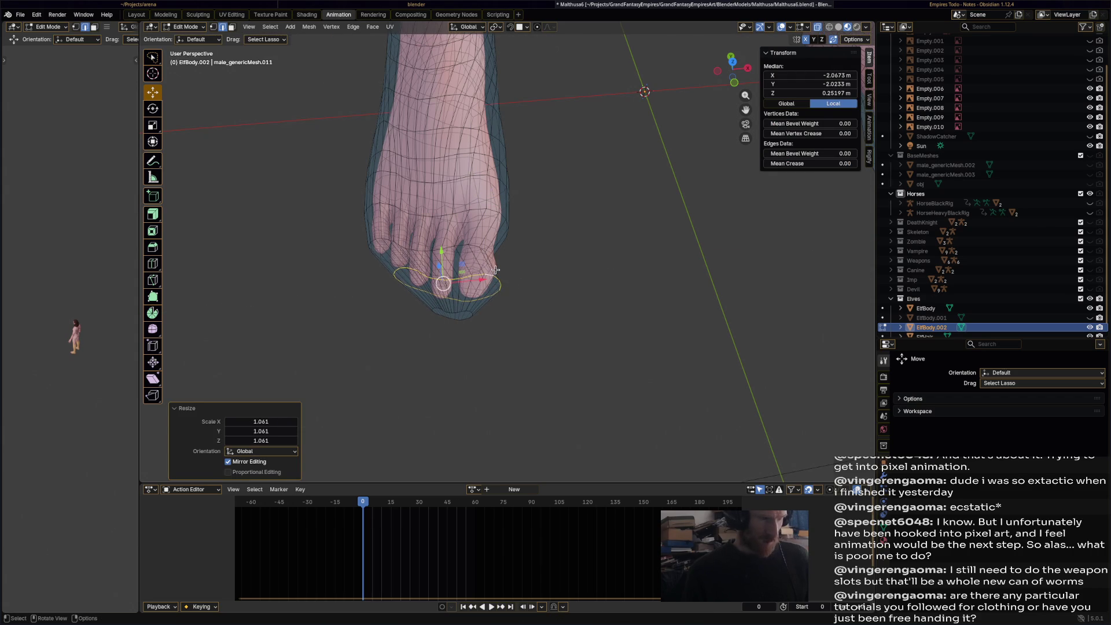
- Enlarge the next loop higher on the toes to 1.172 scale
left_click(464, 247, "alt")
key("s")
left_click(479, 247)
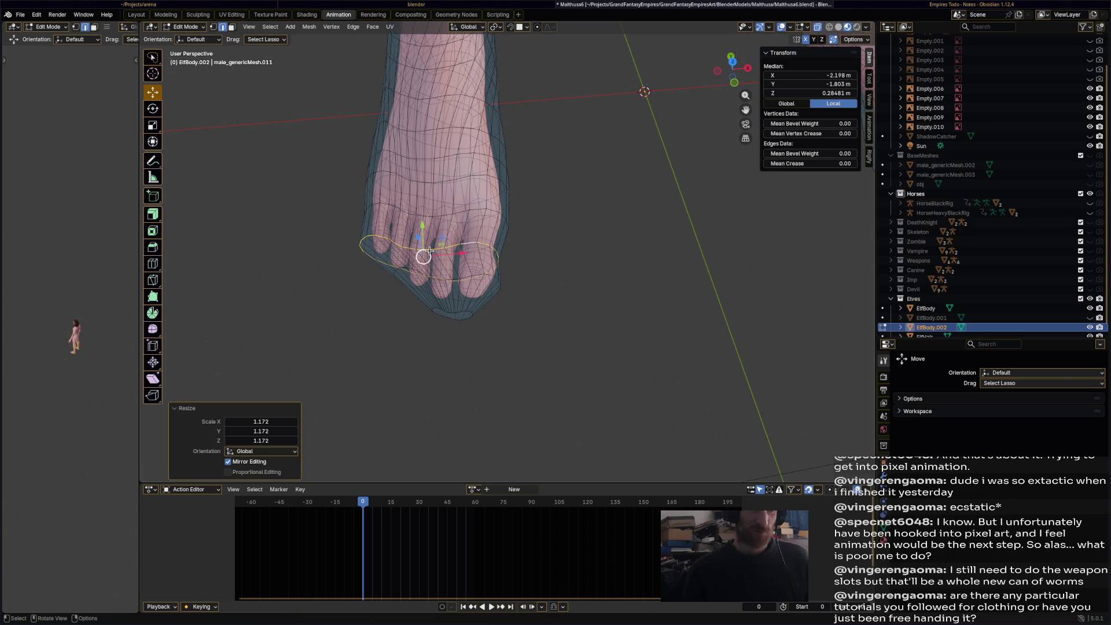
left_click(520, 303)
mouse_move(517, 307)
middle_mouse_down()
mouse_move(497, 321)
mouse_move(597, 251)
middle_mouse_up()
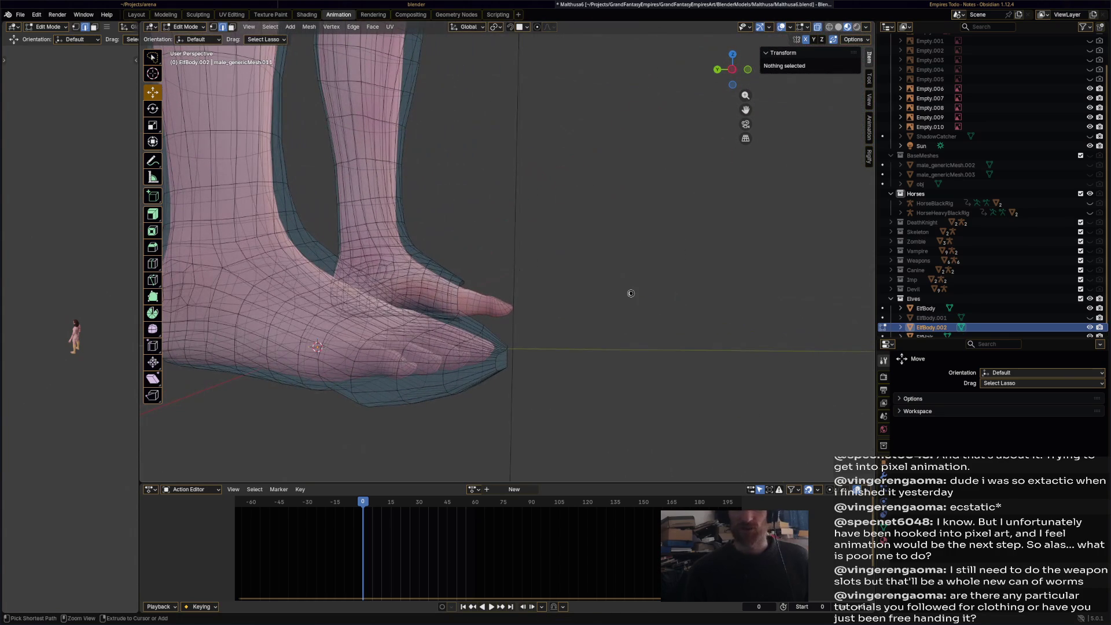
- Save the .blend file with Ctrl+S, then return to the cloth tutorial in Firefox
key("ctrl+s")
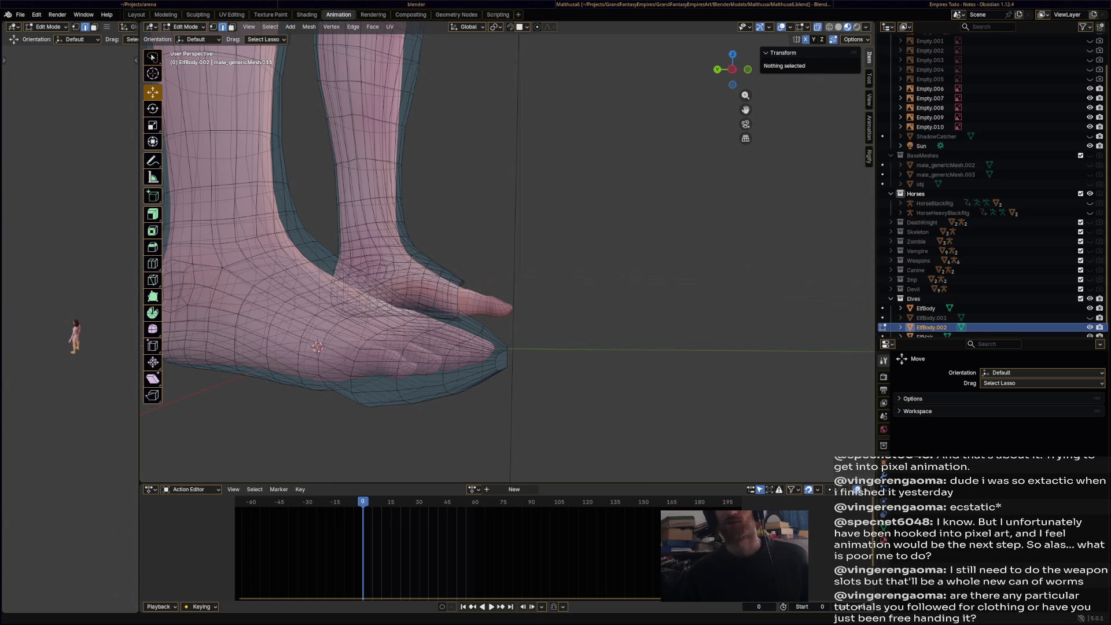
key("alt+Tab")
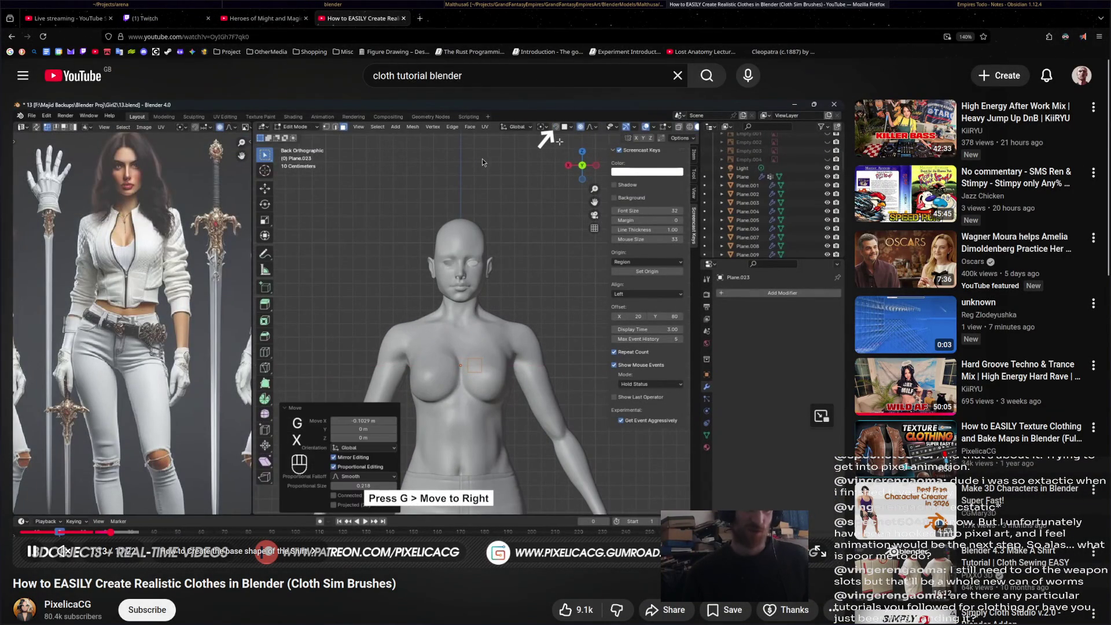
- Skip the clothes tutorial to 1:43 and check the live stream's YouTube Studio dashboard
left_click_drag(147, 532, 148, 532)
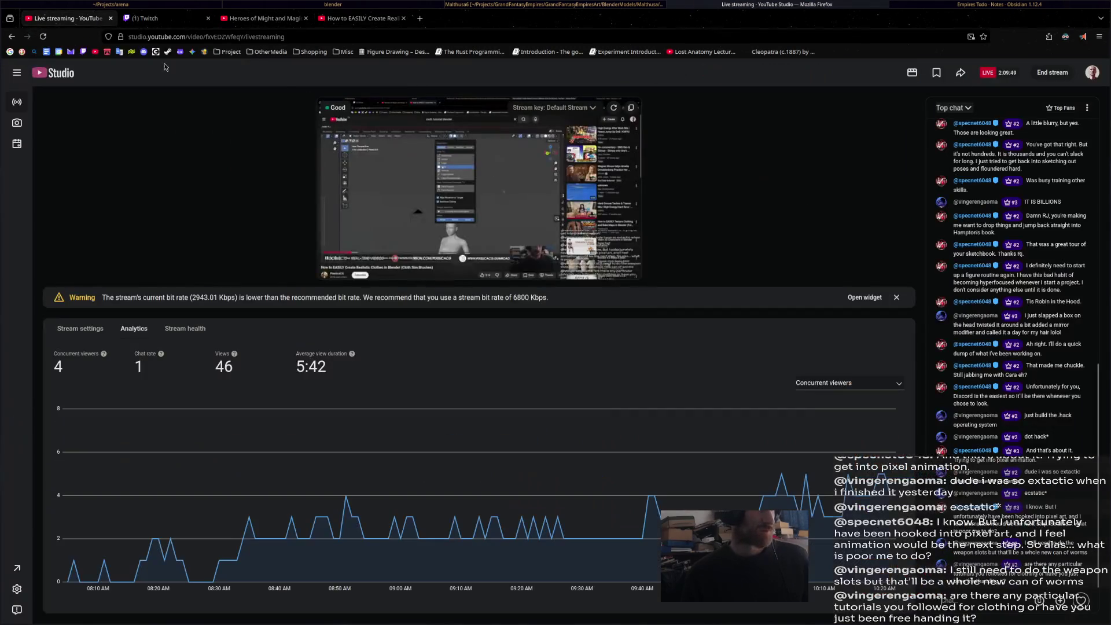
left_click(63, 18)
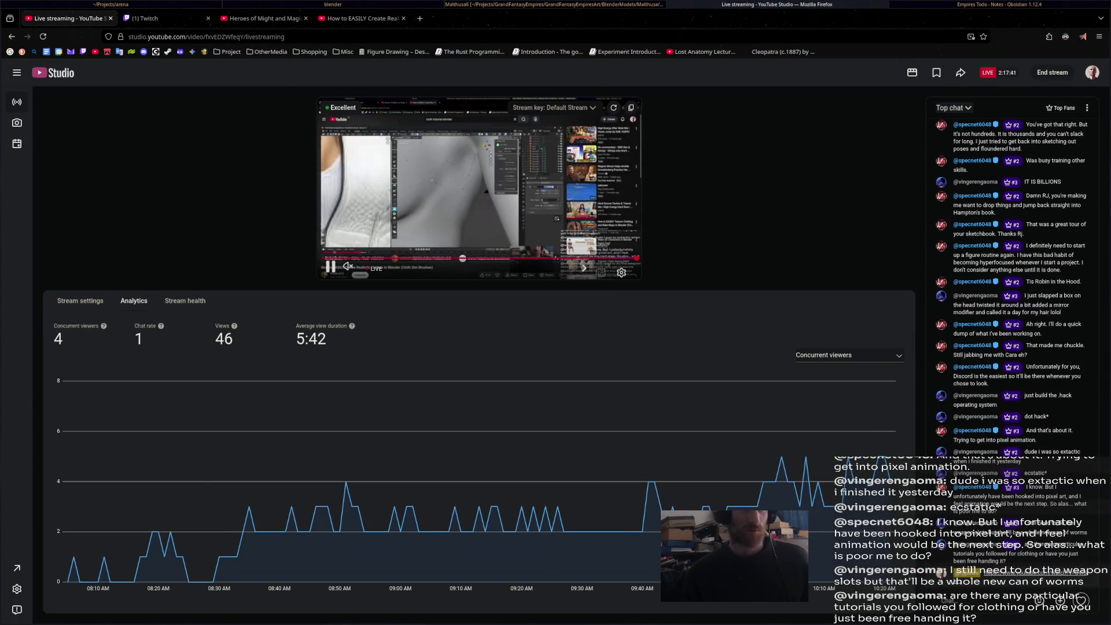
key("super+2")
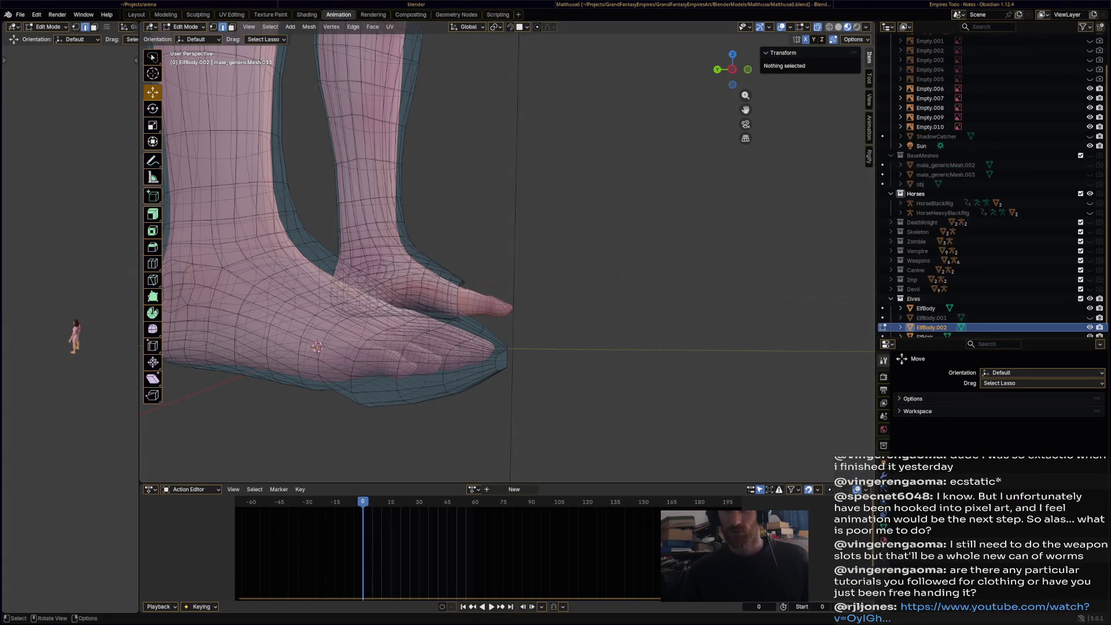
- Symmetrize the whole boot mesh so both feet match, then save the file
scroll(533, 329, "down", 5)
mouse_move(533, 329)
middle_mouse_down()
mouse_move(606, 260)
mouse_move(511, 319)
mouse_move(594, 371)
mouse_move(659, 347)
mouse_move(673, 330)
middle_mouse_up()
scroll(511, 319, "down", 3)
key("a")
left_click(309, 26)
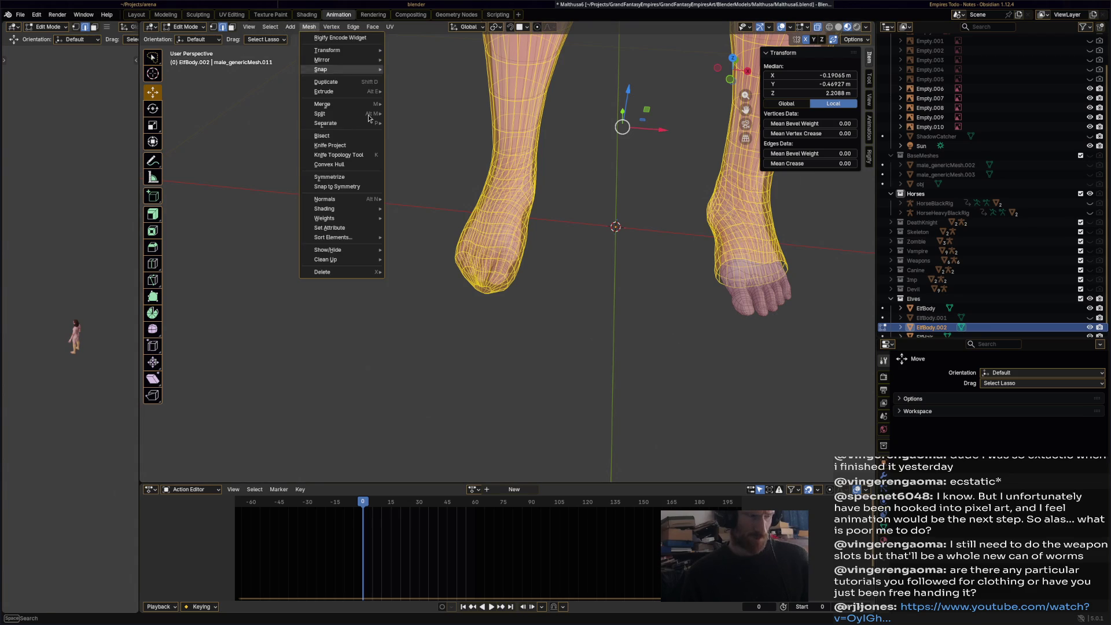
left_click(373, 176)
key("alt+a")
scroll(560, 250, "down", 3)
mouse_move(567, 249)
middle_mouse_down()
mouse_move(633, 228)
mouse_move(583, 350)
mouse_move(499, 292)
middle_mouse_up()
key("ctrl+s")
- Turn off X-Ray and the Retopology overlay so the boots show tan, then save
scroll(535, 313, "up", 3)
scroll(498, 292, "up", 2)
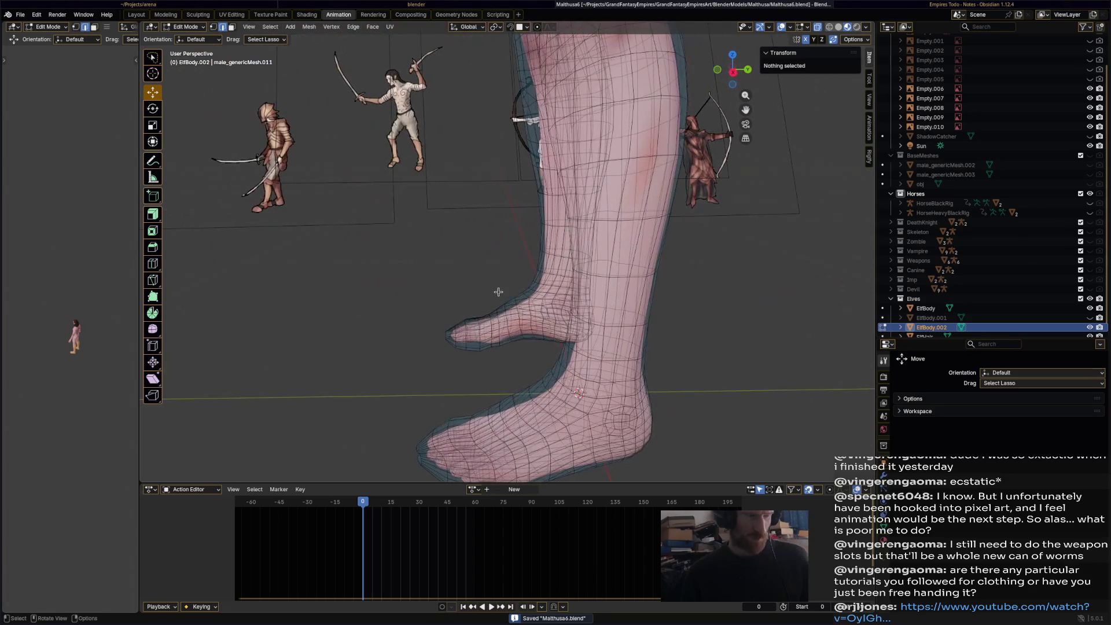
left_click(817, 27)
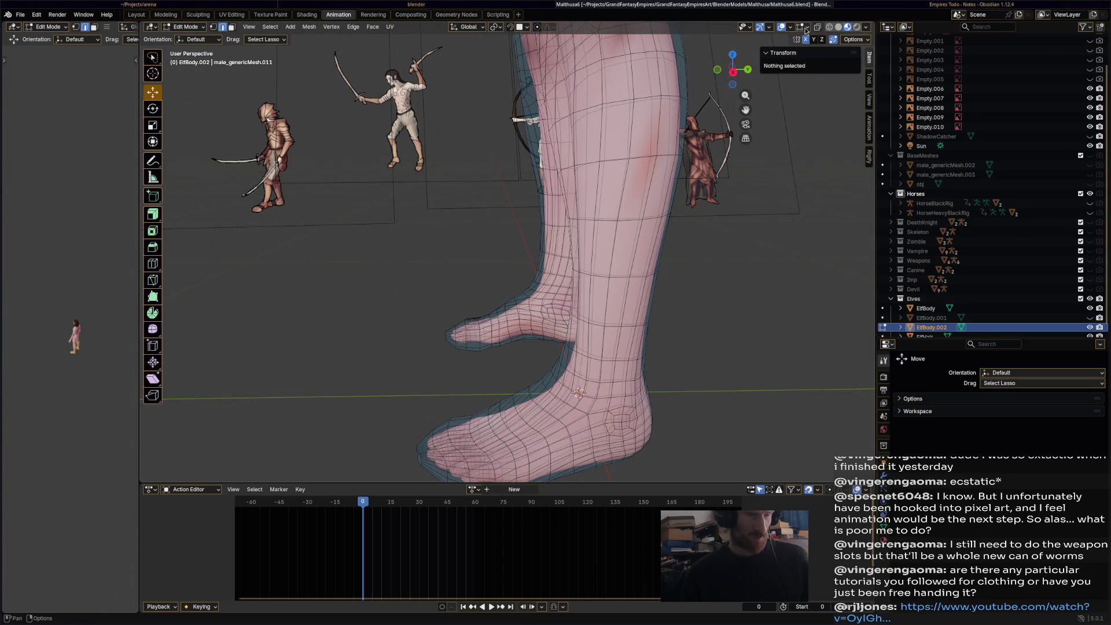
left_click(802, 31)
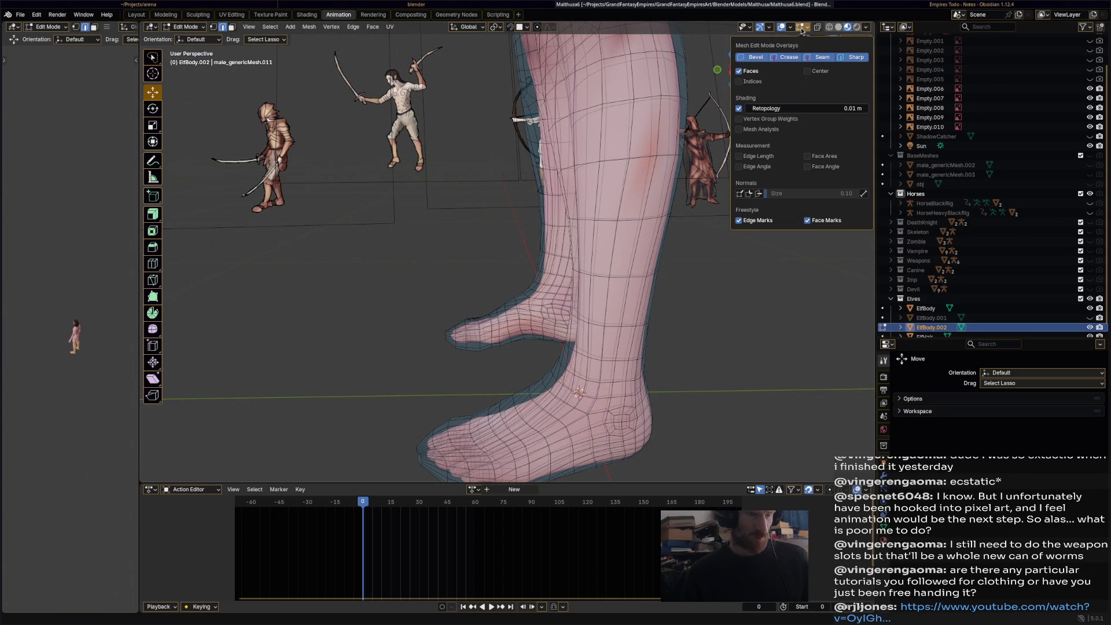
left_click(735, 110)
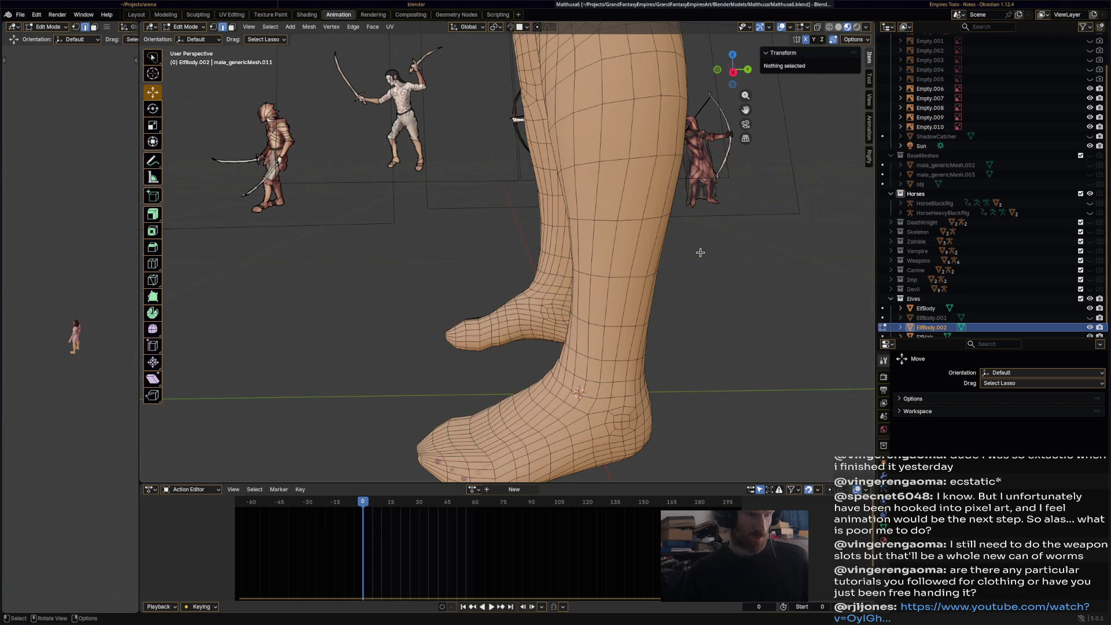
scroll(659, 292, "down", 3)
mouse_move(655, 319)
middle_mouse_down()
mouse_move(656, 272)
mouse_move(625, 269)
mouse_move(693, 263)
mouse_move(641, 255)
mouse_move(442, 268)
mouse_move(522, 246)
mouse_move(422, 248)
middle_mouse_up()
key("ctrl+s")
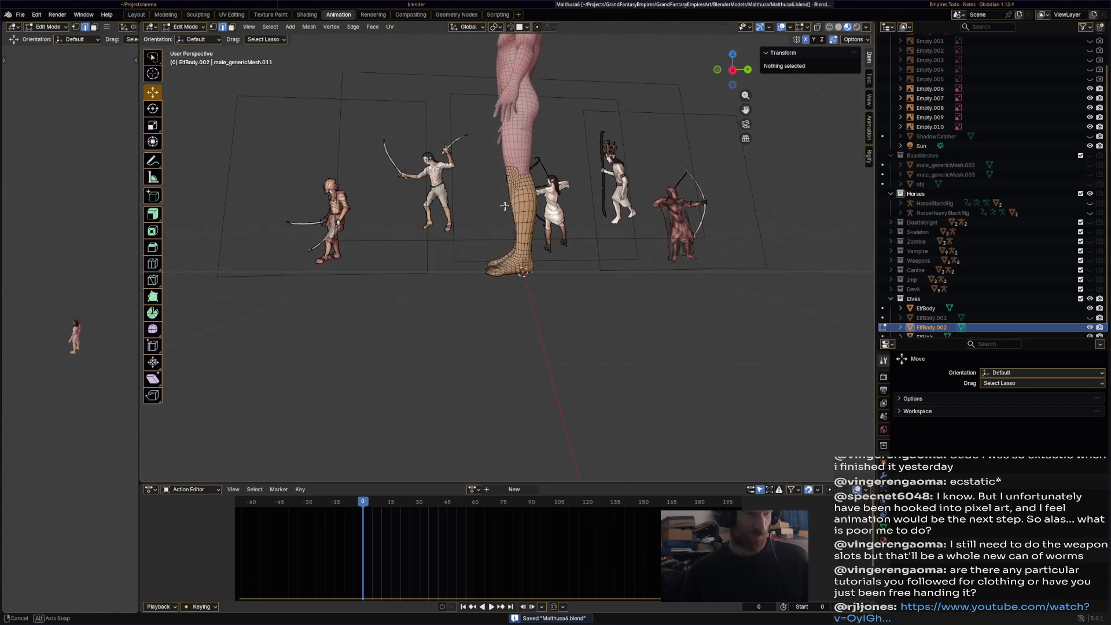
- Make a first Knife cut across the ankle of the boot mesh
scroll(422, 248, "up", 5)
mouse_move(532, 265)
middle_mouse_down()
mouse_move(649, 266)
mouse_move(622, 253)
mouse_move(323, 287)
middle_mouse_up()
scroll(503, 270, "up", 5)
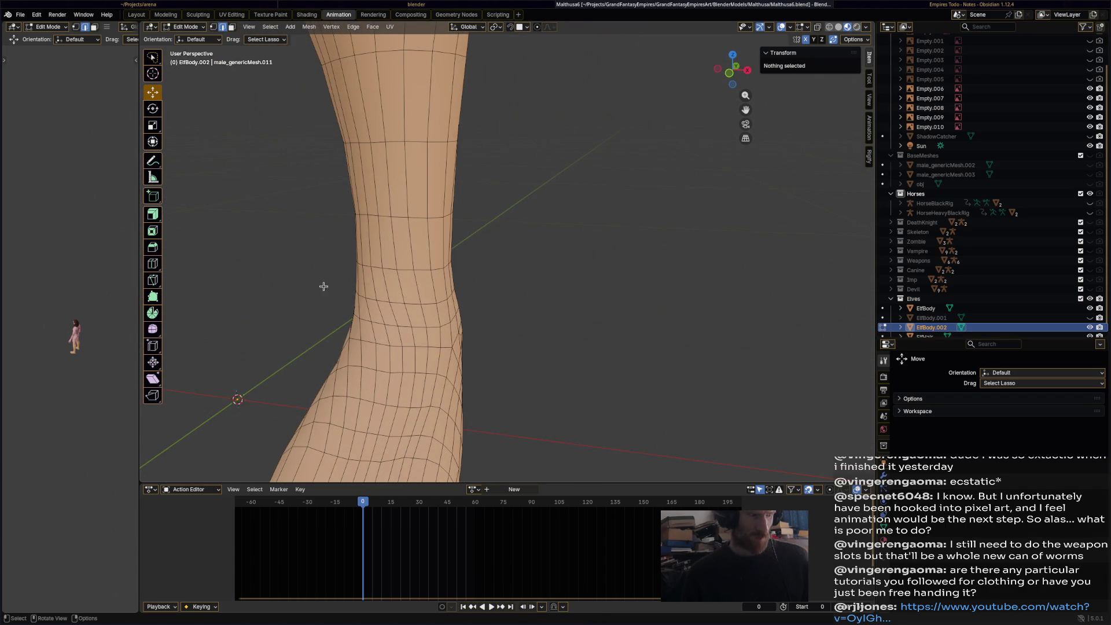
left_click(154, 284)
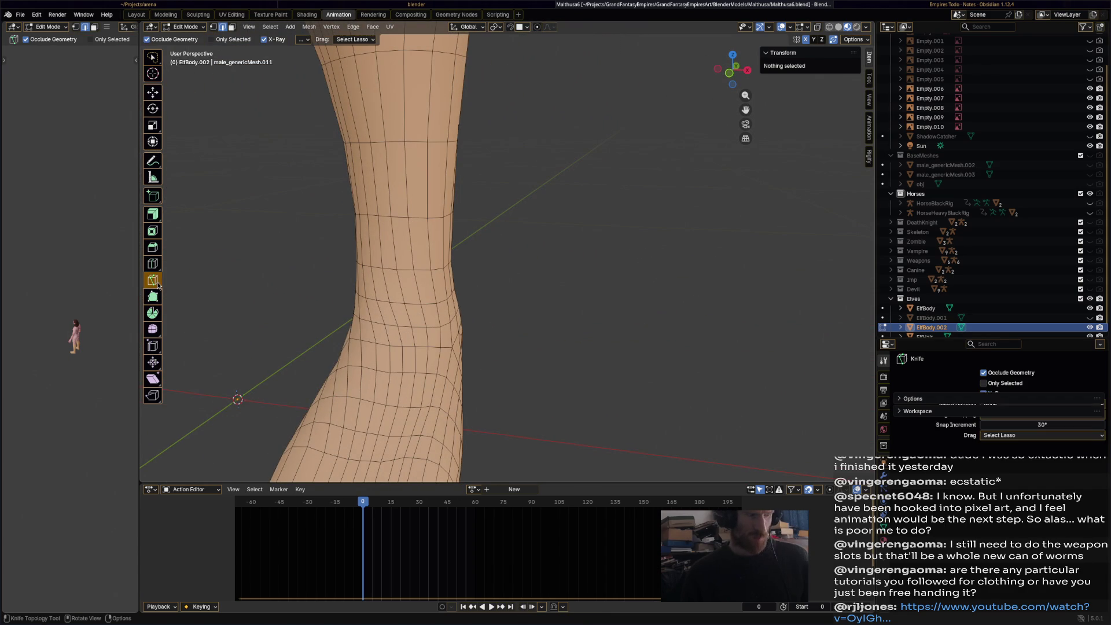
left_click(406, 342)
scroll(411, 324, "down", 5)
middle_click_drag(416, 321, 480, 293)
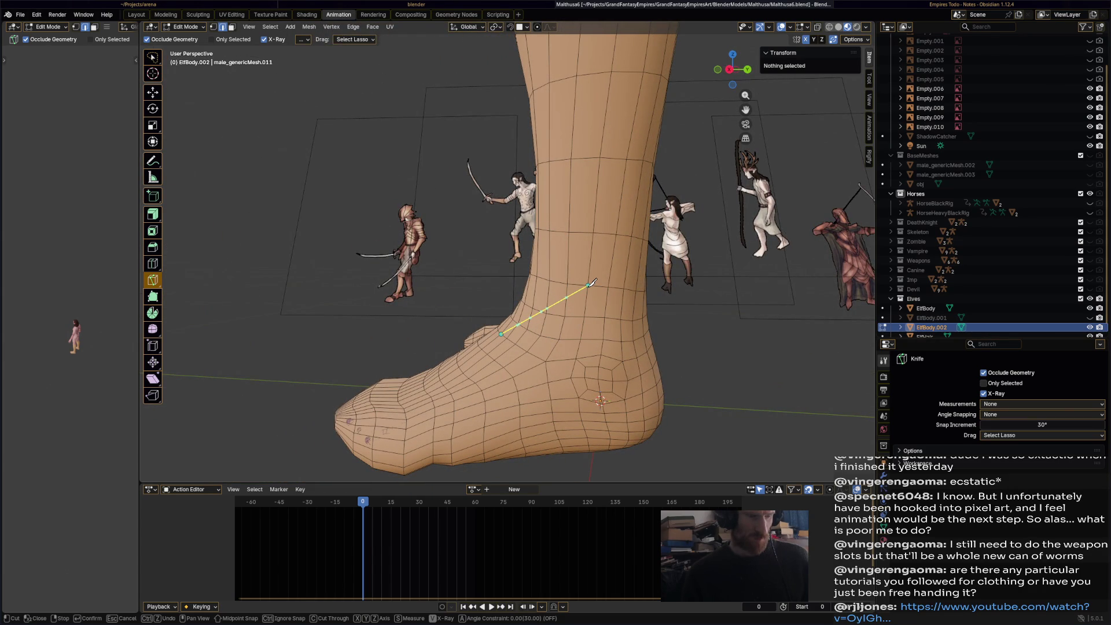
key("Return")
- Place a second Knife cut wrapping around the ankle, then view both legs
mouse_move(591, 283)
middle_mouse_down()
mouse_move(617, 330)
mouse_move(572, 347)
middle_mouse_up()
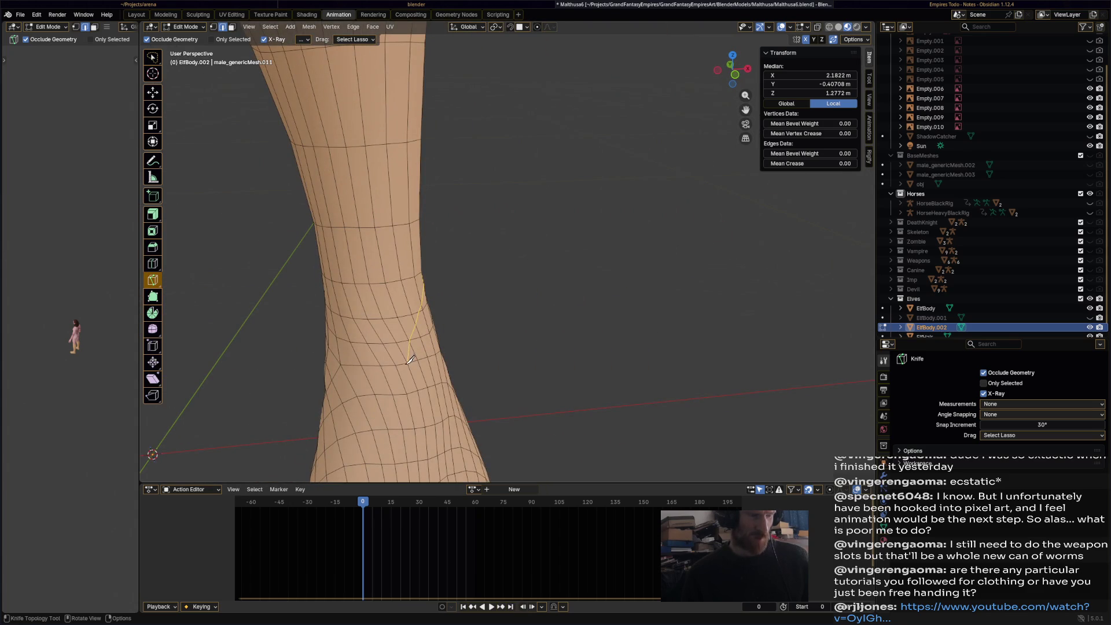
mouse_move(391, 294)
middle_mouse_down()
mouse_move(445, 278)
mouse_move(474, 370)
middle_mouse_up()
left_click(486, 388)
left_click(332, 311)
mouse_move(501, 311)
middle_mouse_down()
mouse_move(479, 341)
mouse_move(266, 305)
mouse_move(391, 298)
middle_mouse_up()
middle_click_drag(526, 295, 645, 314, "shift")
left_click(183, 28)
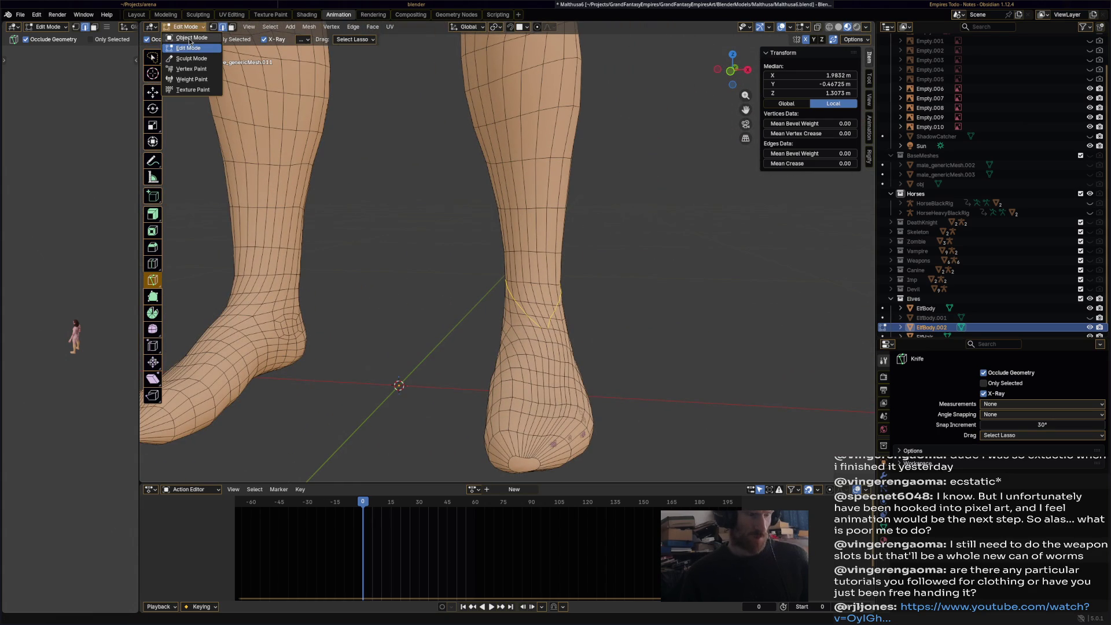
- Cycle from Object Mode back into Edit Mode with the Move tool active
left_click(191, 39)
left_click(201, 29)
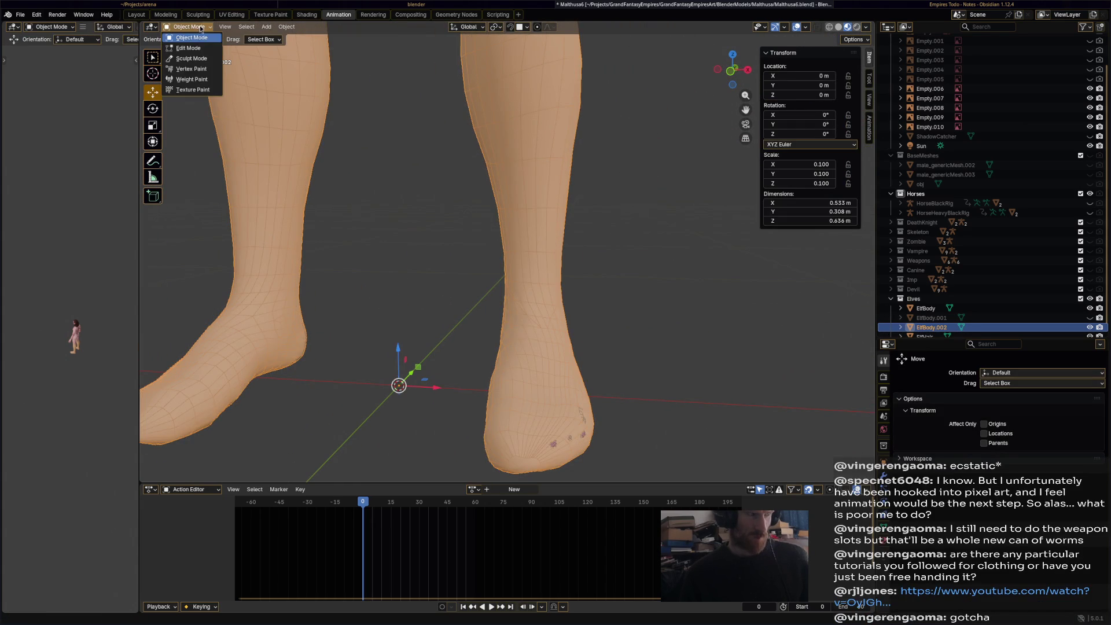
left_click(187, 51)
middle_click_drag(514, 217, 527, 325, "shift")
left_click(152, 92)
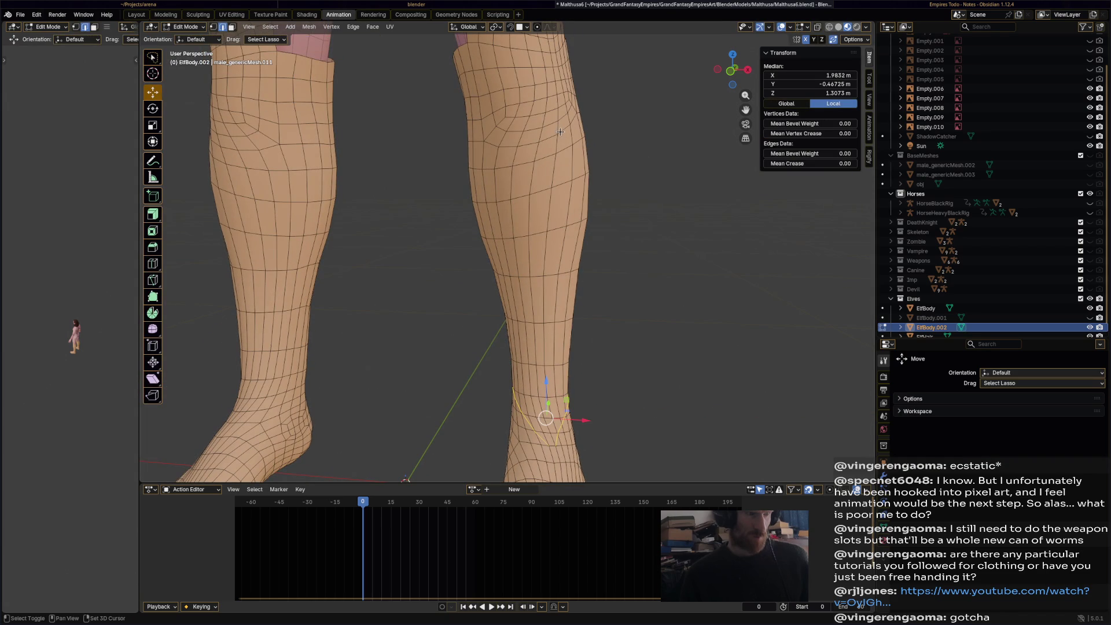
scroll(565, 142, "down", 3)
left_click_drag(533, 125, 529, 128)
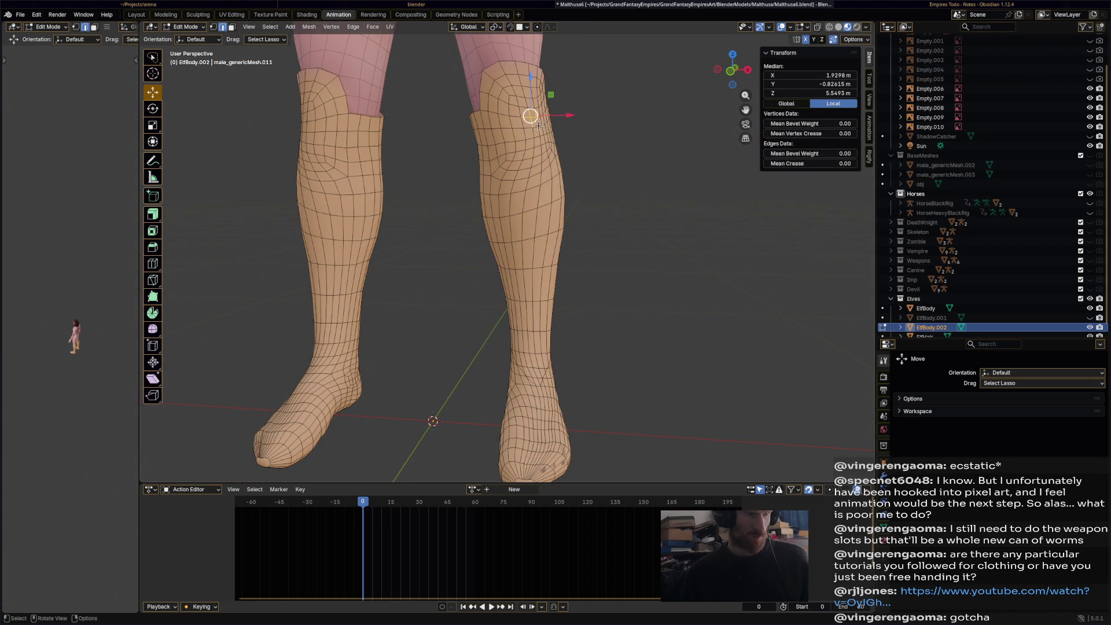
- In face select, pick the boot-top faces below the knee and grow them down the shin
left_click(231, 27)
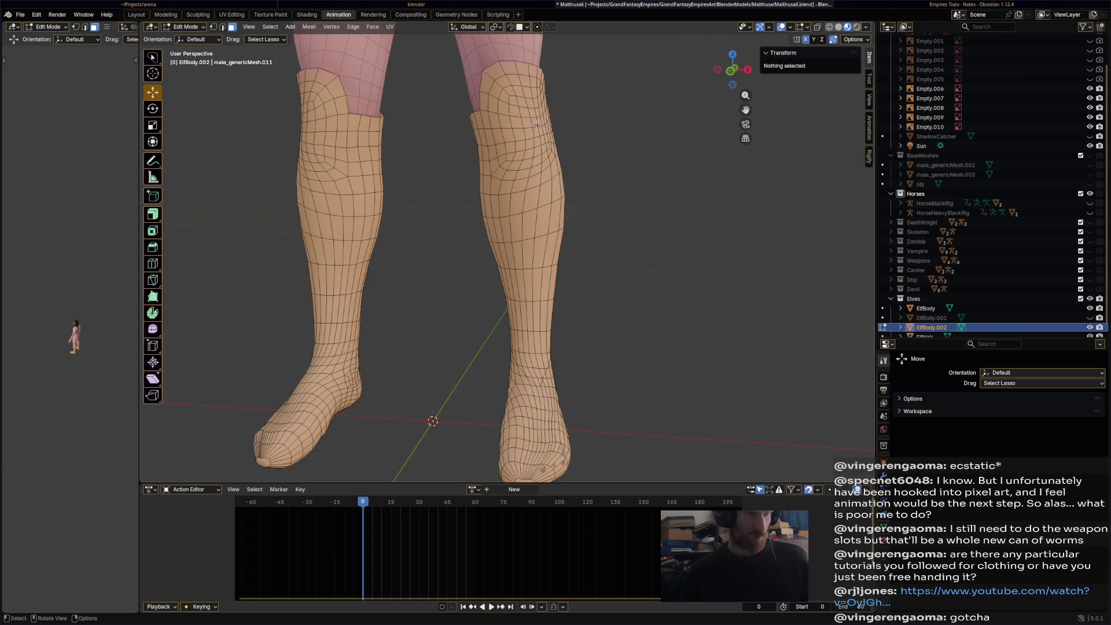
left_click_drag(524, 119, 544, 136)
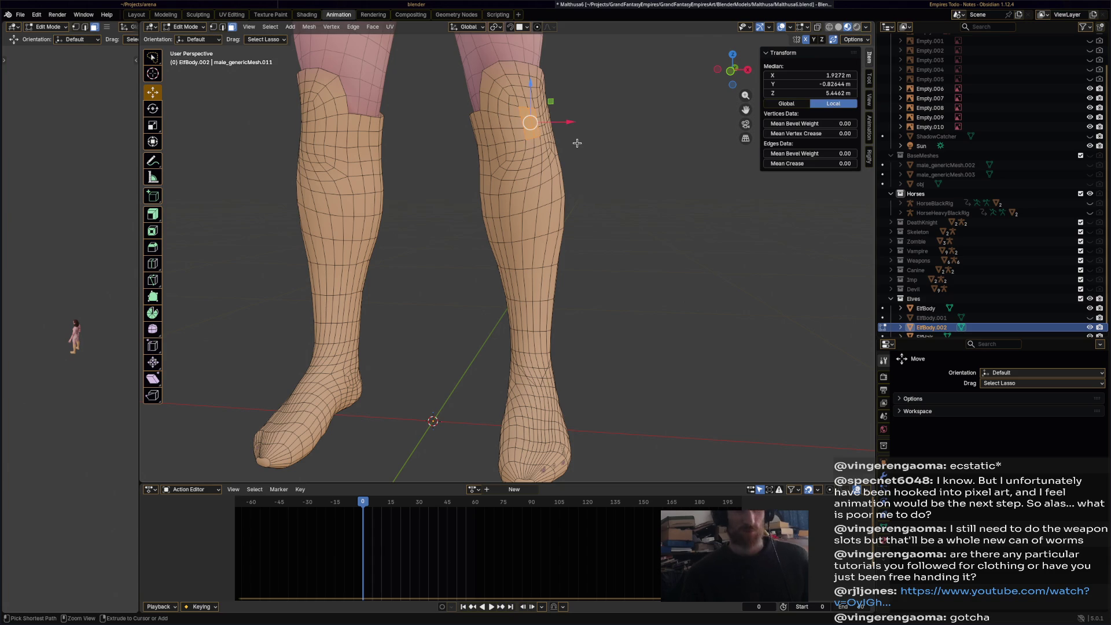
key("ctrl+KP_Add")
key("ctrl+KP_Add")
key("ctrl+KP_Add")
key("ctrl+KP_Add")
key("ctrl+KP_Add")
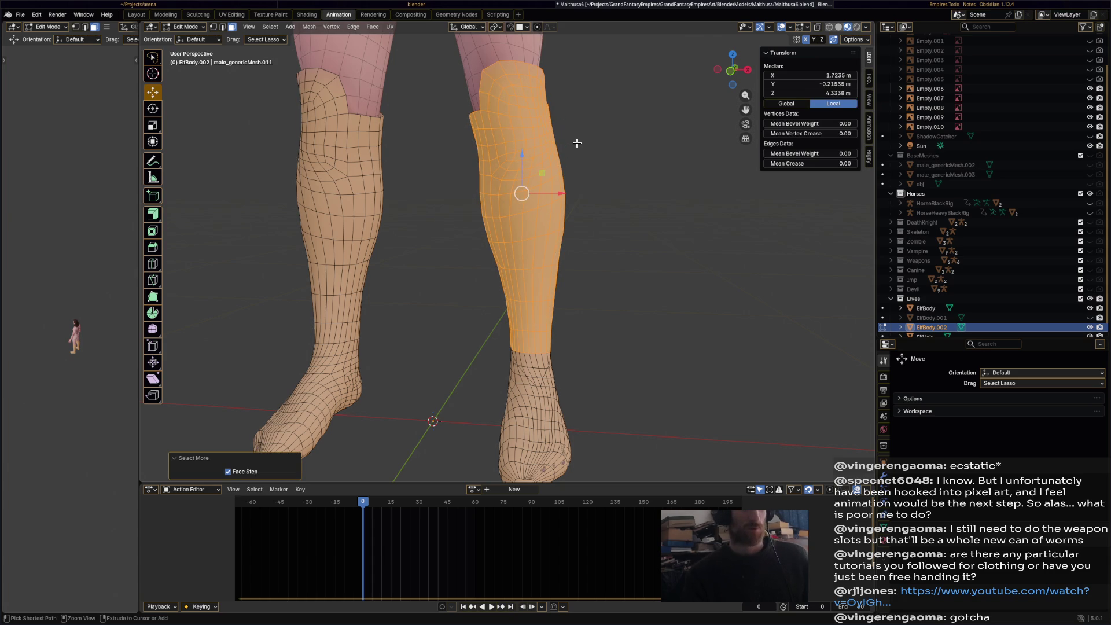
mouse_move(633, 317)
middle_mouse_down()
mouse_move(515, 302)
mouse_move(584, 289)
mouse_move(534, 260)
middle_mouse_up()
mouse_move(473, 246)
left_mouse_down("shift")
mouse_move(521, 292)
mouse_move(587, 321)
left_mouse_up("shift")
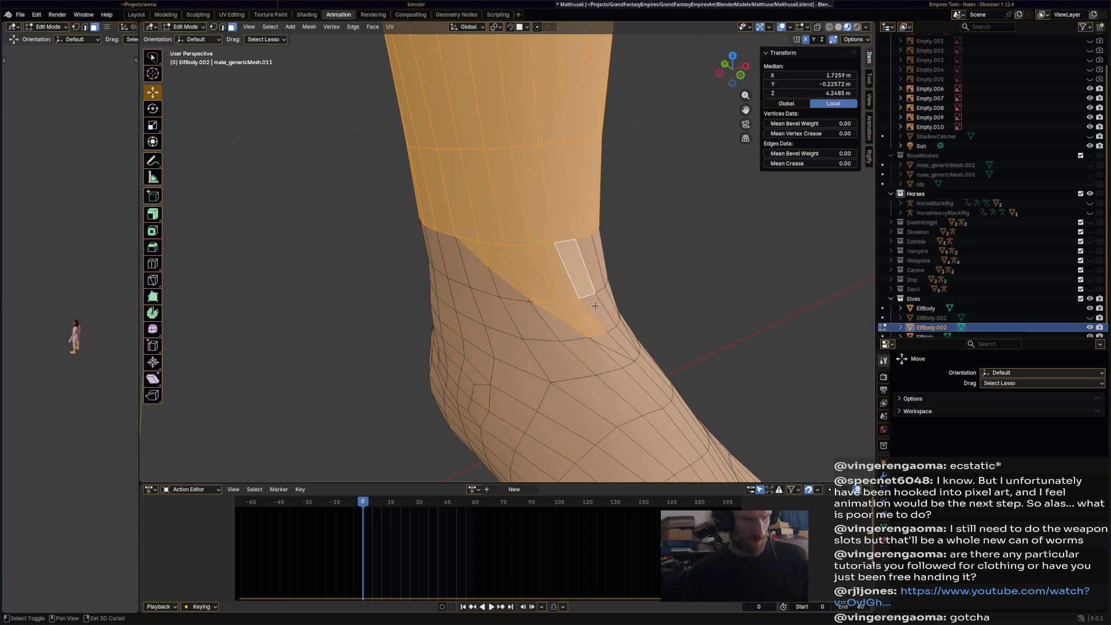
middle_click_drag(587, 324, 588, 345)
- Refine the shin face selection around the lower ankle
left_click(594, 353, "ctrl")
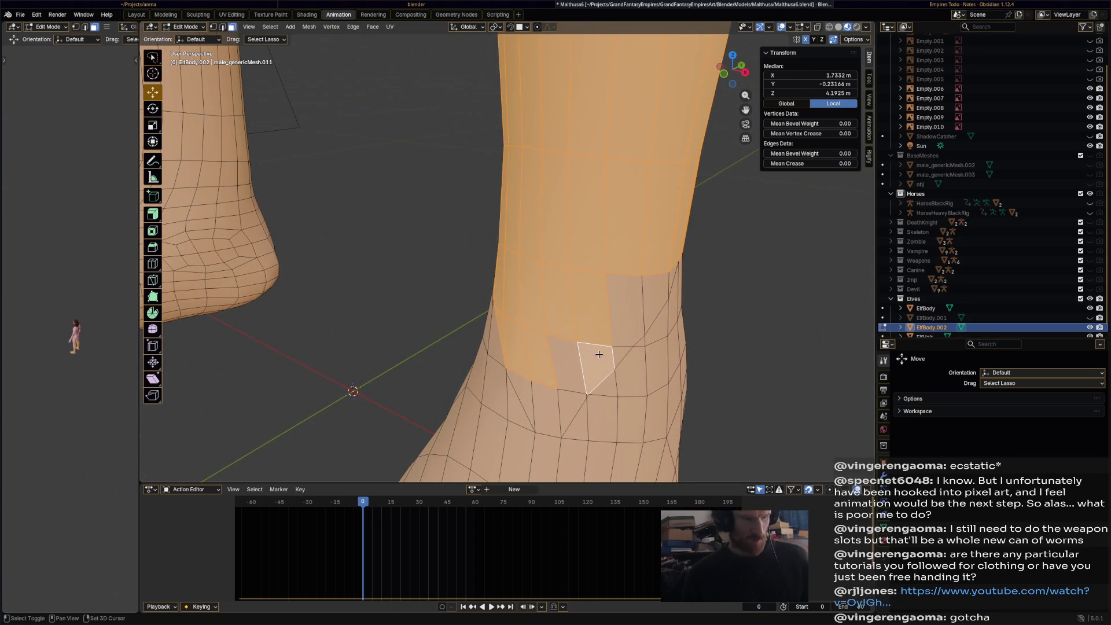
left_click(571, 372, "ctrl")
left_click(615, 347, "ctrl")
left_click(670, 306, "ctrl")
left_click(657, 306, "ctrl")
left_click(572, 412, "ctrl")
left_click(529, 400, "ctrl")
middle_click_drag(529, 400, 520, 328)
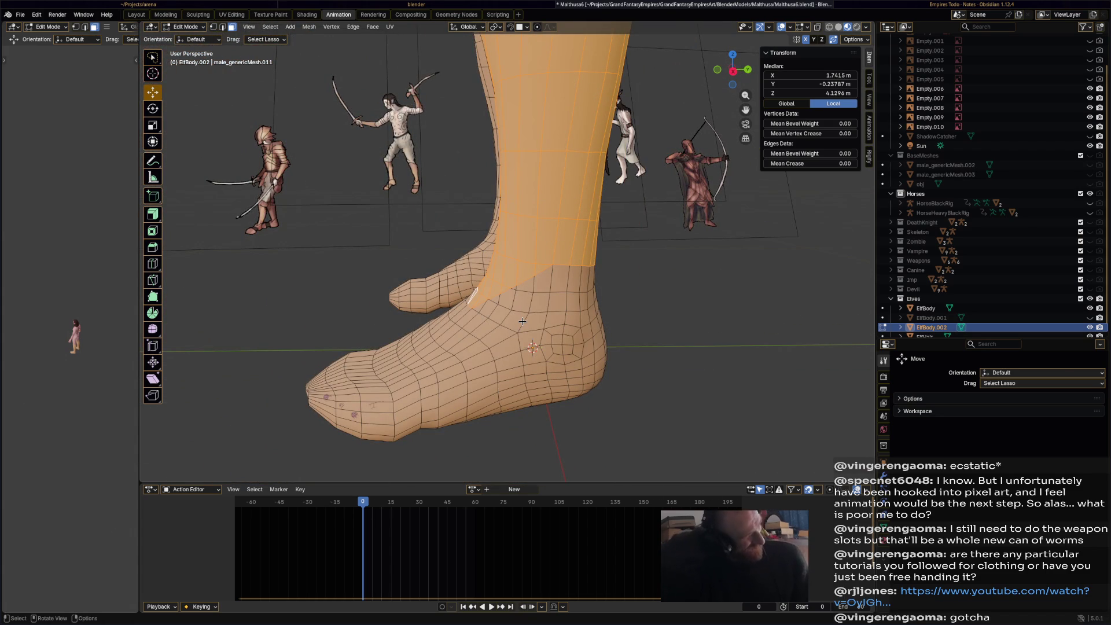
scroll(522, 321, "down", 3)
mouse_move(523, 321)
middle_mouse_down()
mouse_move(610, 295)
mouse_move(614, 323)
middle_mouse_up()
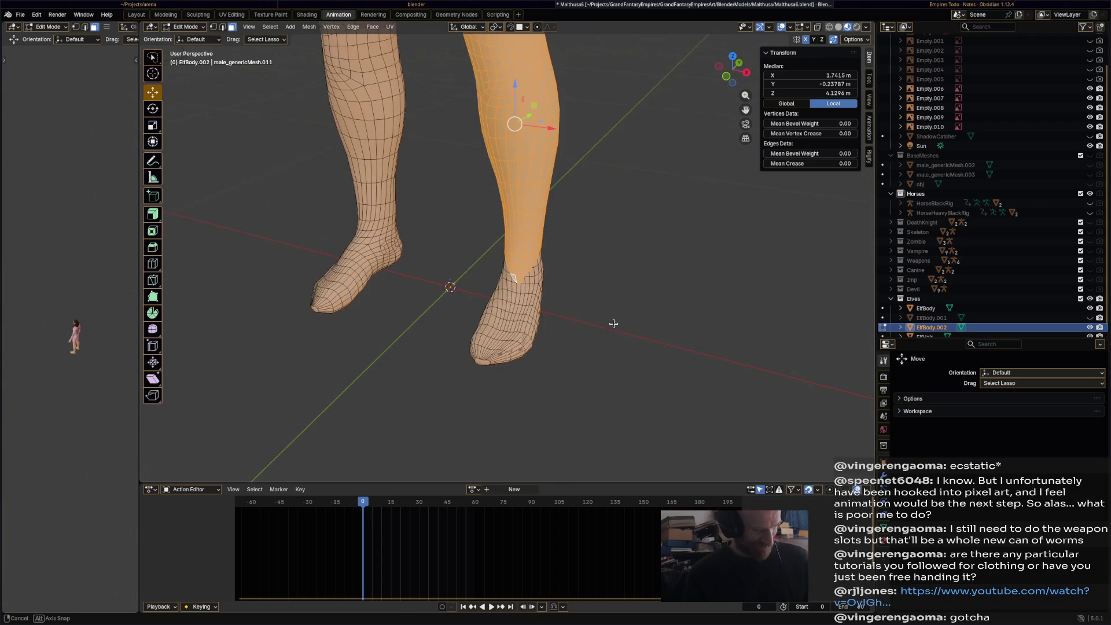
- Extrude the selected shin faces along normals into a thicker boot shaft, then deselect
left_click(158, 218)
middle_click_drag(440, 243, 469, 238)
left_click_drag(470, 128, 626, 114)
mouse_move(626, 115)
middle_mouse_down()
mouse_move(627, 225)
mouse_move(579, 249)
mouse_move(473, 224)
middle_mouse_up()
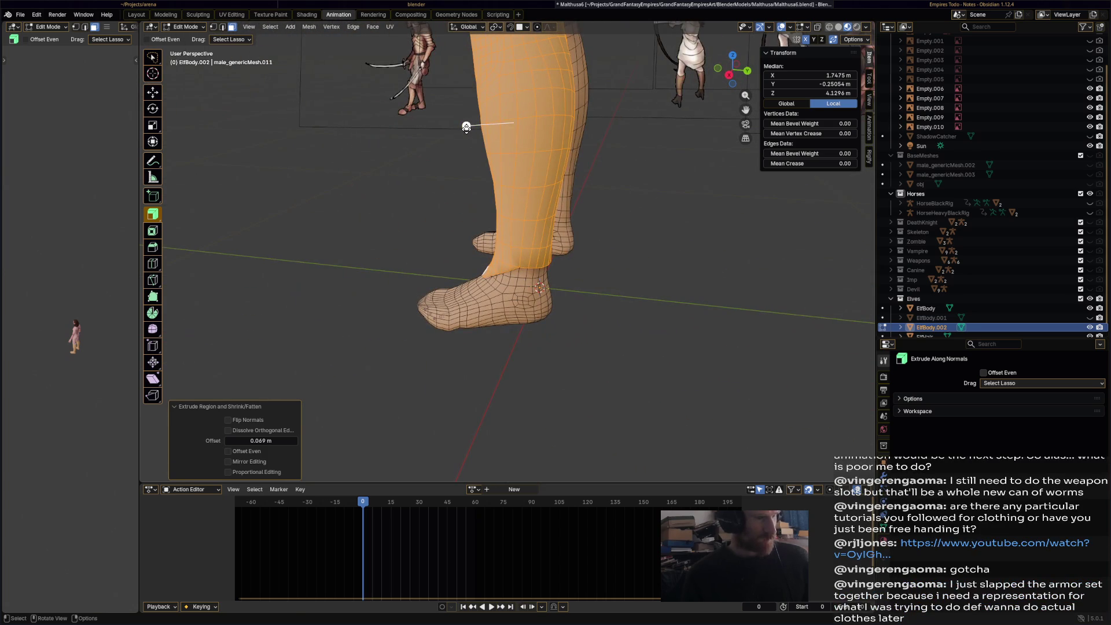
mouse_move(466, 127)
left_mouse_down()
mouse_move(482, 135)
mouse_move(470, 125)
left_mouse_up()
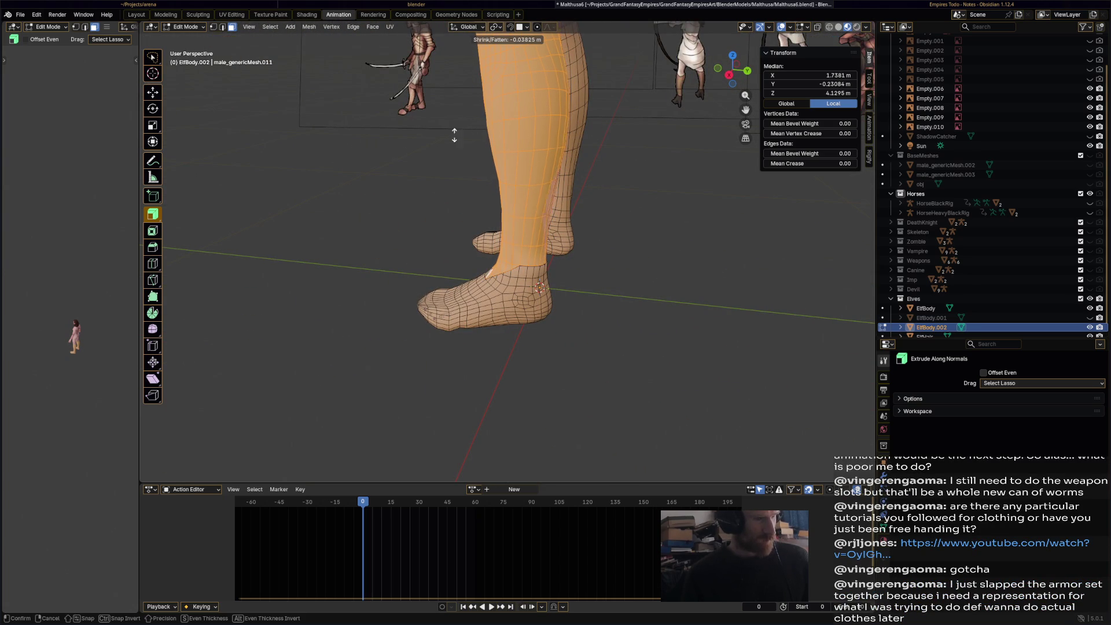
left_click_drag(487, 152, 393, 137)
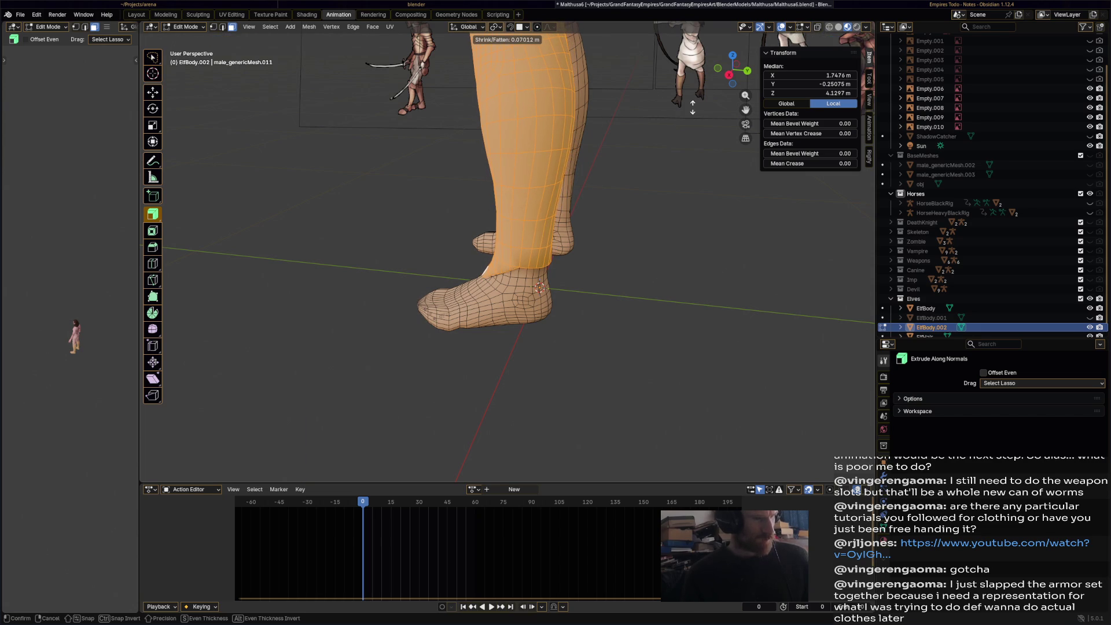
left_click_drag(699, 104, 630, 216)
left_click(630, 216)
mouse_move(630, 216)
middle_mouse_down()
mouse_move(607, 240)
mouse_move(690, 221)
mouse_move(367, 260)
mouse_move(573, 262)
mouse_move(544, 340)
middle_mouse_up()
mouse_move(540, 403)
middle_mouse_down()
mouse_move(417, 404)
mouse_move(434, 376)
mouse_move(399, 382)
mouse_move(489, 377)
mouse_move(504, 271)
mouse_move(496, 377)
mouse_move(513, 372)
mouse_move(533, 397)
mouse_move(580, 397)
mouse_move(505, 297)
mouse_move(481, 322)
mouse_move(372, 337)
mouse_move(461, 287)
mouse_move(488, 285)
middle_mouse_up()
scroll(488, 285, "up", 5)
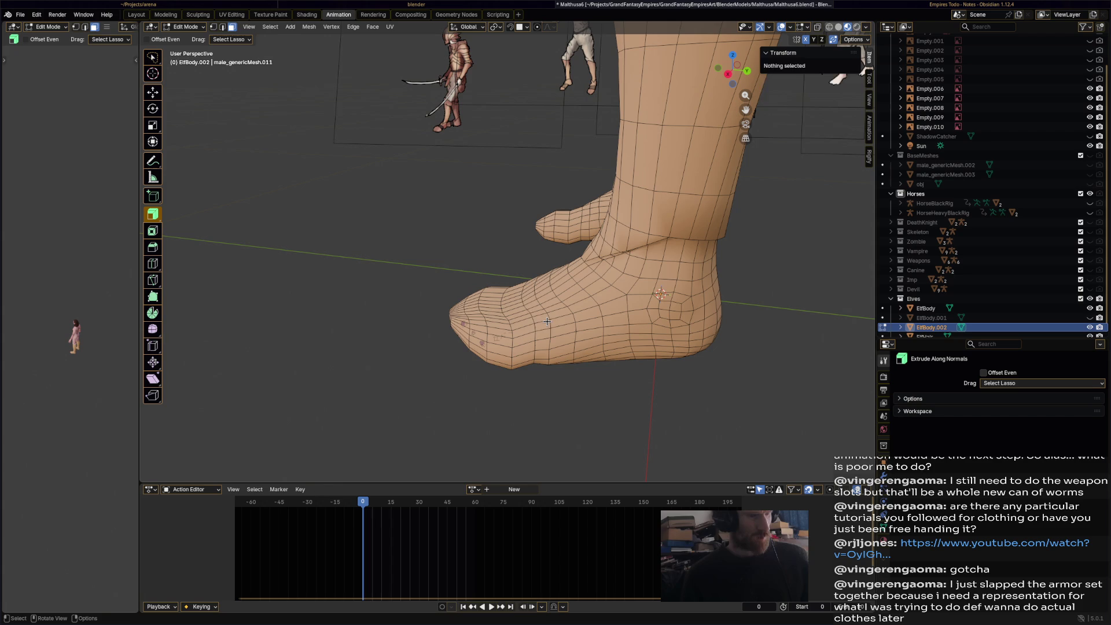
- Select a band of face loops across the top of the foot and shrink it inward by −0.0366 m
left_click(547, 321)
left_click(564, 316, "alt")
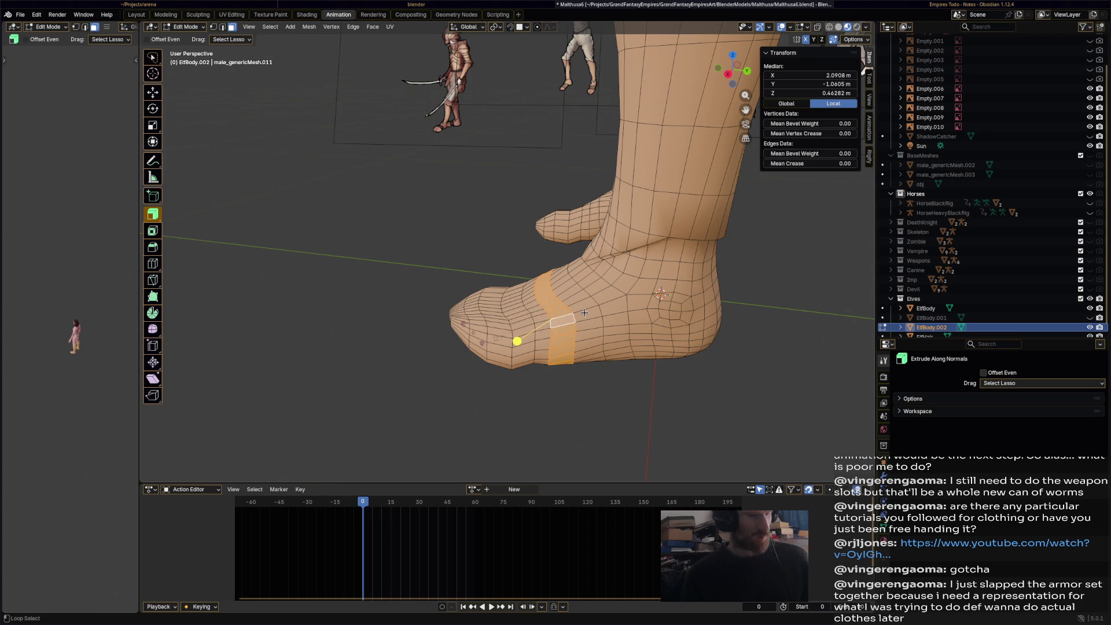
left_click(586, 312, "alt")
left_click(544, 319, "alt+shift")
mouse_move(544, 319)
middle_mouse_down()
mouse_move(608, 319)
mouse_move(600, 344)
middle_mouse_up()
left_click(611, 319, "alt+shift")
mouse_move(523, 323)
left_mouse_down()
mouse_move(558, 309)
mouse_move(462, 332)
mouse_move(613, 335)
left_mouse_up()
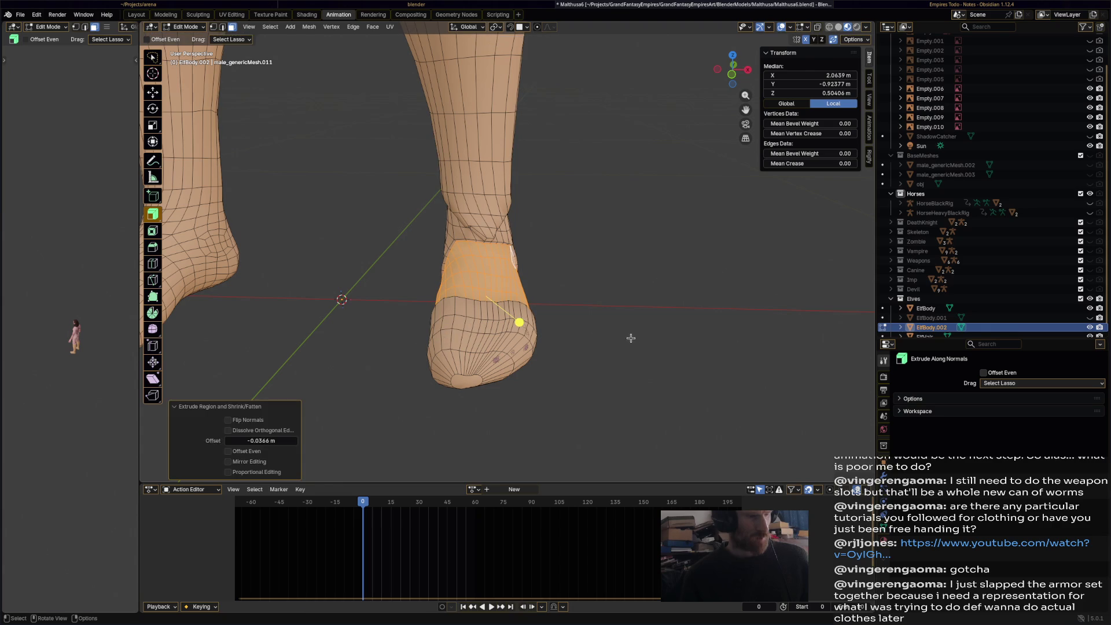
key("alt+a")
- Save Malthusa6.blend, then move the view in closer to the boot
mouse_move(581, 335)
middle_mouse_down()
mouse_move(510, 305)
mouse_move(565, 377)
mouse_move(528, 364)
mouse_move(662, 354)
mouse_move(513, 322)
mouse_move(585, 186)
mouse_move(600, 248)
middle_mouse_up()
key("ctrl+s")
scroll(606, 238, "up", 3)
middle_click_drag(625, 238, 232, 95)
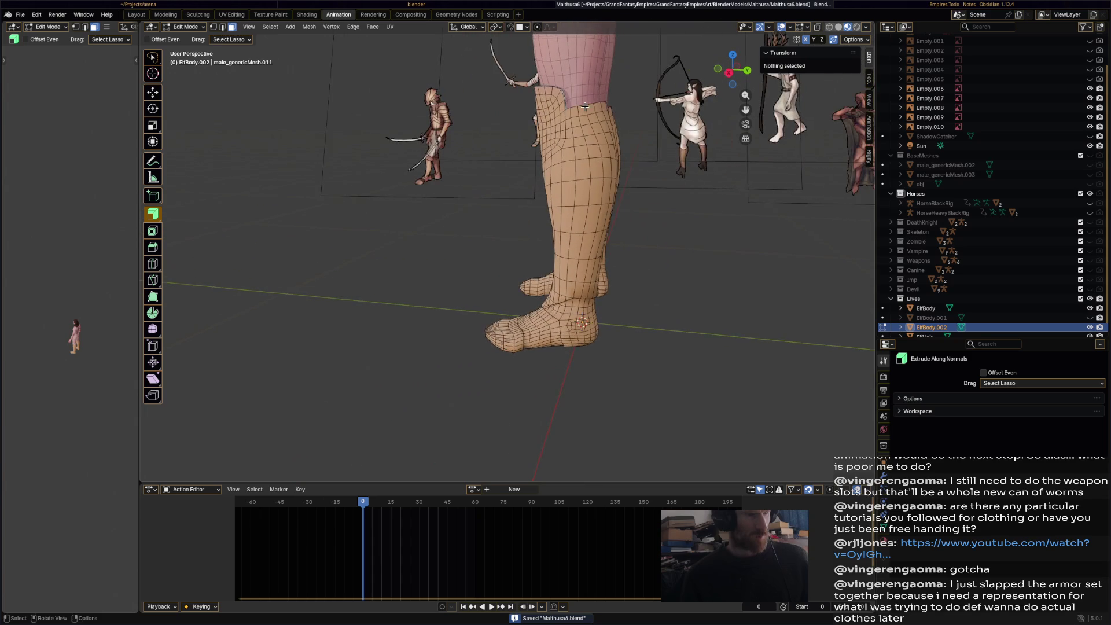
scroll(231, 96, "up", 4)
left_click(184, 26)
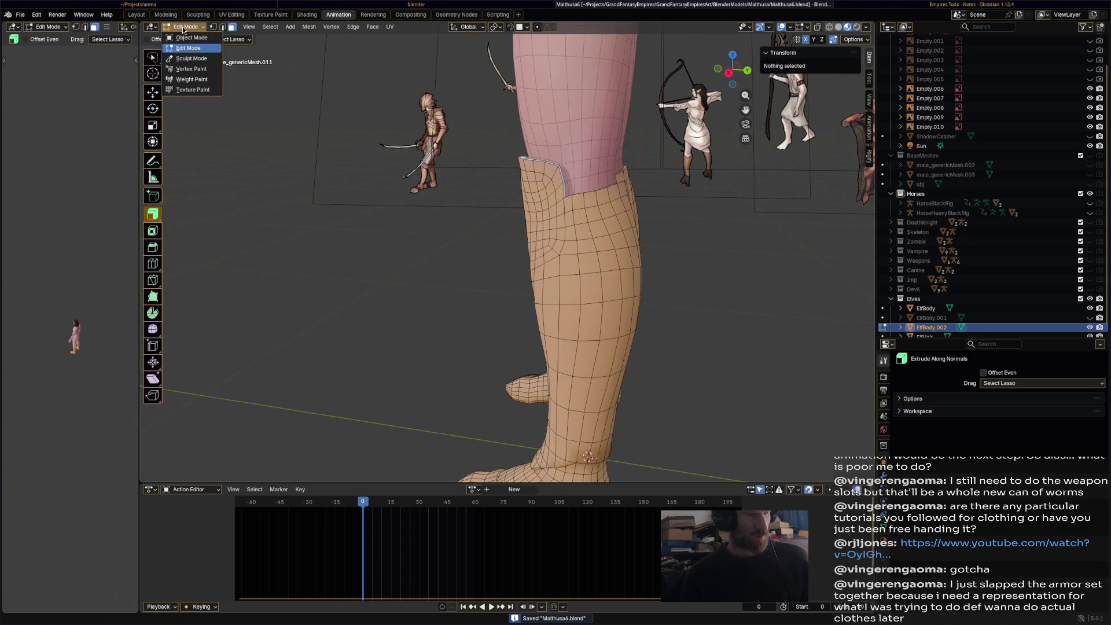
- Enter Sculpt Mode with a 130 px Elastic Grab brush
left_click(194, 61)
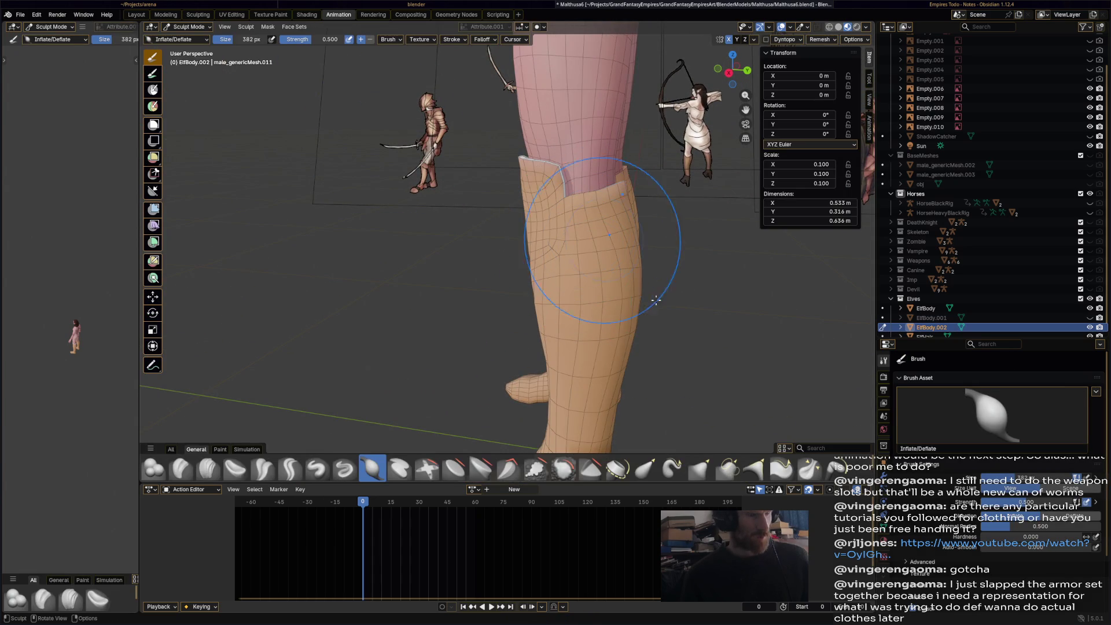
left_click_drag(262, 40, 232, 40)
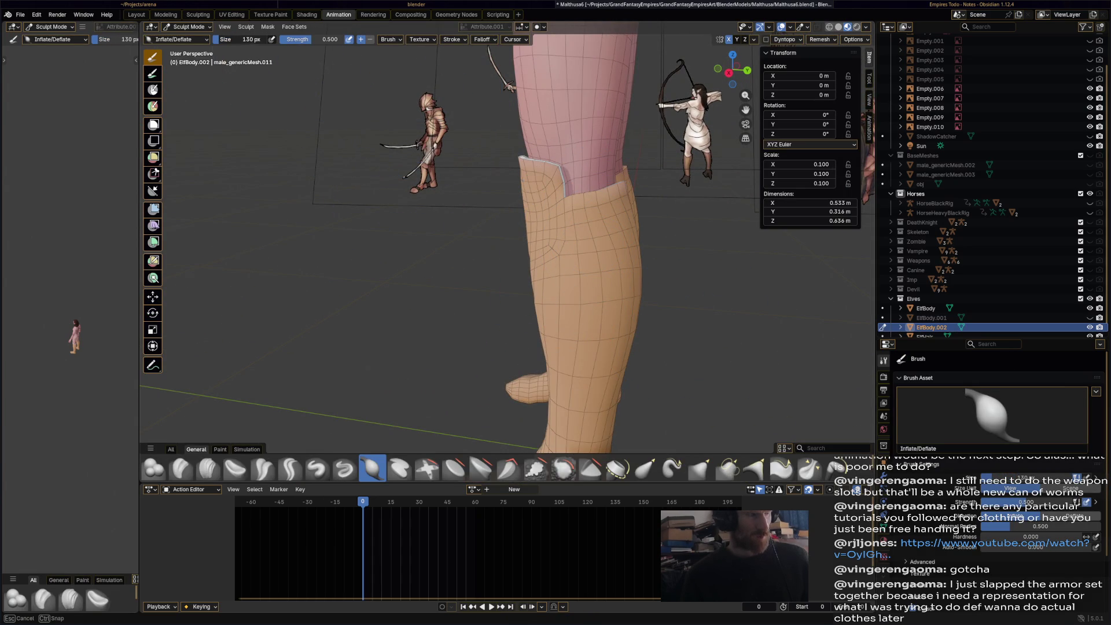
left_click(646, 468)
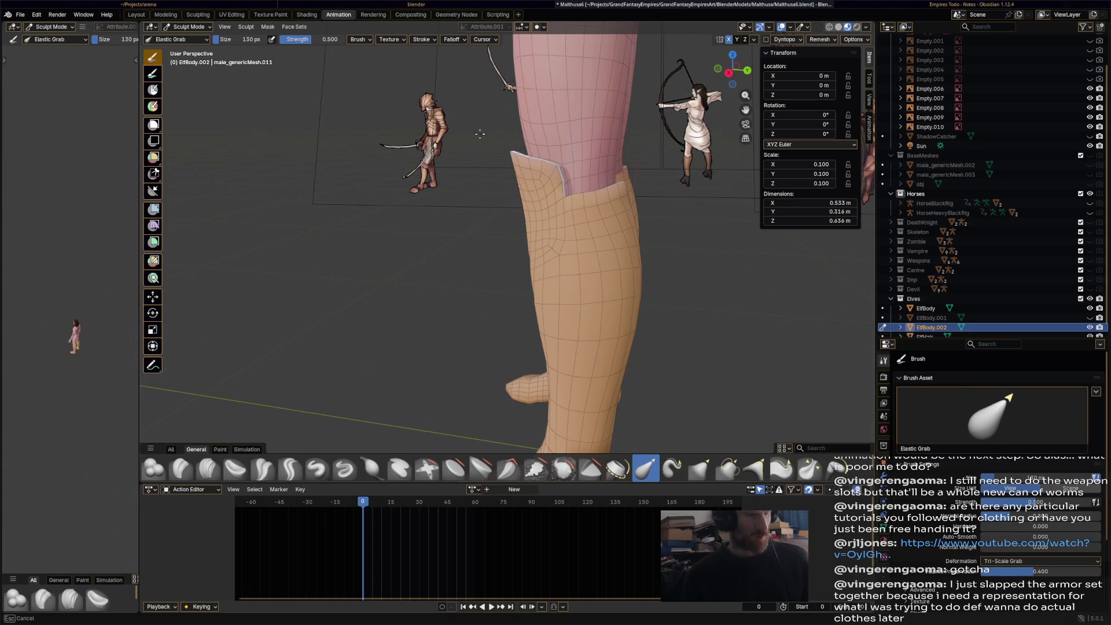
- Drag both boot rims up into pointed cuffs rising to just below the knees
mouse_move(584, 160)
left_mouse_down()
mouse_move(541, 169)
mouse_move(548, 184)
left_mouse_up()
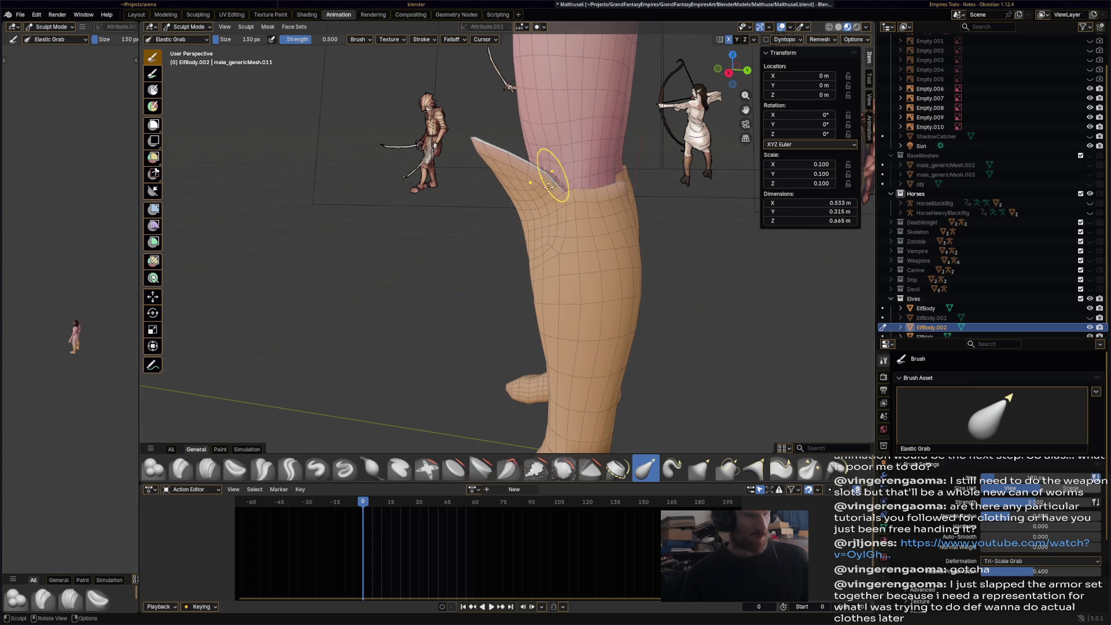
left_click_drag(471, 136, 495, 136)
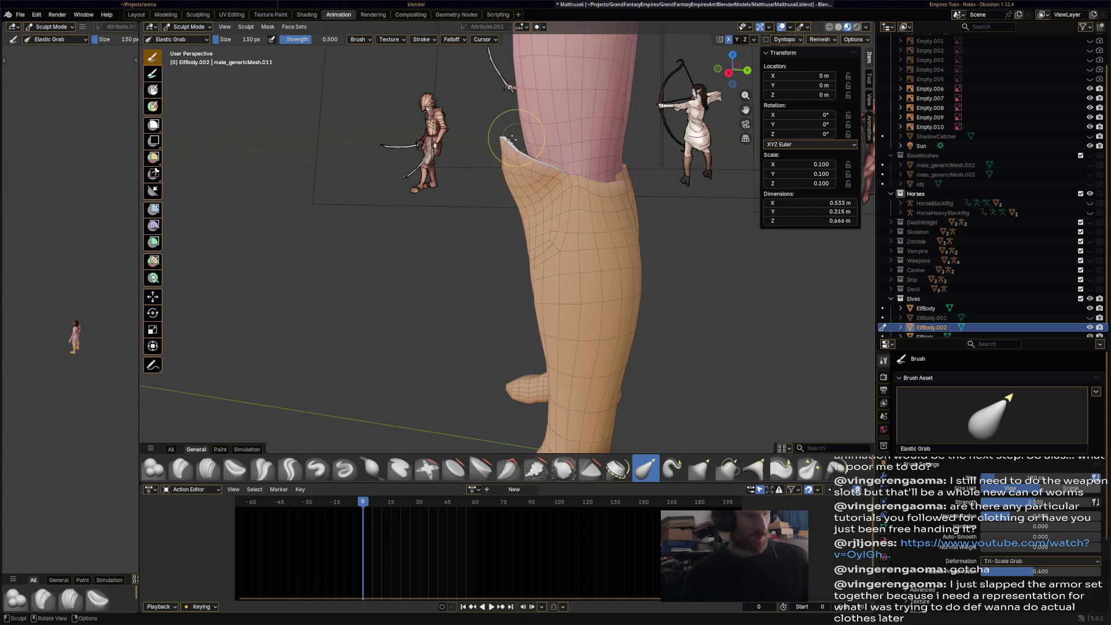
mouse_move(531, 174)
middle_mouse_down()
mouse_move(583, 281)
mouse_move(563, 286)
mouse_move(473, 236)
mouse_move(620, 211)
middle_mouse_up()
left_click_drag(619, 211, 612, 219)
middle_click_drag(611, 219, 461, 290)
middle_click_drag(470, 247, 491, 200)
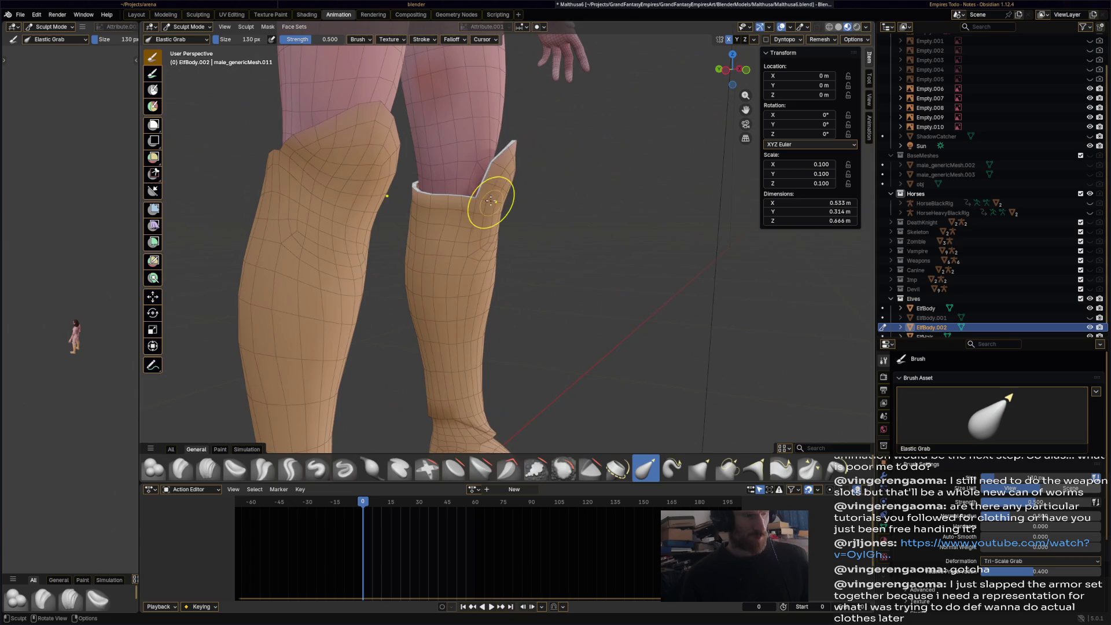
mouse_move(456, 173)
left_mouse_down()
mouse_move(460, 192)
mouse_move(448, 172)
left_mouse_up()
middle_click_drag(459, 189, 372, 198)
left_click_drag(372, 198, 405, 176)
mouse_move(486, 178)
middle_mouse_down()
mouse_move(620, 169)
mouse_move(546, 144)
mouse_move(444, 213)
mouse_move(531, 200)
middle_mouse_up()
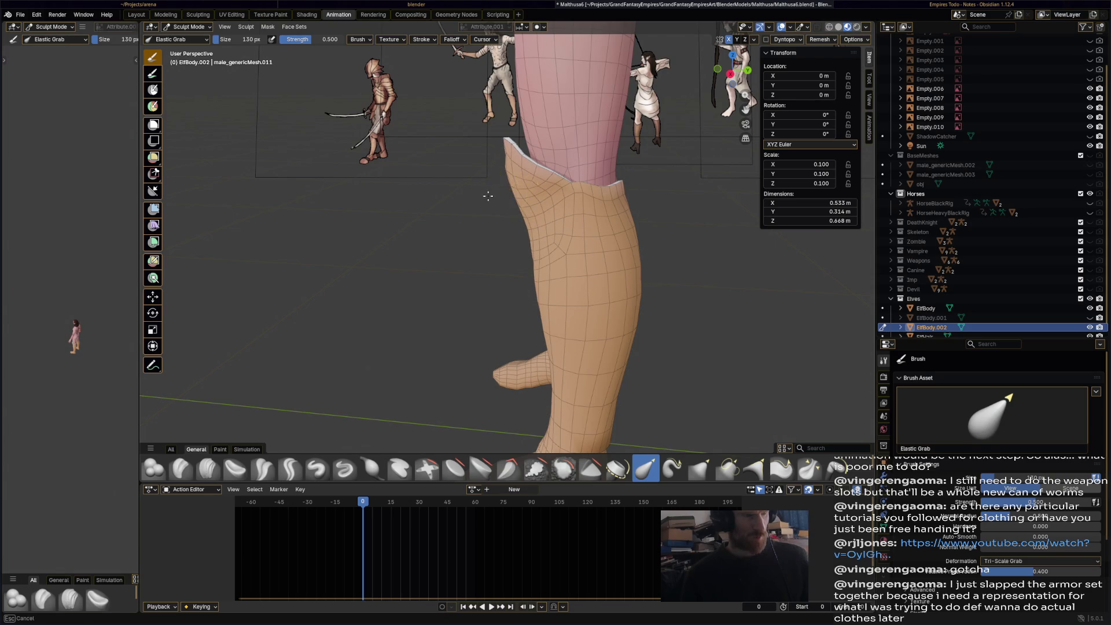
middle_click_drag(525, 173, 587, 213)
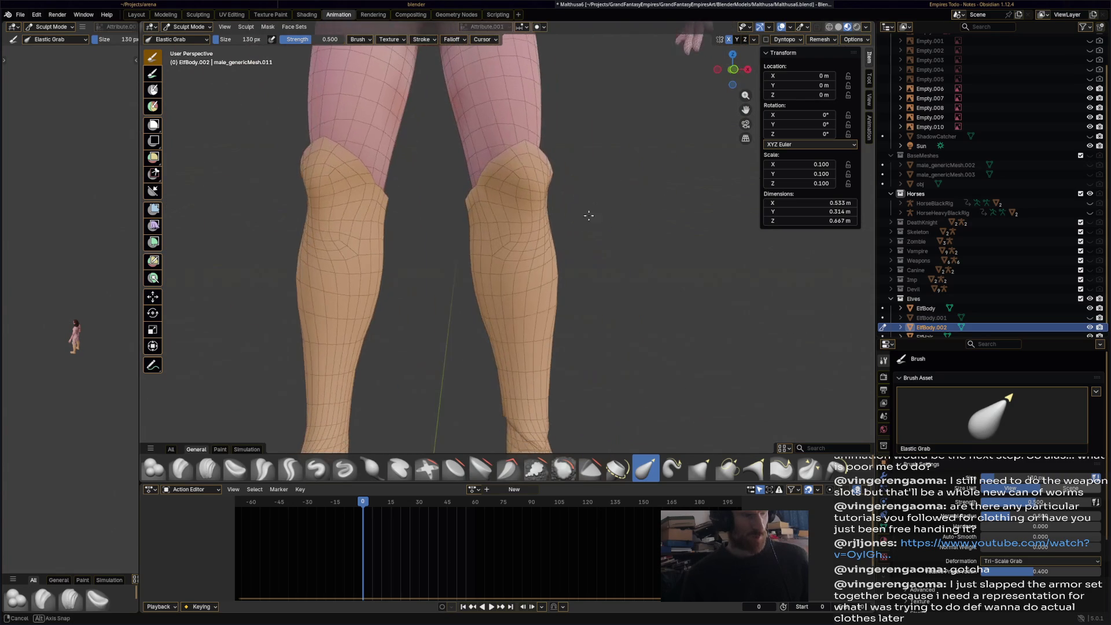
- Clean up the boot surfaces around the knees with the Smooth and Plateau brushes
left_click(260, 476)
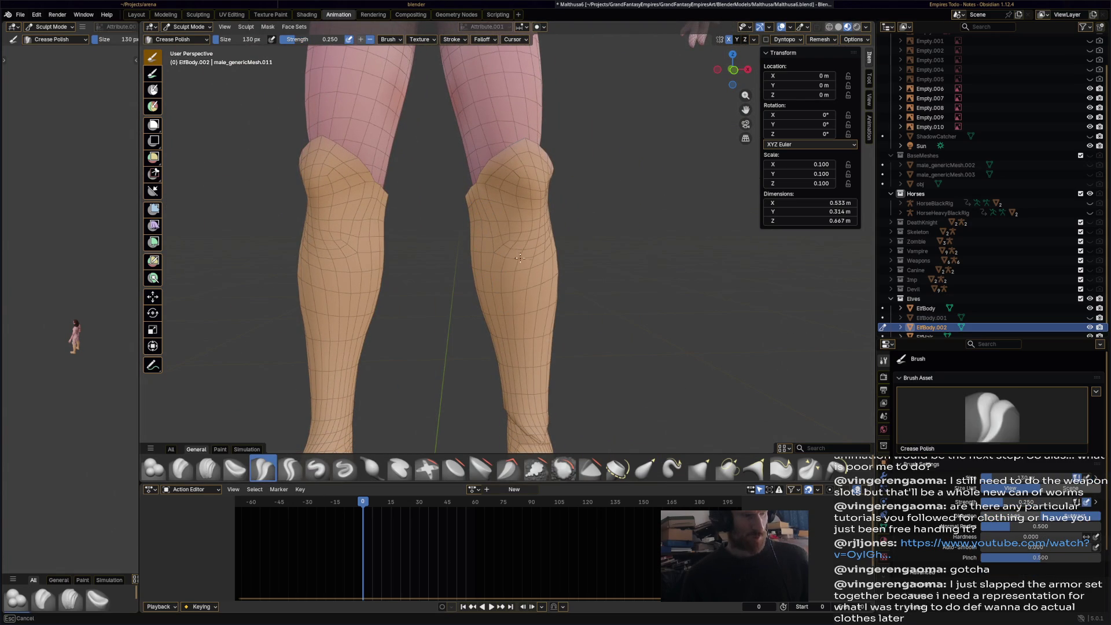
middle_click_drag(530, 257, 658, 305)
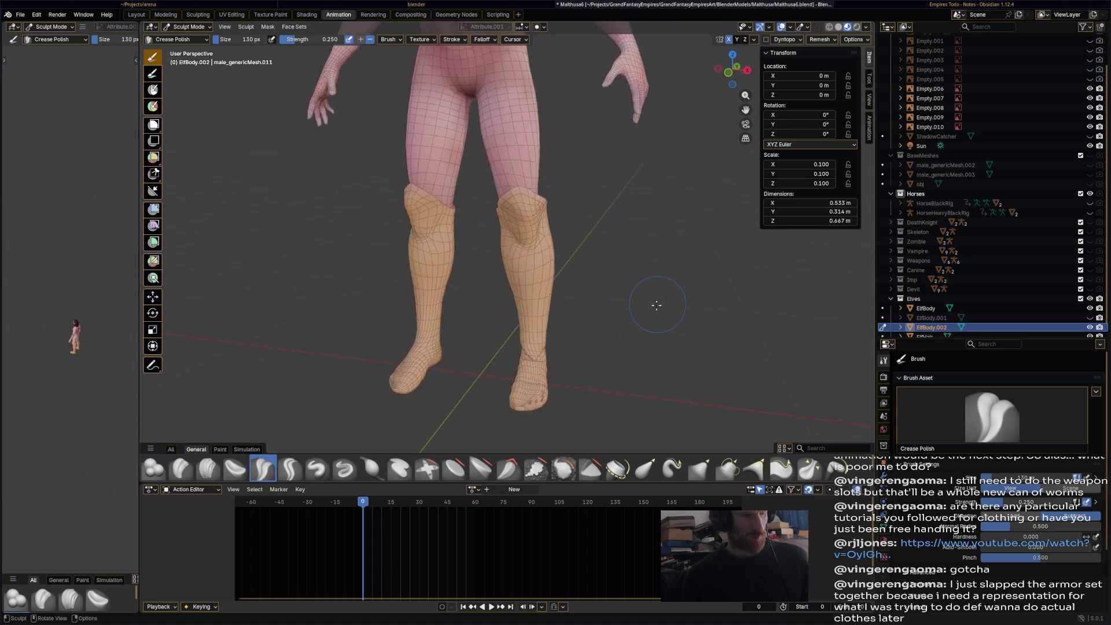
scroll(658, 304, "up", 2)
left_click(568, 471)
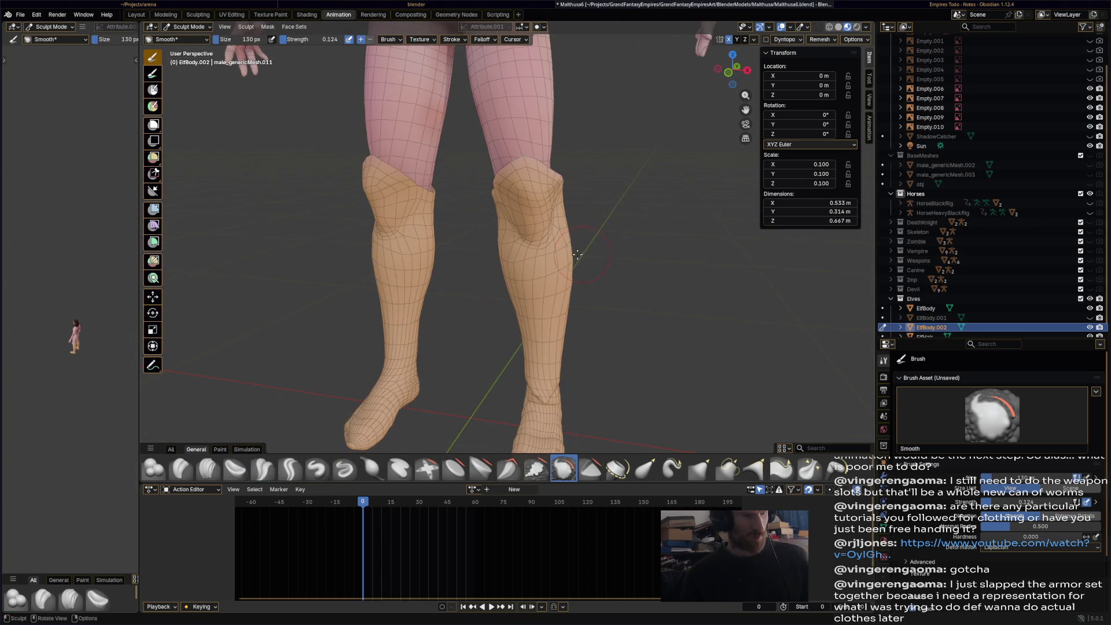
middle_click_drag(566, 263, 553, 342)
left_click(590, 469)
middle_click_drag(555, 290, 521, 376)
left_click(482, 468)
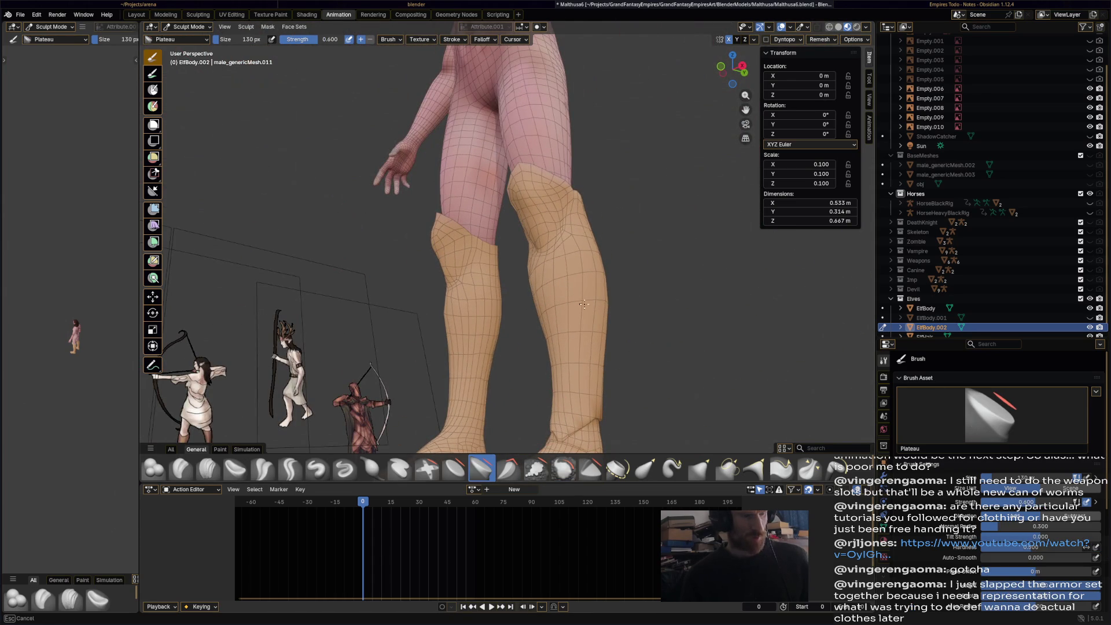
mouse_move(580, 262)
middle_mouse_down()
mouse_move(491, 327)
mouse_move(438, 324)
mouse_move(486, 342)
mouse_move(537, 501)
middle_mouse_up()
scroll(496, 347, "up", 2)
left_click(564, 469)
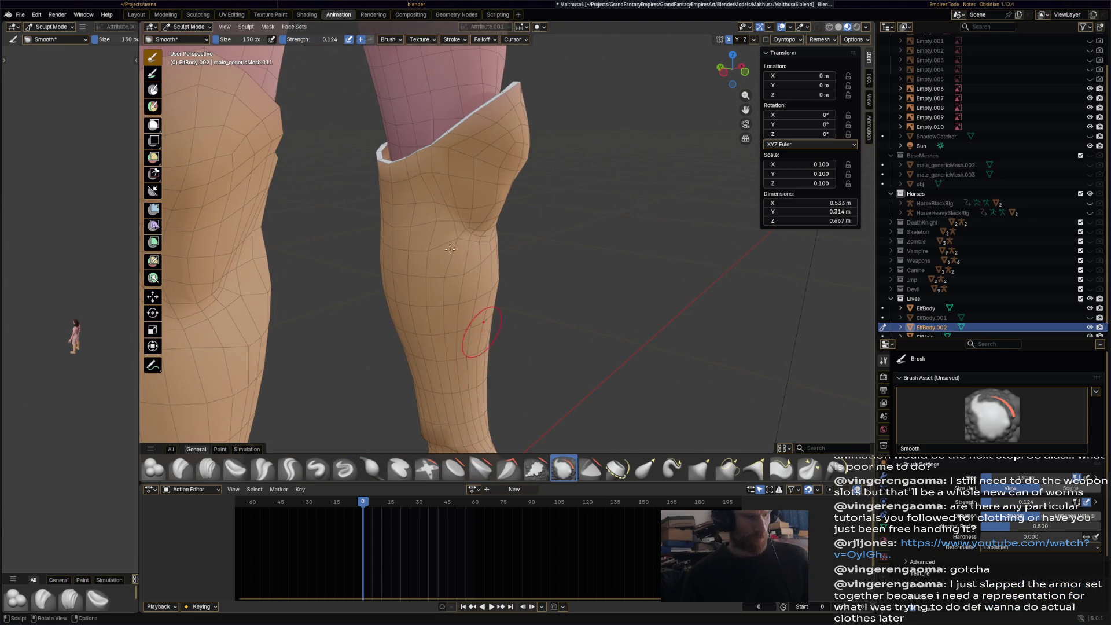
scroll(467, 311, "down", 3)
middle_click_drag(468, 310, 576, 248)
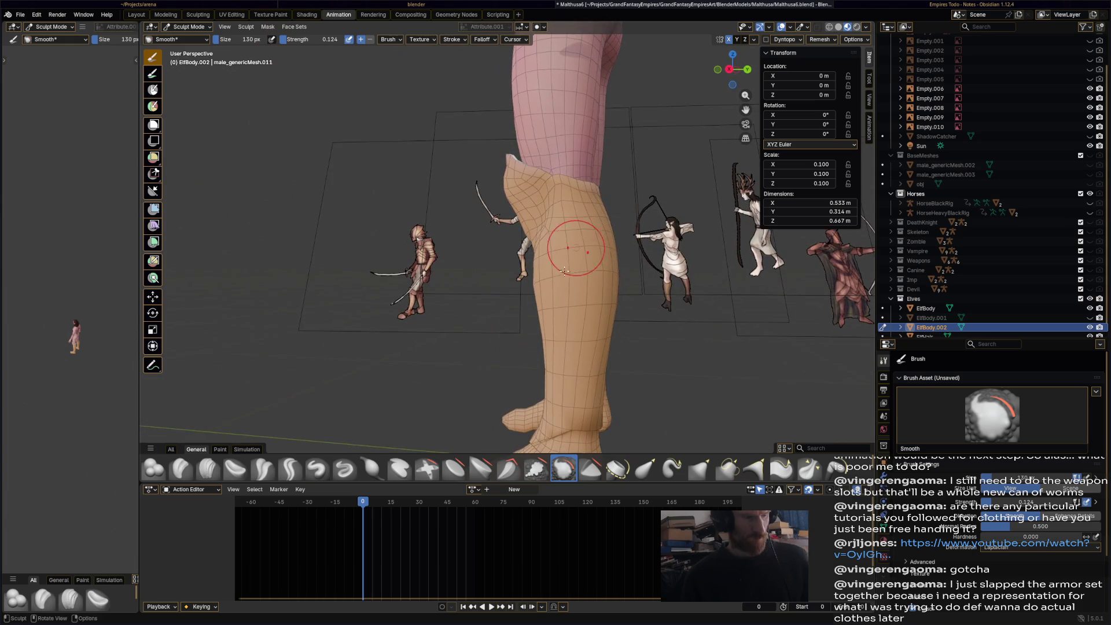
middle_click_drag(583, 344, 574, 371)
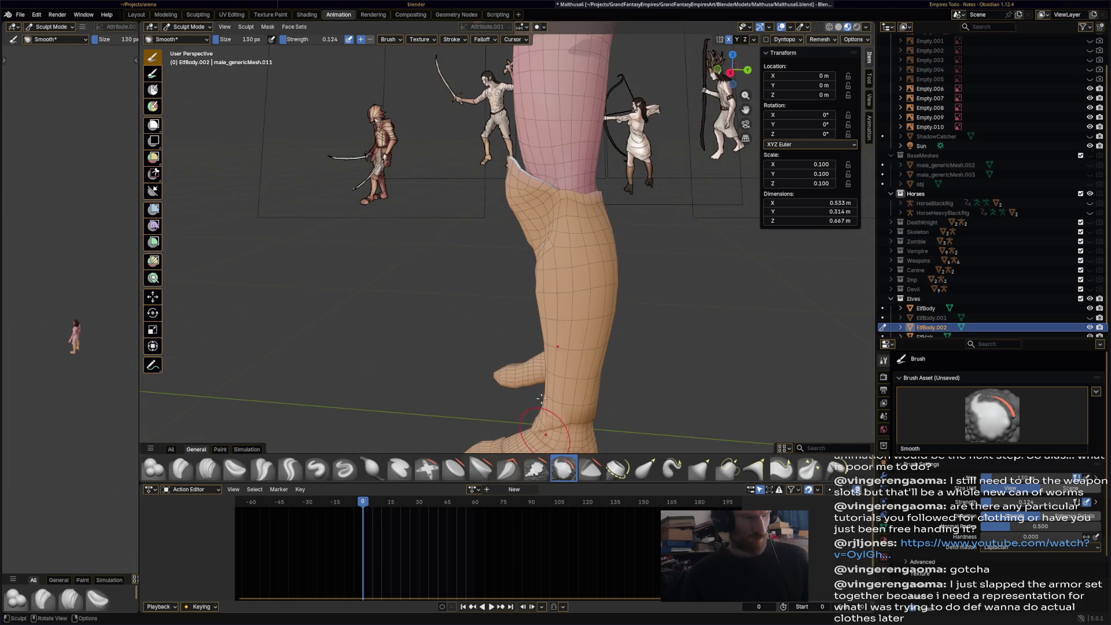
- Sharpen the crease on the boot's knee with the Crease Polish brush
left_click(263, 468)
mouse_move(544, 301)
middle_mouse_down()
mouse_move(598, 374)
mouse_move(529, 260)
middle_mouse_up()
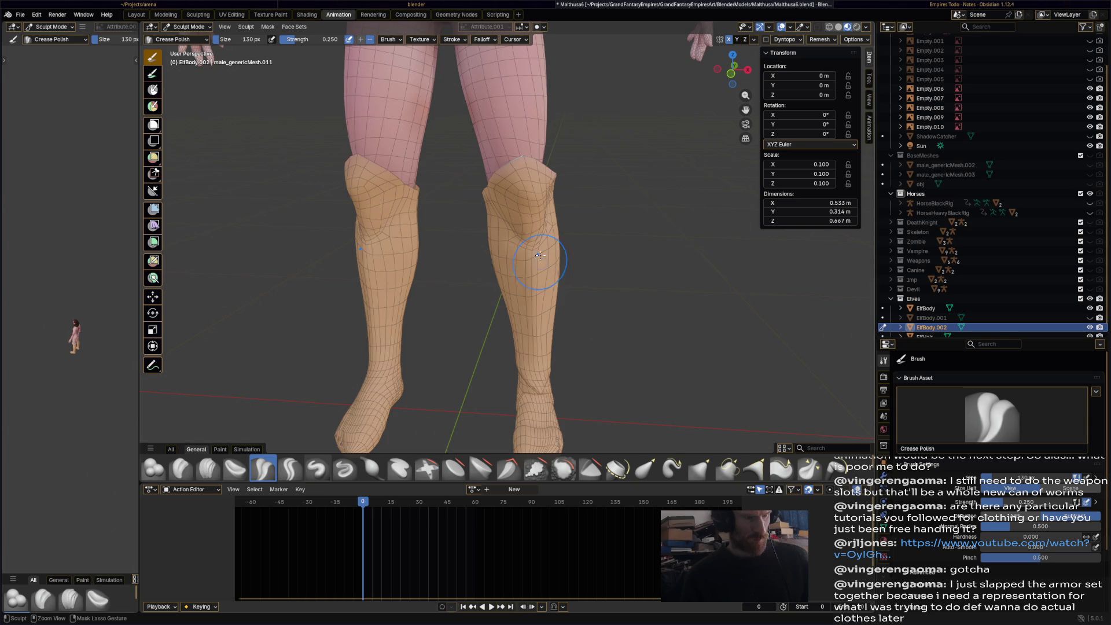
middle_click_drag(569, 349, 549, 241)
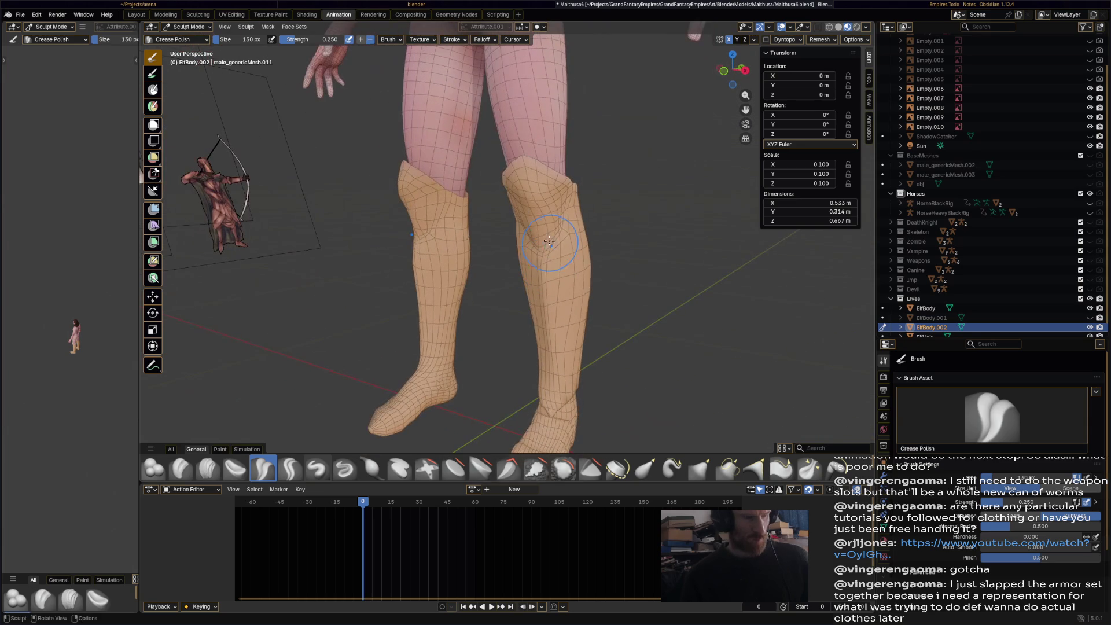
left_click_drag(529, 184, 521, 172)
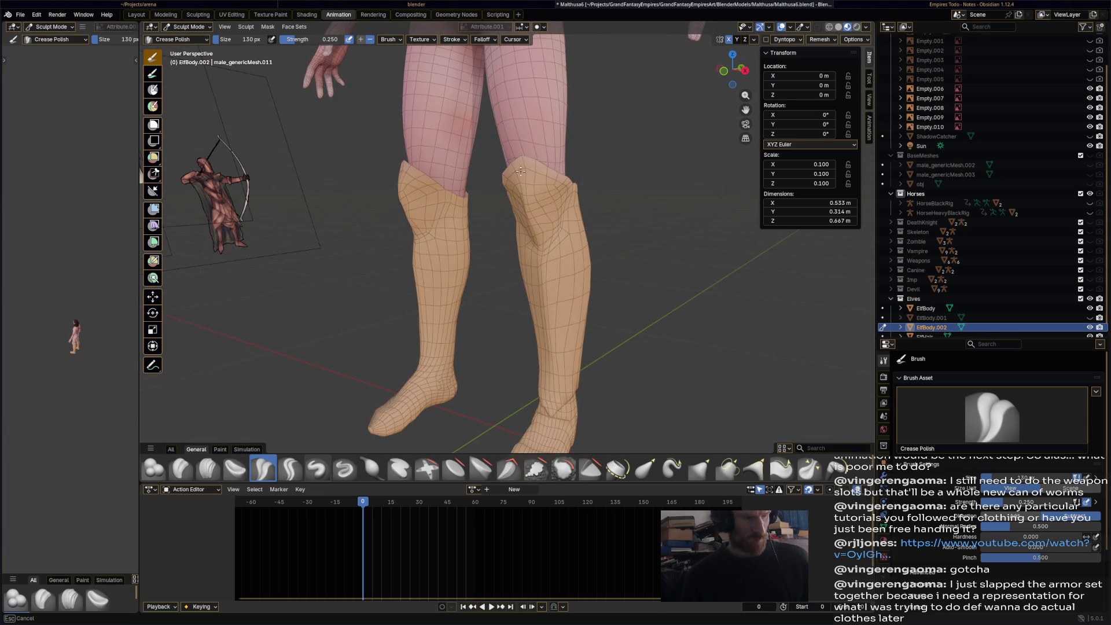
mouse_move(537, 234)
middle_mouse_down()
mouse_move(387, 243)
mouse_move(521, 210)
middle_mouse_up()
middle_click_drag(592, 215, 475, 219)
mouse_move(541, 238)
middle_mouse_down()
mouse_move(533, 334)
mouse_move(523, 184)
middle_mouse_up()
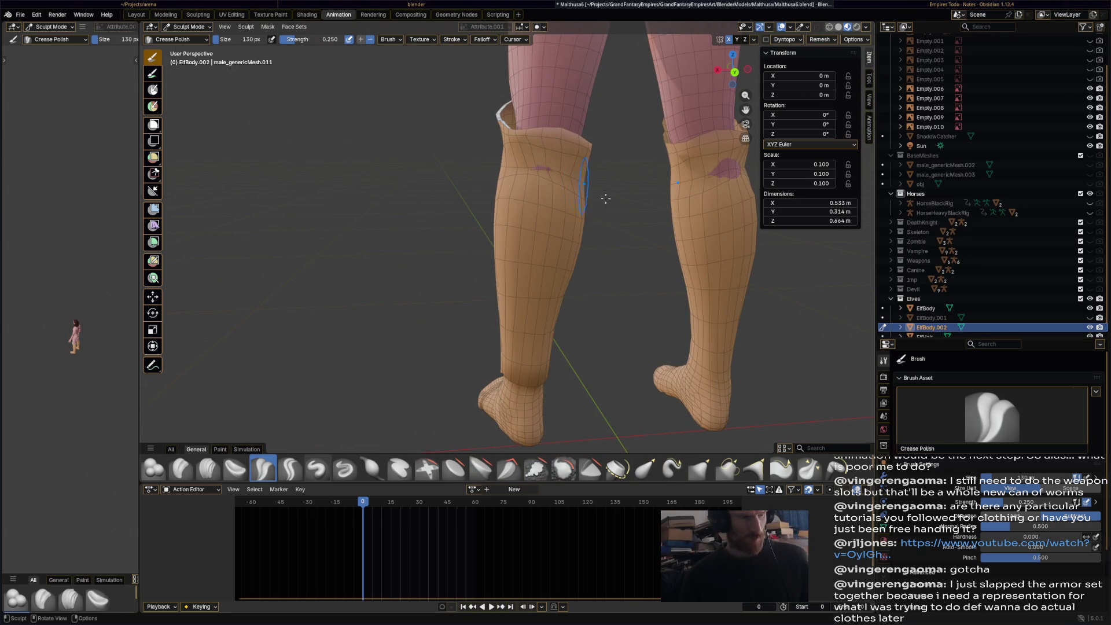
- Reshape the left boot's calf with Elastic Grab, then return to Edit Mode
left_click(645, 467)
left_click_drag(585, 179, 520, 174)
mouse_move(546, 318)
middle_mouse_down()
mouse_move(516, 326)
mouse_move(679, 335)
mouse_move(556, 302)
middle_mouse_up()
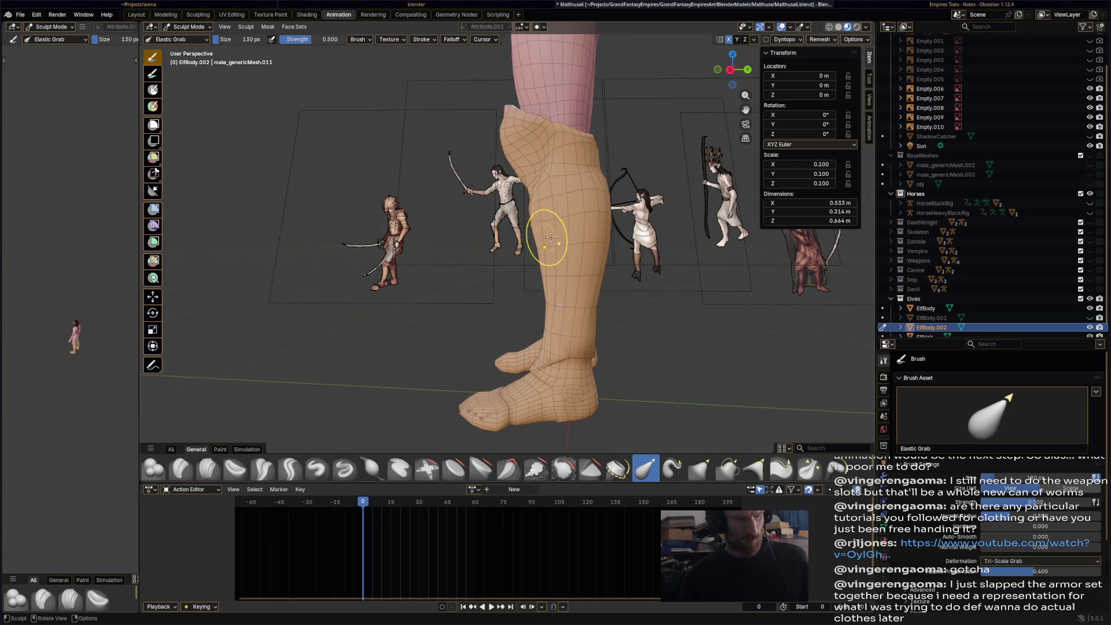
middle_click_drag(631, 266, 521, 268)
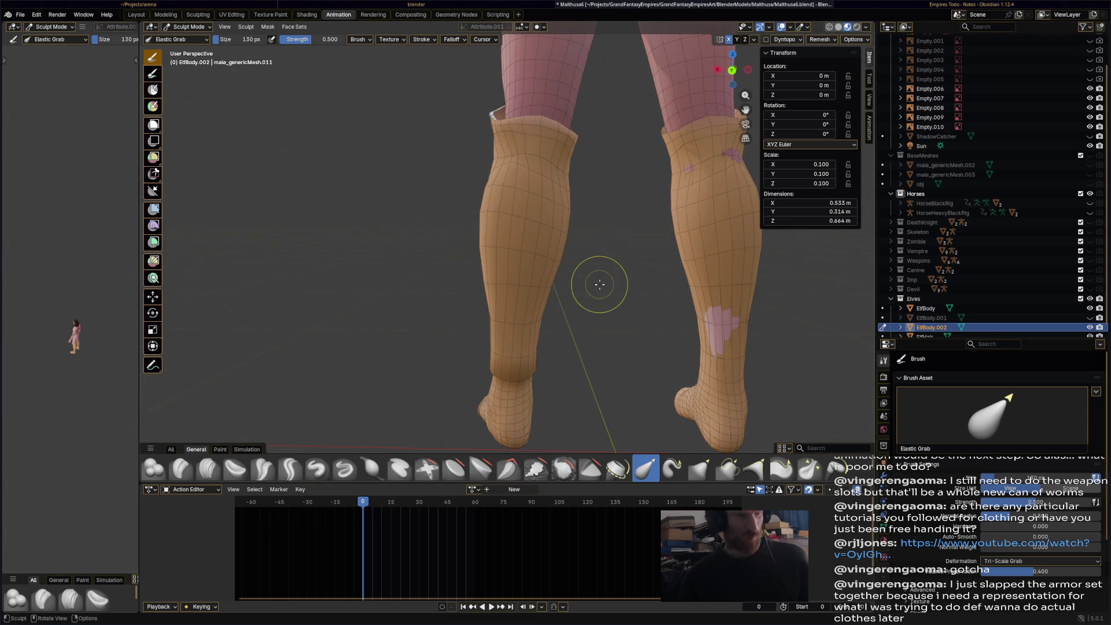
mouse_move(602, 254)
middle_mouse_down()
mouse_move(637, 272)
mouse_move(492, 330)
mouse_move(474, 246)
middle_mouse_up()
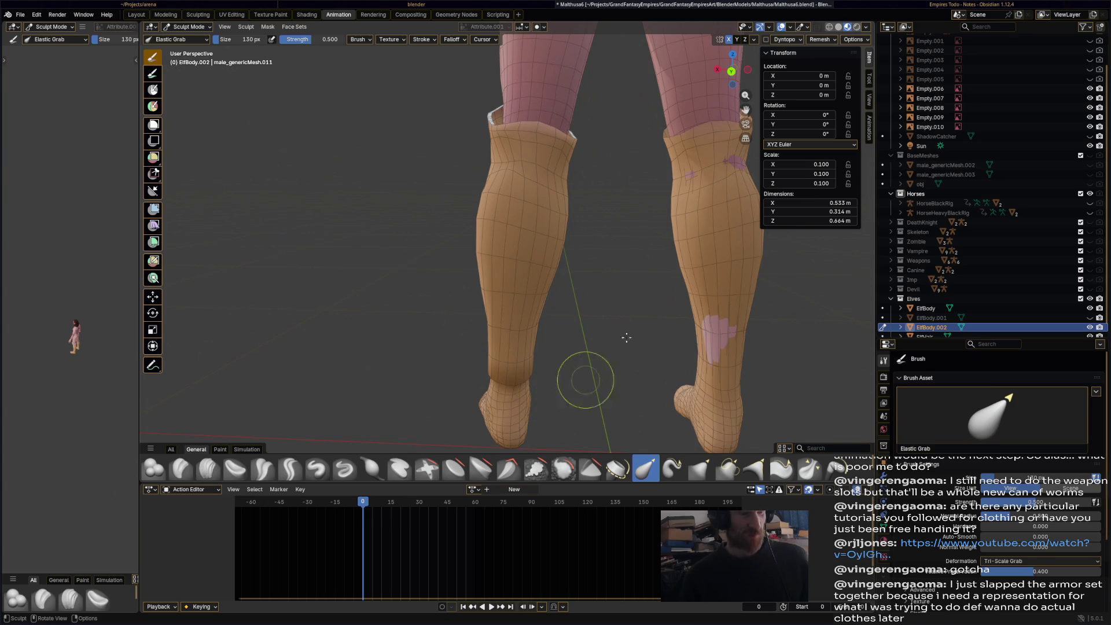
left_click(199, 27)
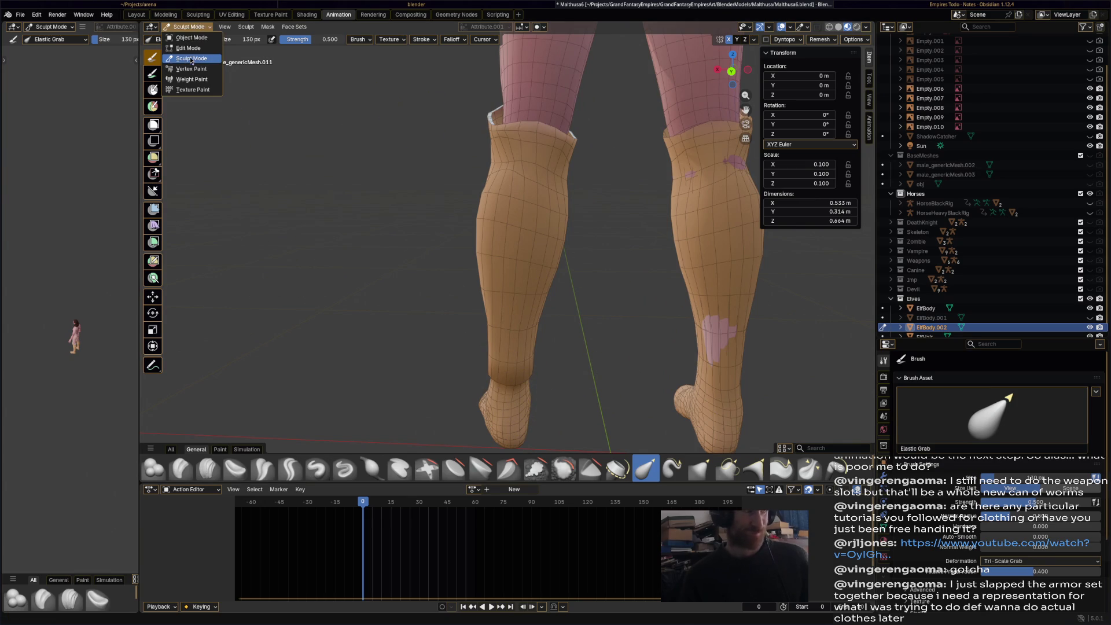
key("Tab")
- Select a face path from the ankle up to the shin top and bring up the delete options
left_click(529, 127)
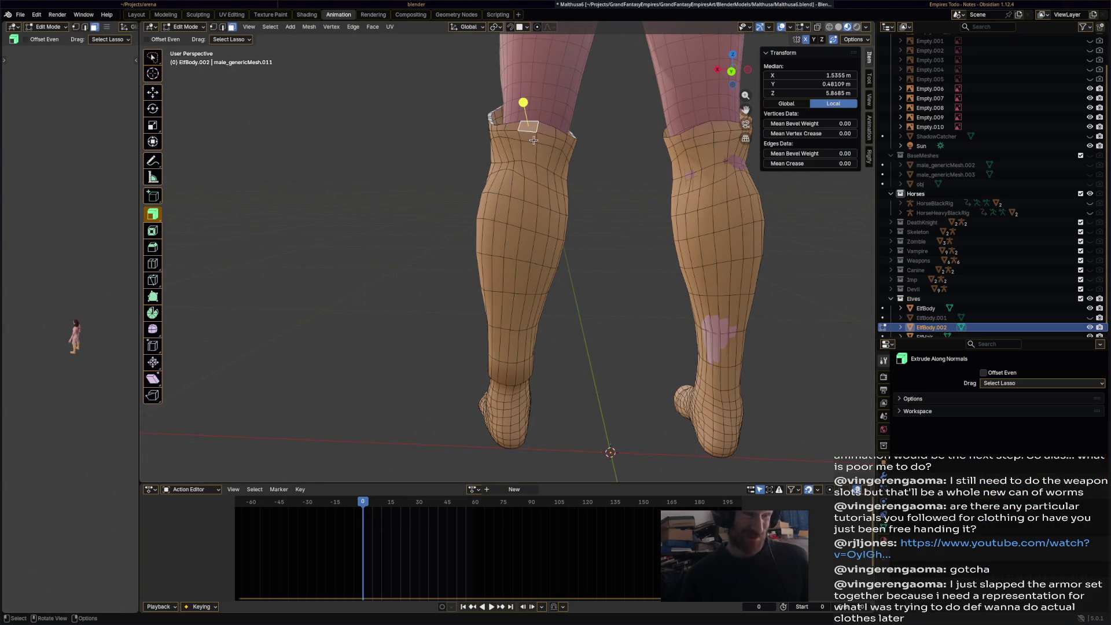
left_click(512, 376, "alt+shift")
key("alt+a")
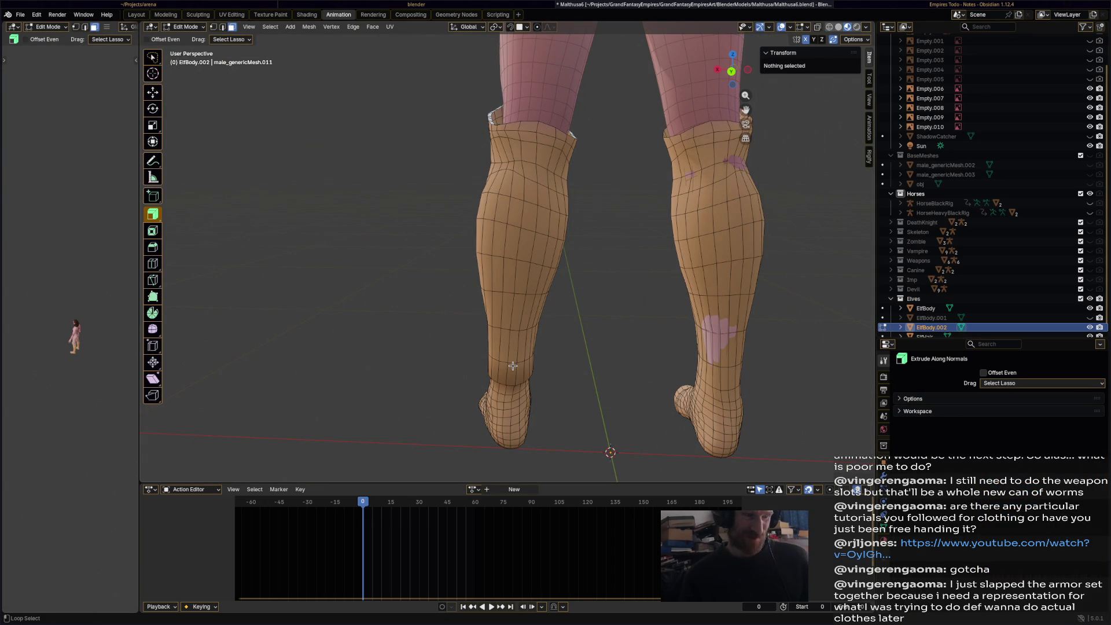
left_click(510, 379)
left_click(529, 126, "ctrl+shift")
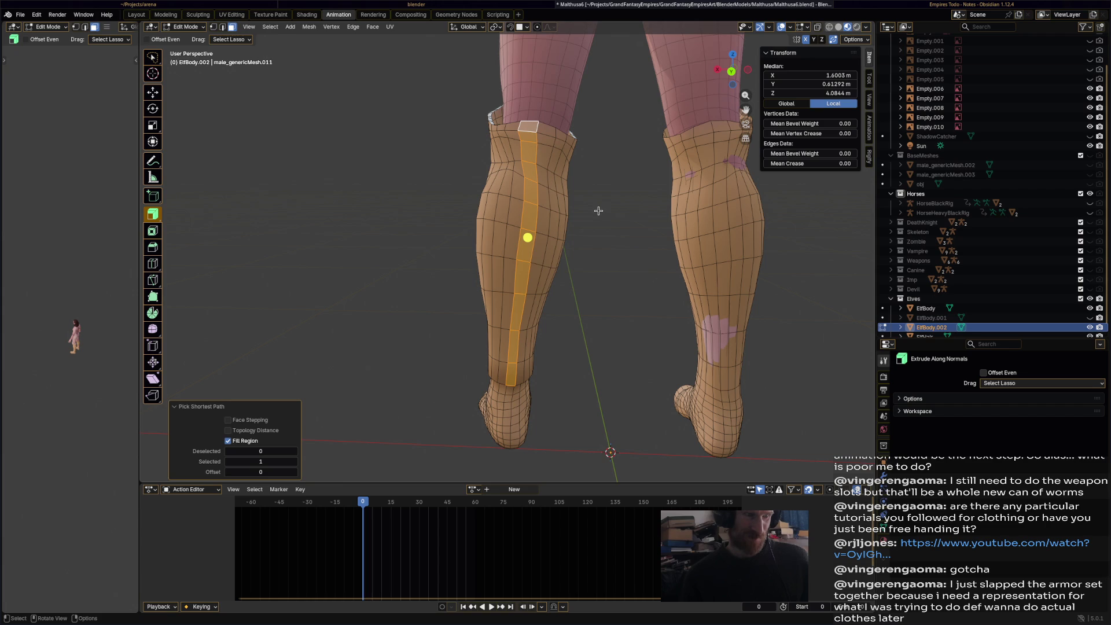
key("x")
left_click(597, 214)
mouse_move(609, 243)
middle_mouse_down()
mouse_move(567, 162)
mouse_move(550, 199)
mouse_move(497, 186)
mouse_move(471, 193)
mouse_move(513, 191)
mouse_move(504, 221)
mouse_move(567, 238)
mouse_move(524, 289)
mouse_move(535, 290)
mouse_move(545, 215)
mouse_move(515, 289)
mouse_move(507, 357)
middle_mouse_up()
- Select a two-column face strip running up the left calf
left_click(524, 289, "alt")
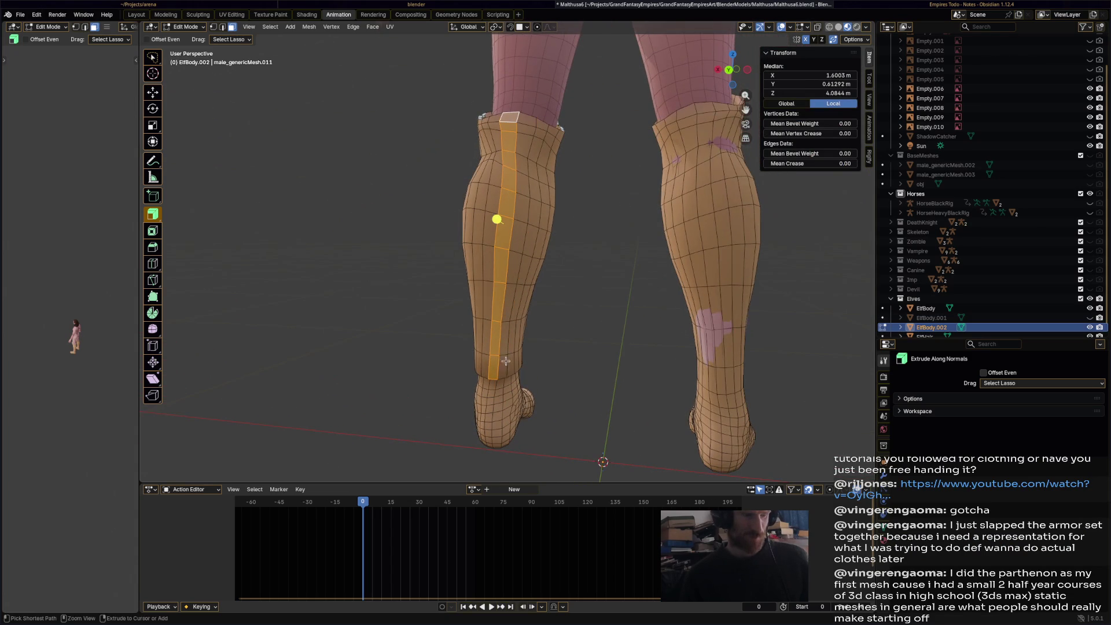
left_click(508, 373)
left_click(515, 120, "ctrl")
left_click(514, 122, "ctrl")
left_click(495, 368, "ctrl+shift")
left_click(488, 371, "ctrl+shift")
left_click(493, 117, "ctrl+shift")
middle_click_drag(493, 117, 575, 307)
scroll(527, 298, "up", 3)
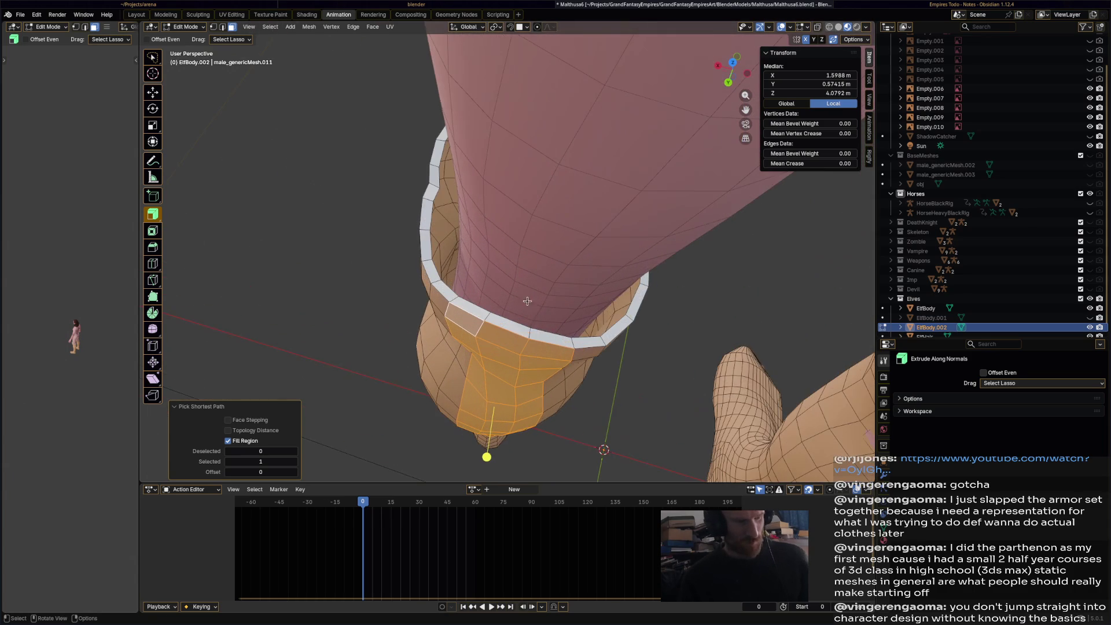
- Select the front faces of the white boot rim and delete their vertices
left_click(515, 330, "shift")
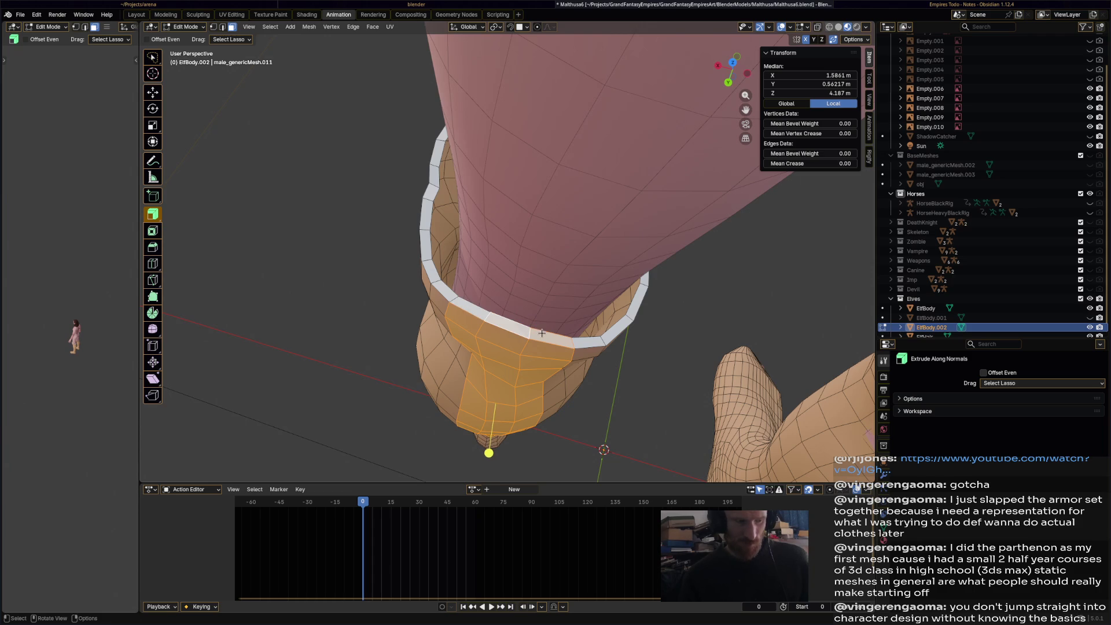
left_click(509, 330)
left_click(502, 322, "shift")
key("x")
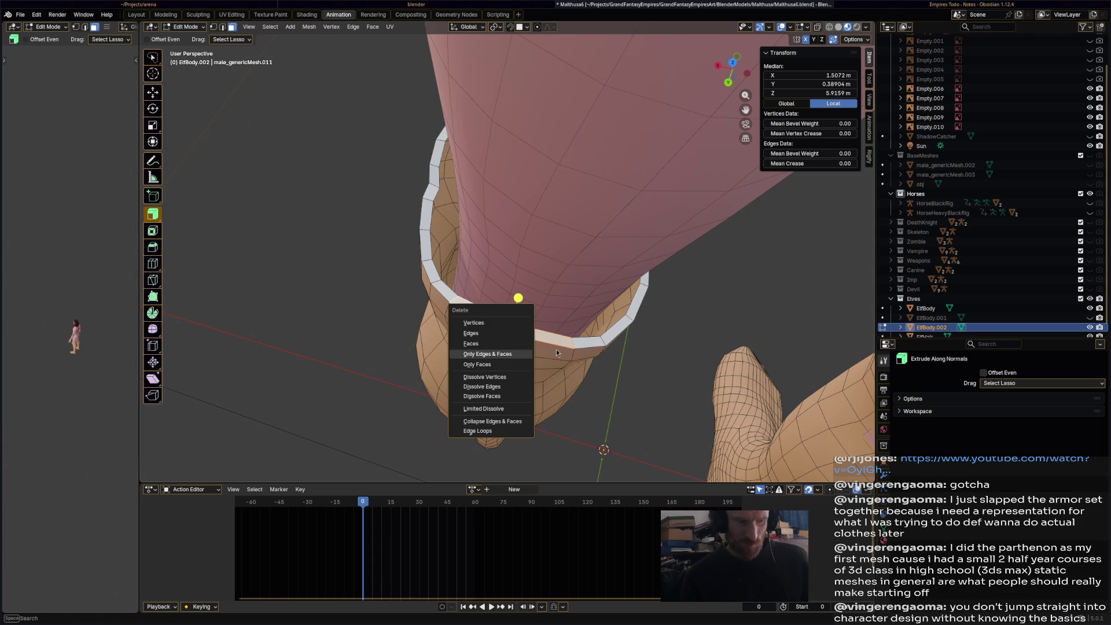
key("Escape")
left_click(481, 311)
left_click(511, 328, "shift")
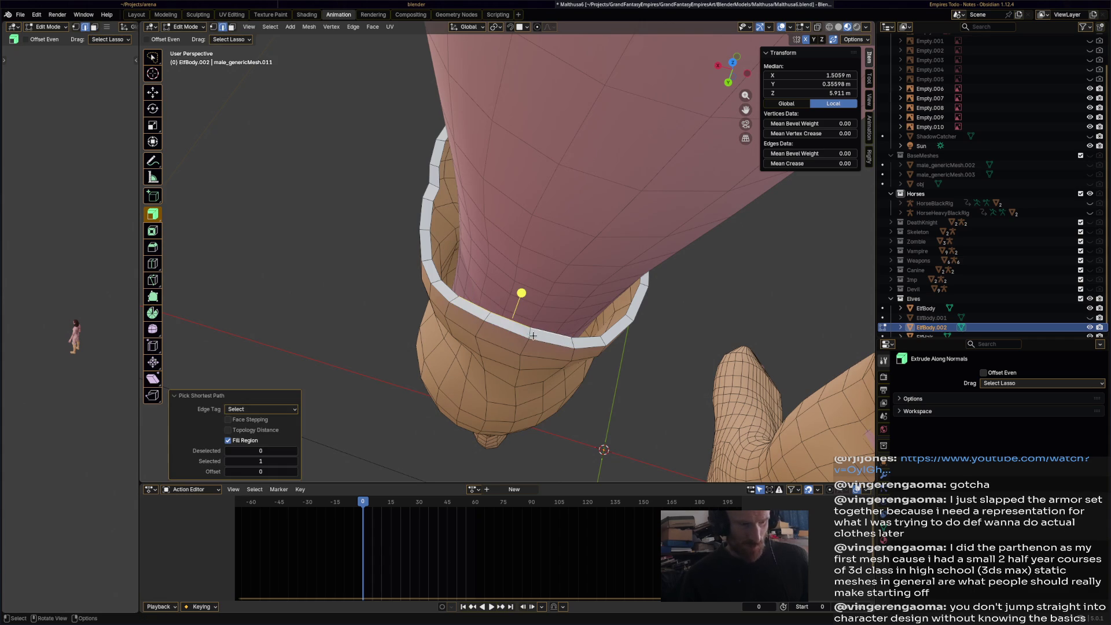
left_click(490, 317, "shift")
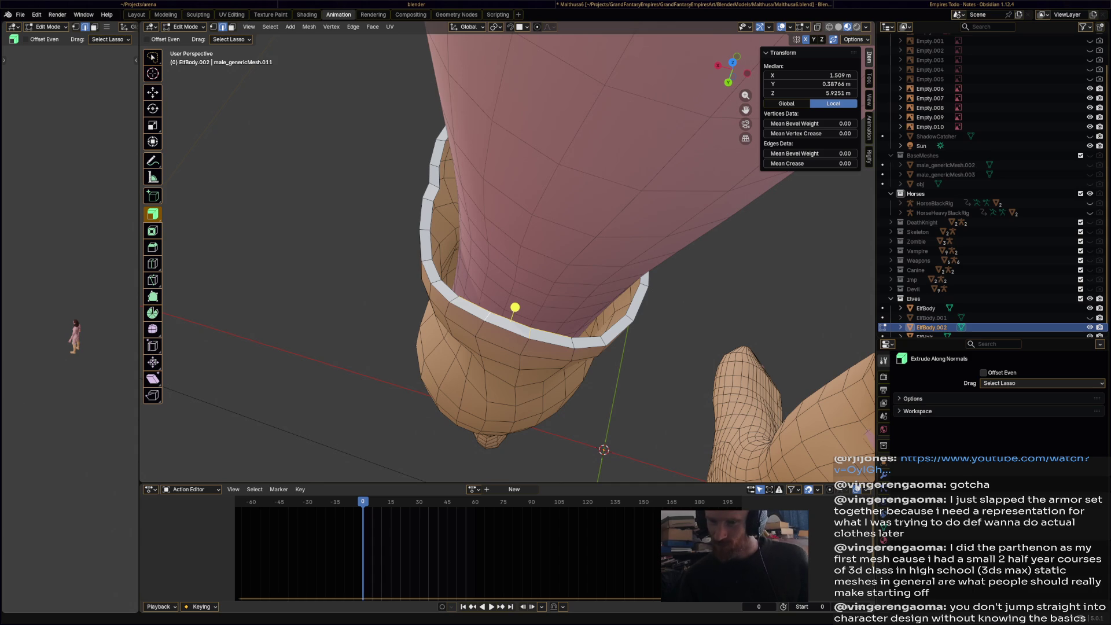
key("x")
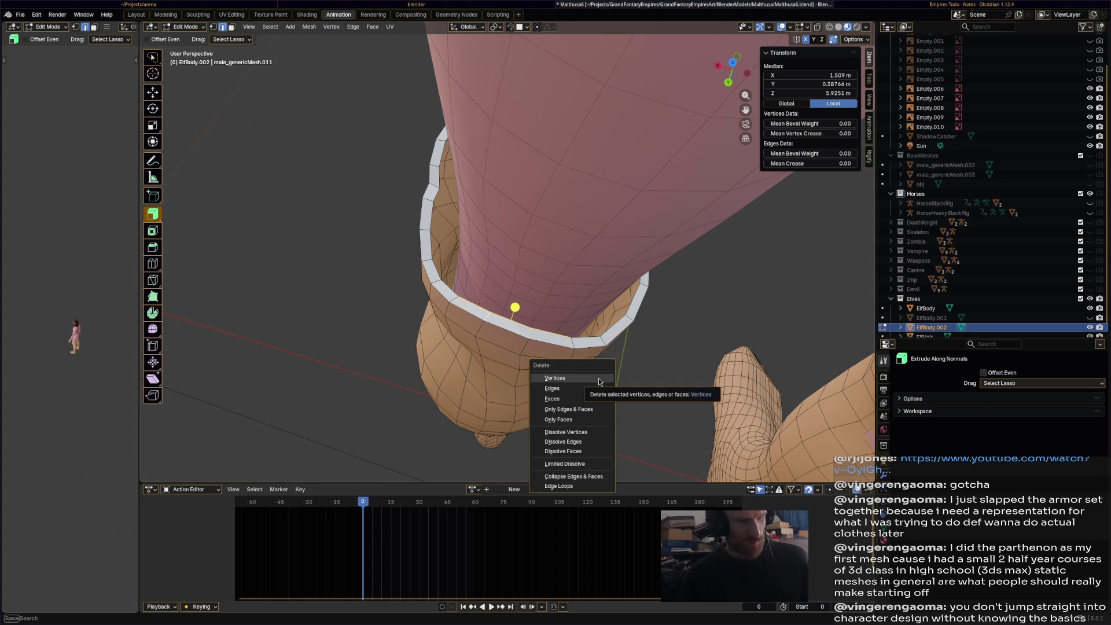
left_click(596, 390)
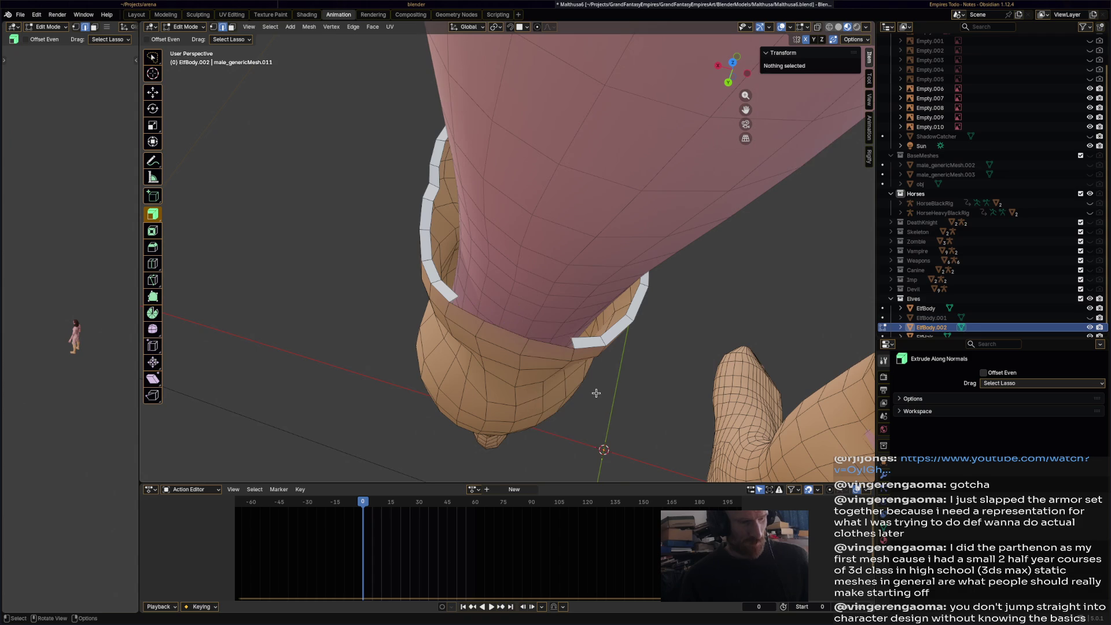
mouse_move(595, 388)
middle_mouse_down()
mouse_move(602, 252)
mouse_move(585, 216)
middle_mouse_up()
- In face select mode, pick a two-face-wide strip from the heel up the back of the leg
scroll(585, 216, "up", 5)
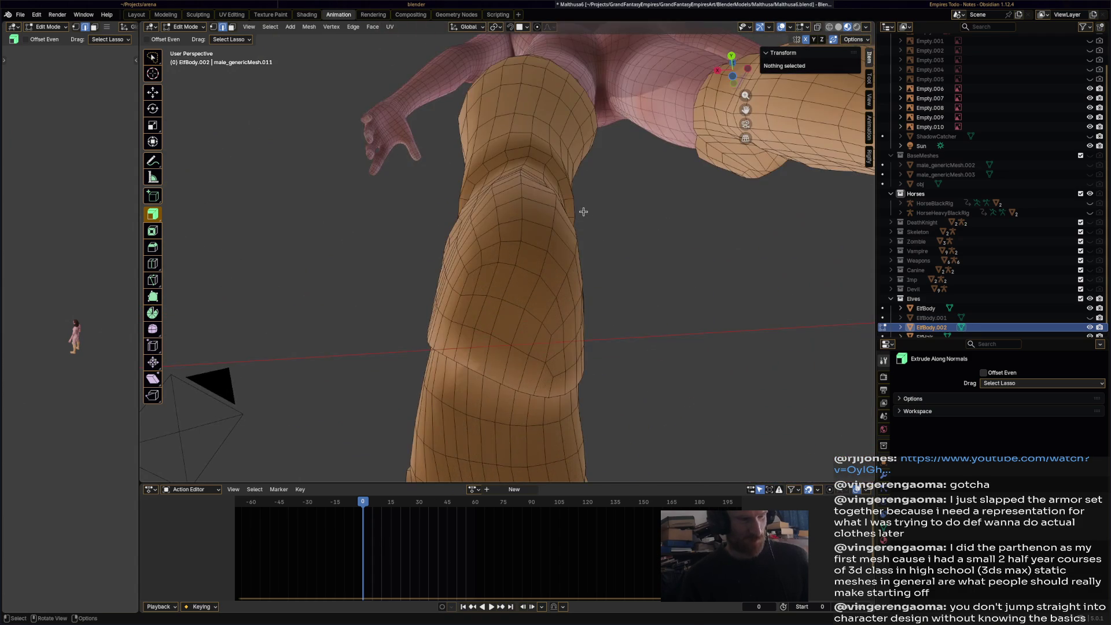
left_click(492, 253)
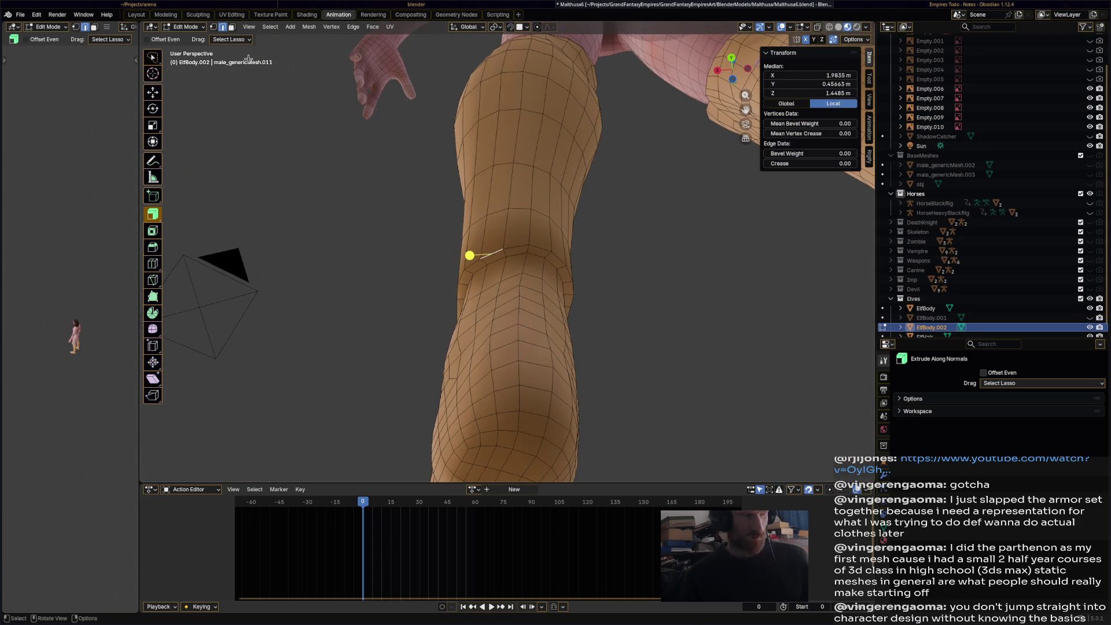
key("3")
left_click(504, 233)
mouse_move(545, 233)
middle_mouse_down()
mouse_move(548, 309)
mouse_move(560, 325)
middle_mouse_up()
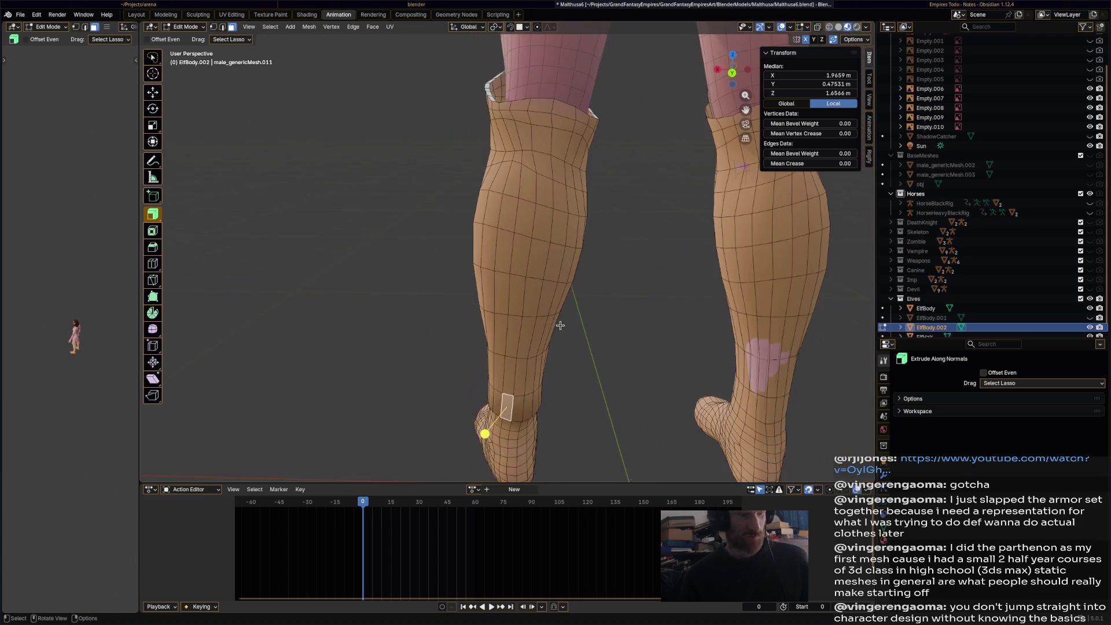
left_click(522, 110, "ctrl+shift")
left_click(538, 107, "ctrl+shift")
left_click(564, 109, "ctrl+shift")
left_click(530, 411, "ctrl+shift")
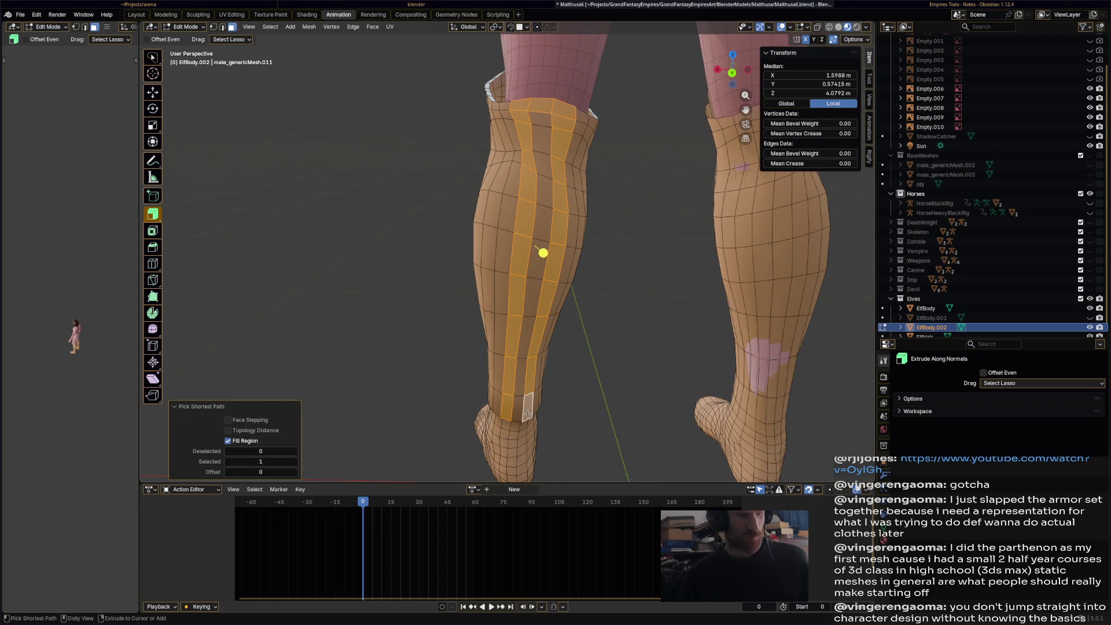
left_click(543, 130, "ctrl+shift")
- Shrink the back strip inward by −0.0535 m and check it from below
mouse_move(542, 130)
middle_mouse_down()
mouse_move(603, 305)
mouse_move(560, 314)
middle_mouse_up()
scroll(560, 314, "up", 3)
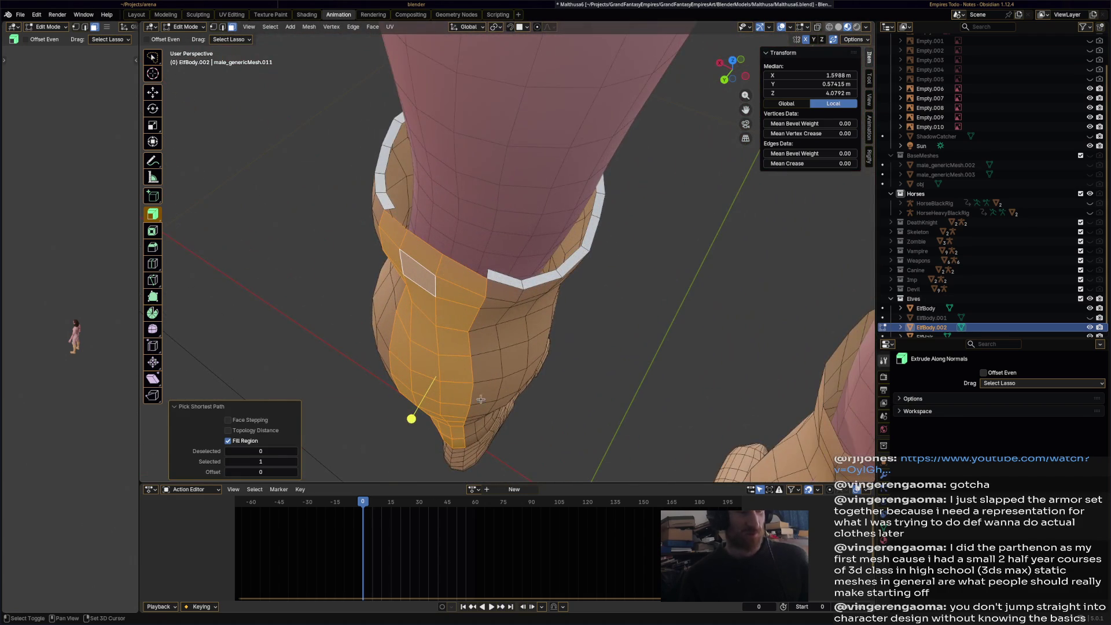
middle_click_drag(478, 399, 496, 383, "shift")
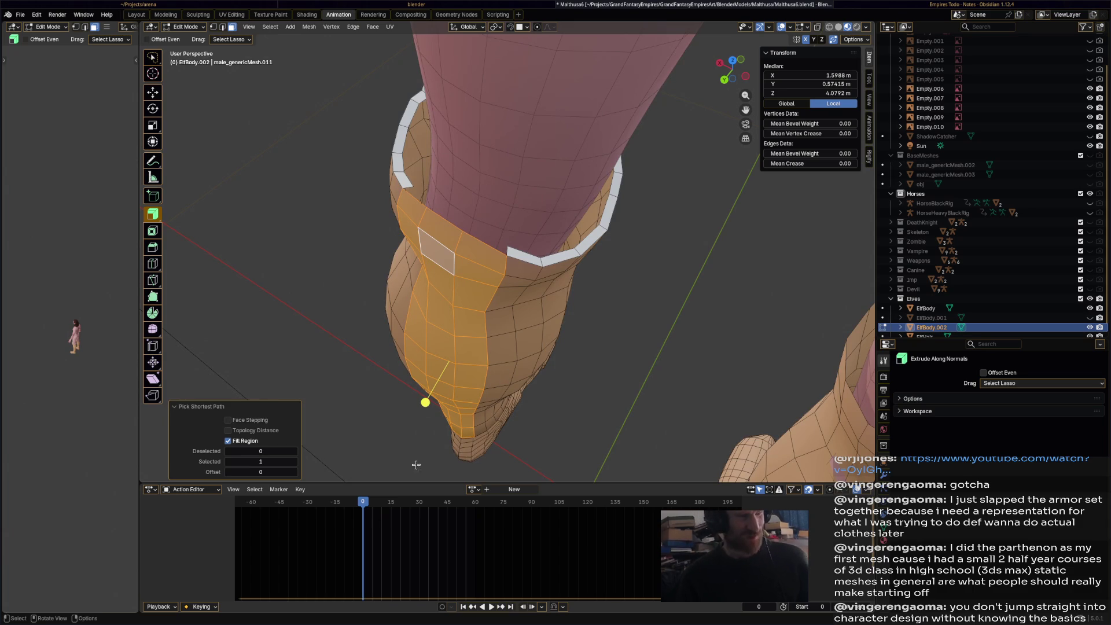
mouse_move(426, 402)
left_mouse_down()
mouse_move(367, 442)
mouse_move(384, 432)
left_mouse_up()
mouse_move(556, 311)
middle_mouse_down()
mouse_move(546, 276)
mouse_move(576, 275)
middle_mouse_up()
left_click(187, 30)
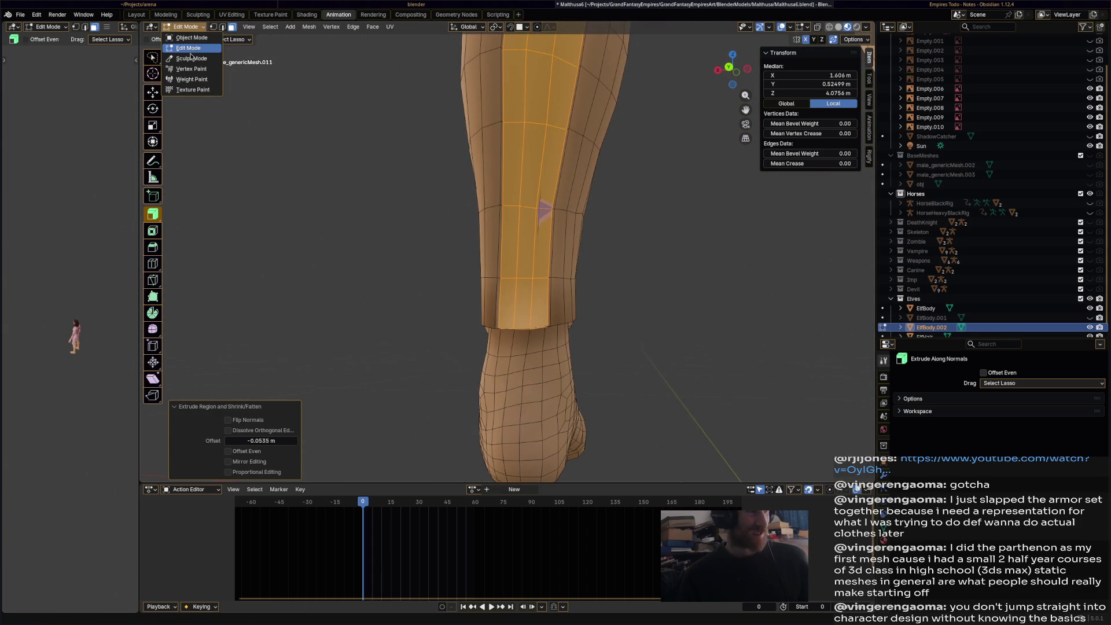
- In Sculpt Mode, stroke the Smooth brush over the white rim at the boot top
left_click(193, 57)
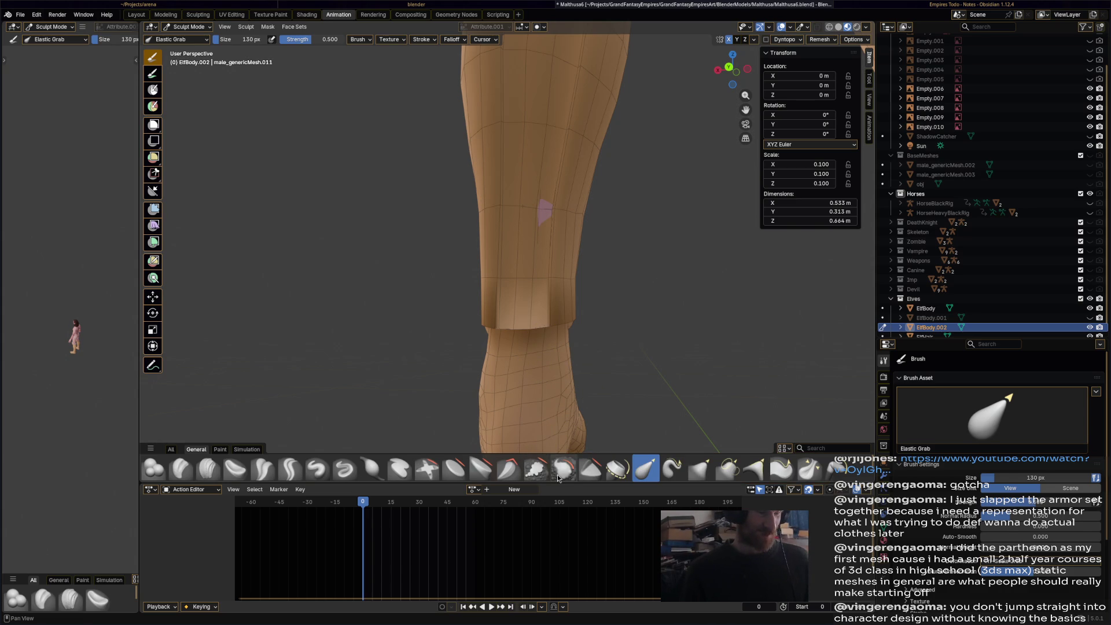
left_click(560, 475)
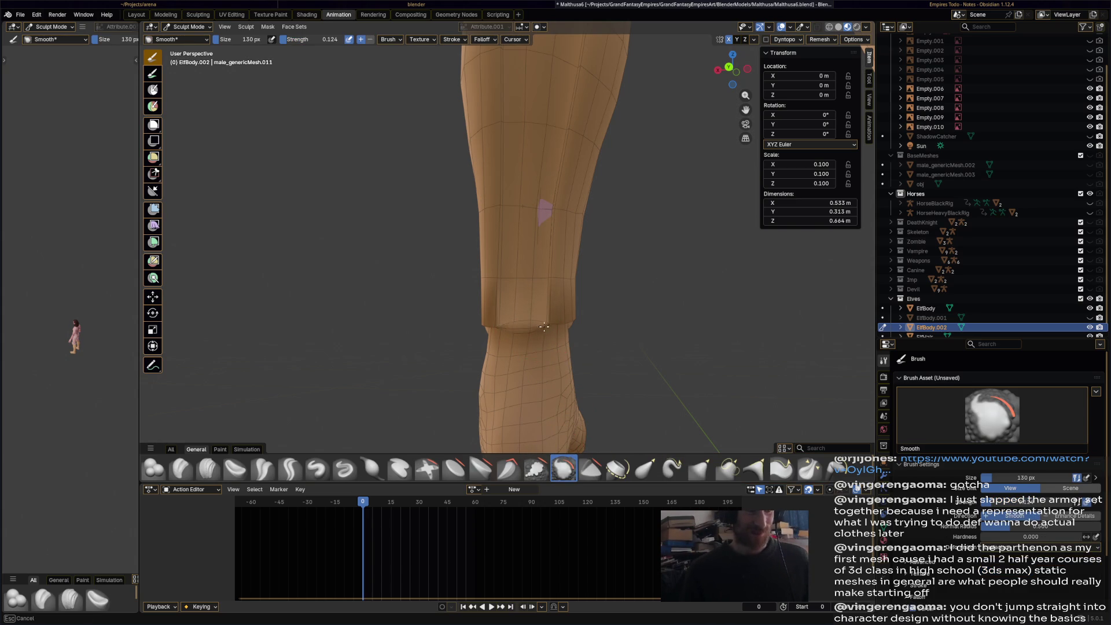
middle_click_drag(542, 265, 545, 135)
mouse_move(512, 133)
left_mouse_down()
mouse_move(594, 156)
mouse_move(547, 155)
left_mouse_up()
mouse_move(566, 161)
middle_mouse_down()
mouse_move(590, 190)
mouse_move(567, 193)
mouse_move(578, 253)
middle_mouse_up()
middle_click_drag(509, 296, 433, 156)
left_click(200, 27)
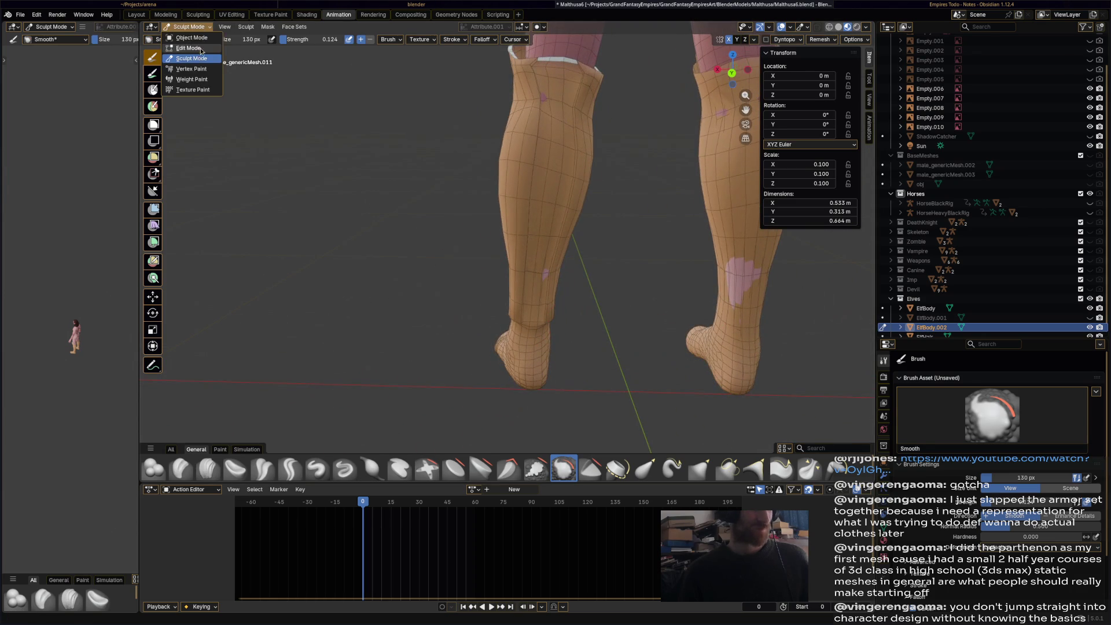
- Return to Edit Mode and select the entire ElfBody.002 boot mesh
left_click(185, 58)
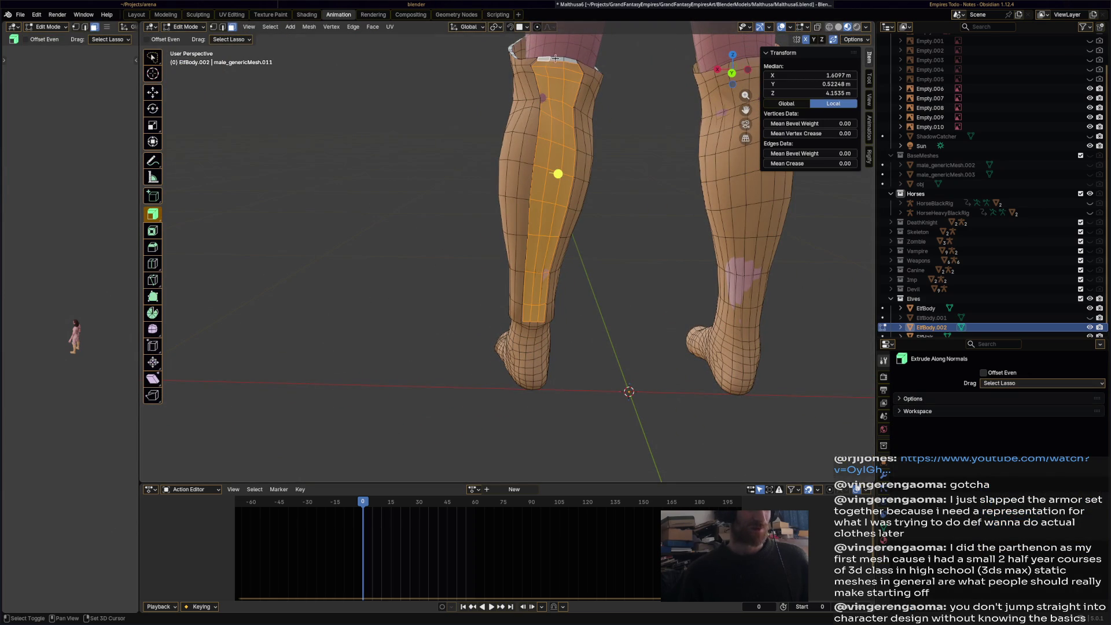
middle_click_drag(567, 63, 536, 268)
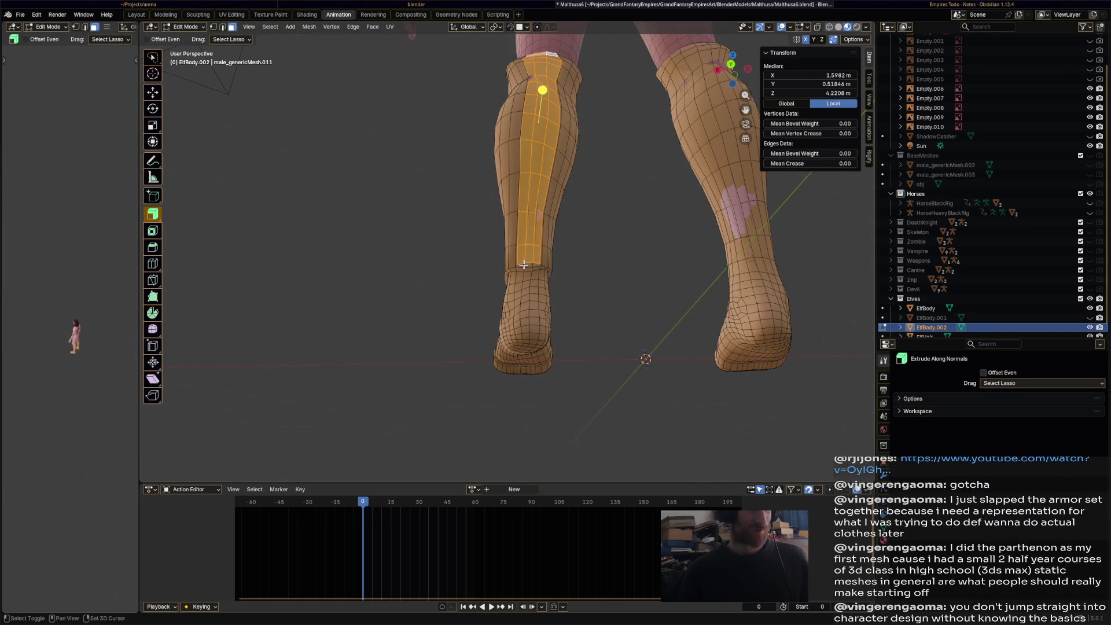
middle_click_drag(560, 250, 552, 320)
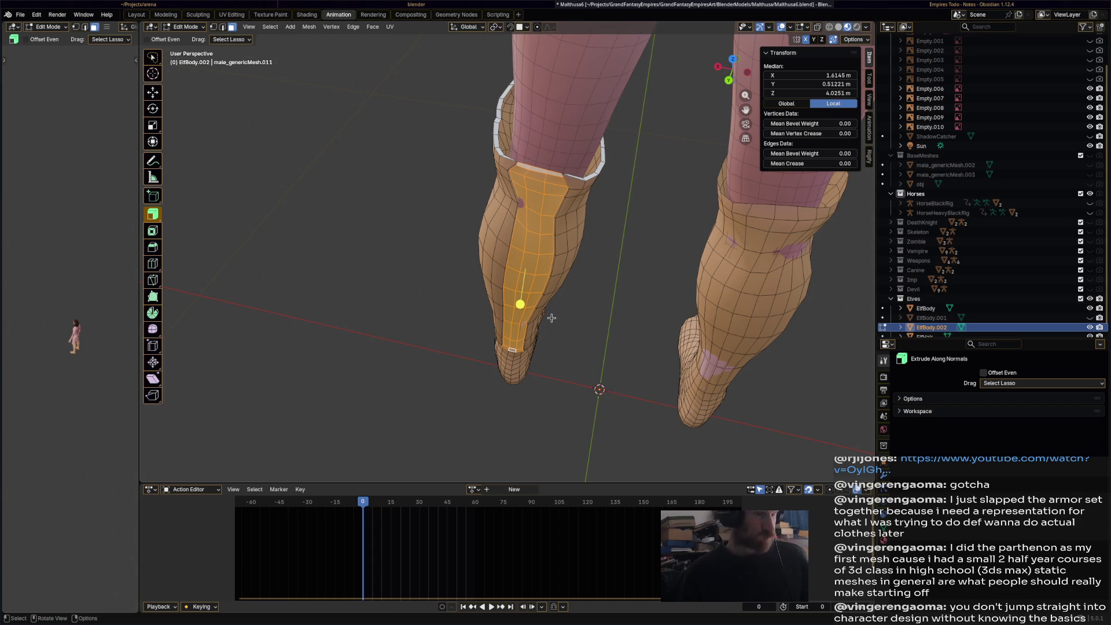
scroll(604, 302, "down", 3)
middle_click_drag(718, 194, 737, 281)
key("a")
mouse_move(665, 268)
middle_mouse_down()
mouse_move(710, 252)
mouse_move(657, 248)
middle_mouse_up()
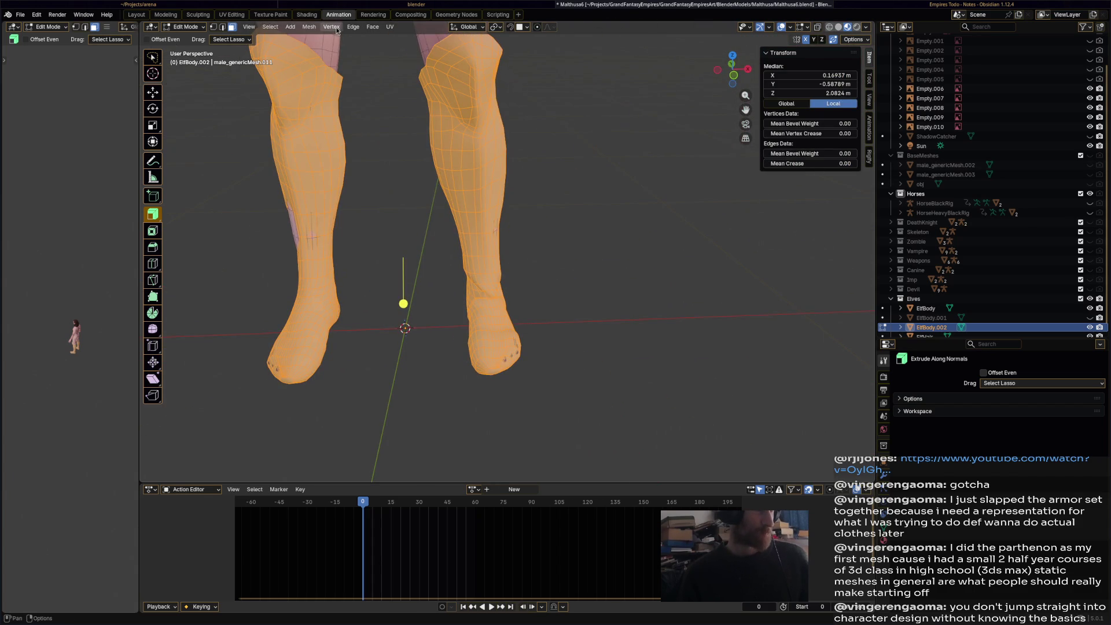
left_click(307, 27)
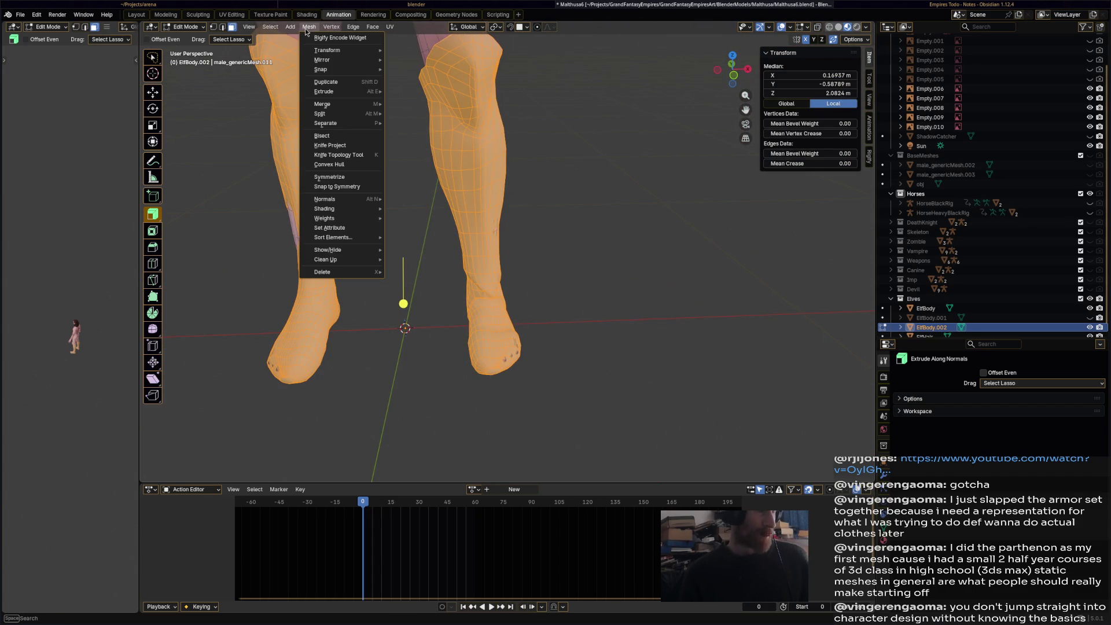
- Symmetrize the boot mesh with direction +X to -X
left_click(352, 178)
left_click(260, 461)
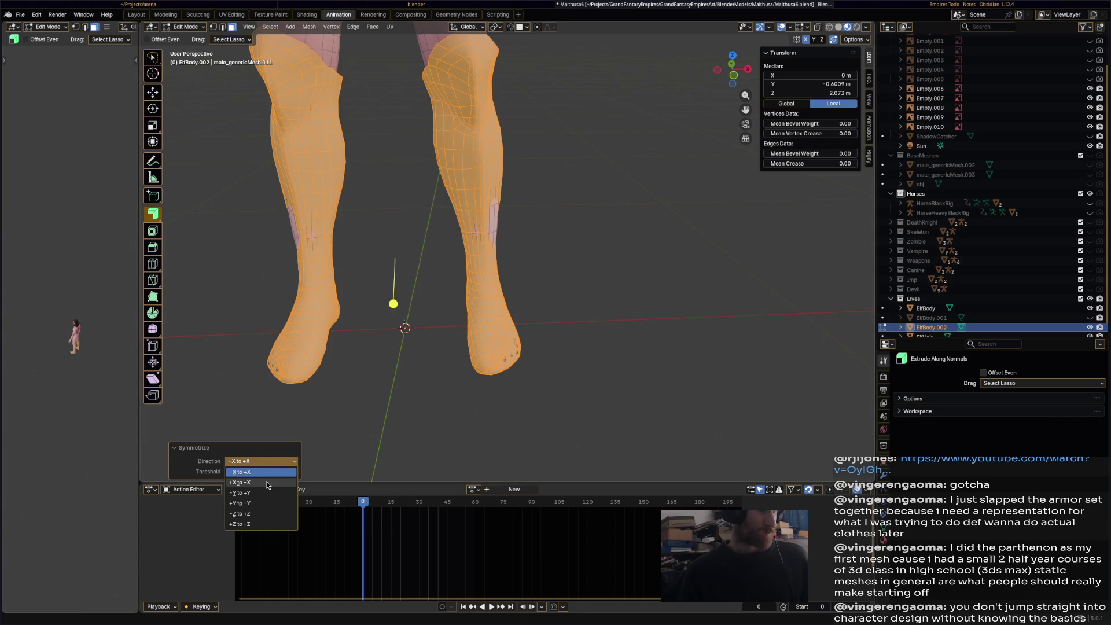
left_click(261, 474)
- Clear the selection and select a two-face strip down the back of the left boot
key("alt+a")
mouse_move(603, 372)
middle_mouse_down()
mouse_move(367, 339)
mouse_move(548, 255)
middle_mouse_up()
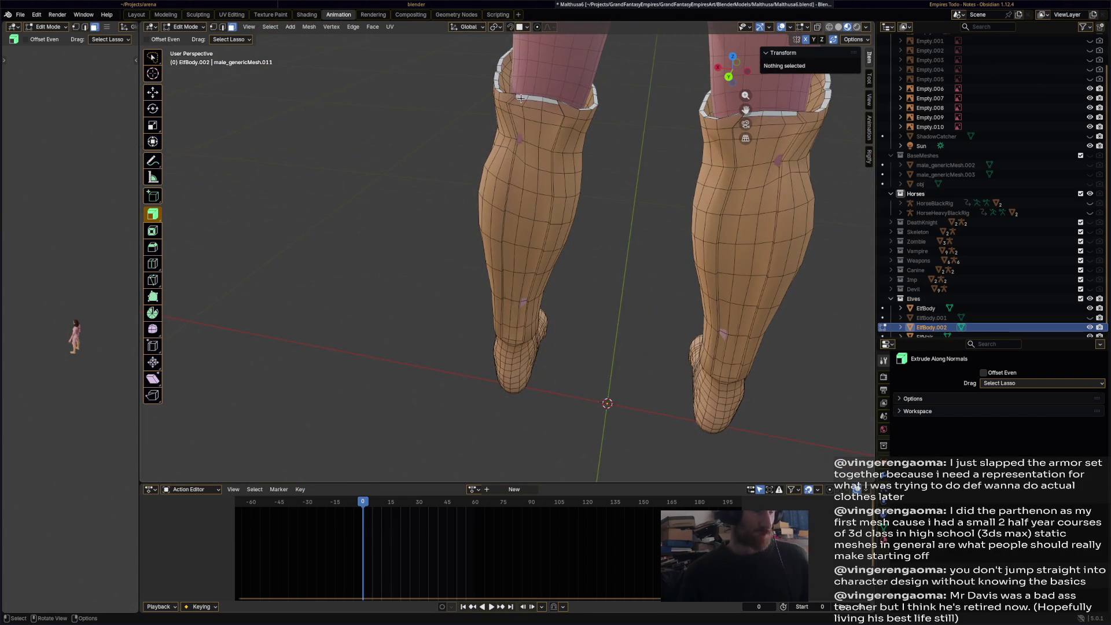
left_click(521, 99)
mouse_move(527, 342)
middle_mouse_down()
mouse_move(529, 324)
mouse_move(541, 356)
middle_mouse_up()
left_click(541, 355, "ctrl+shift")
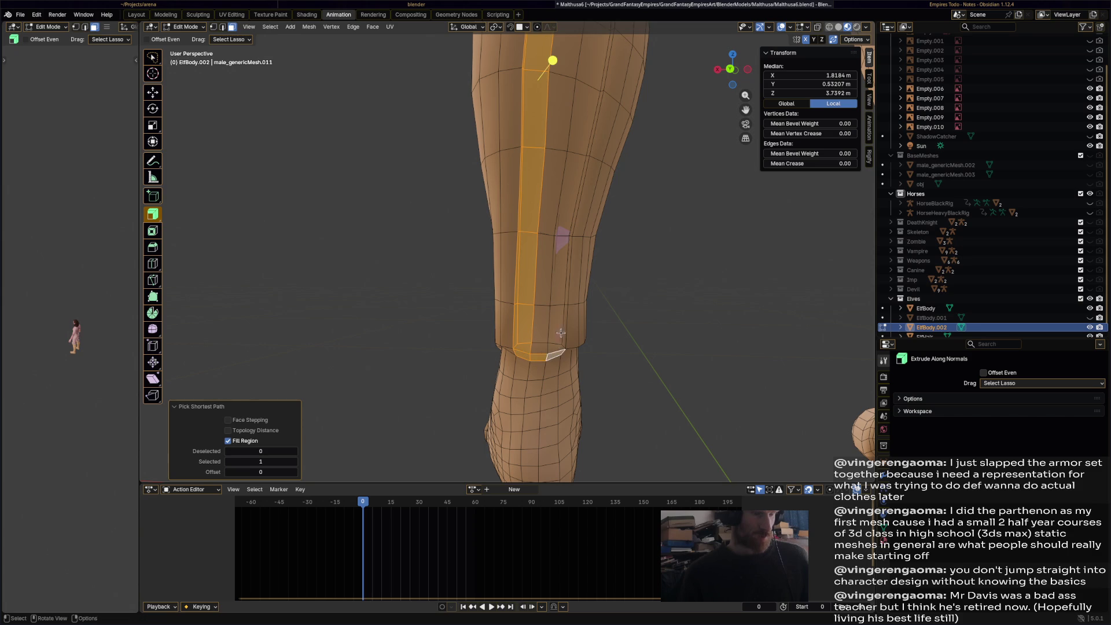
scroll(542, 147, "down", 5)
scroll(542, 147, "up", 3)
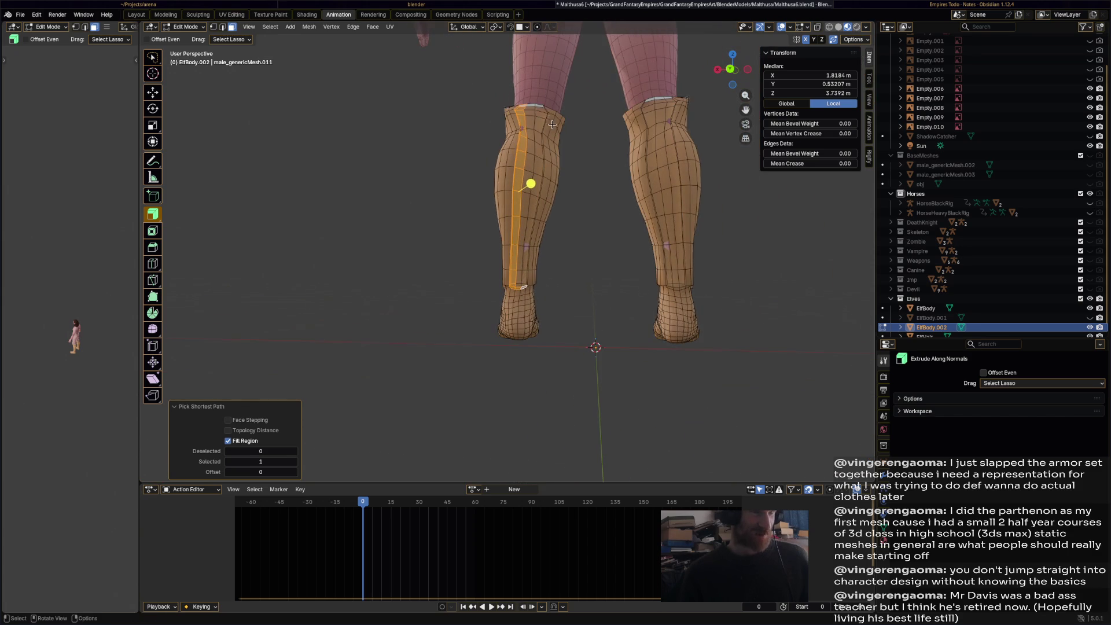
left_click(533, 107, "ctrl+shift")
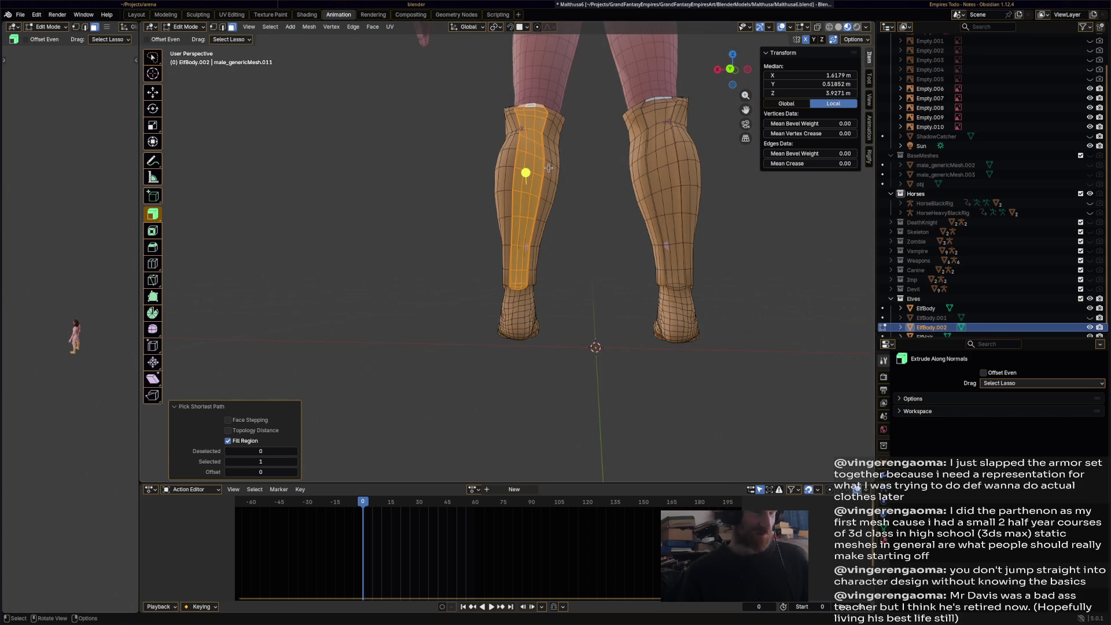
- Save Malthusa6.blend and switch the boots to Vertex Paint mode
key("ctrl+s")
left_click(187, 28)
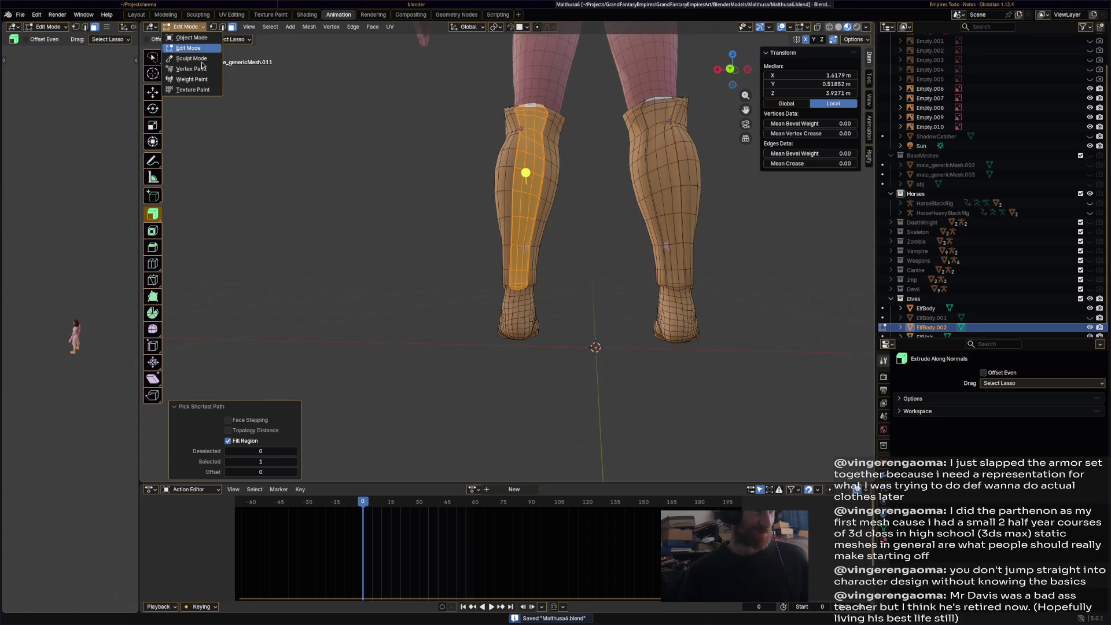
left_click(194, 69)
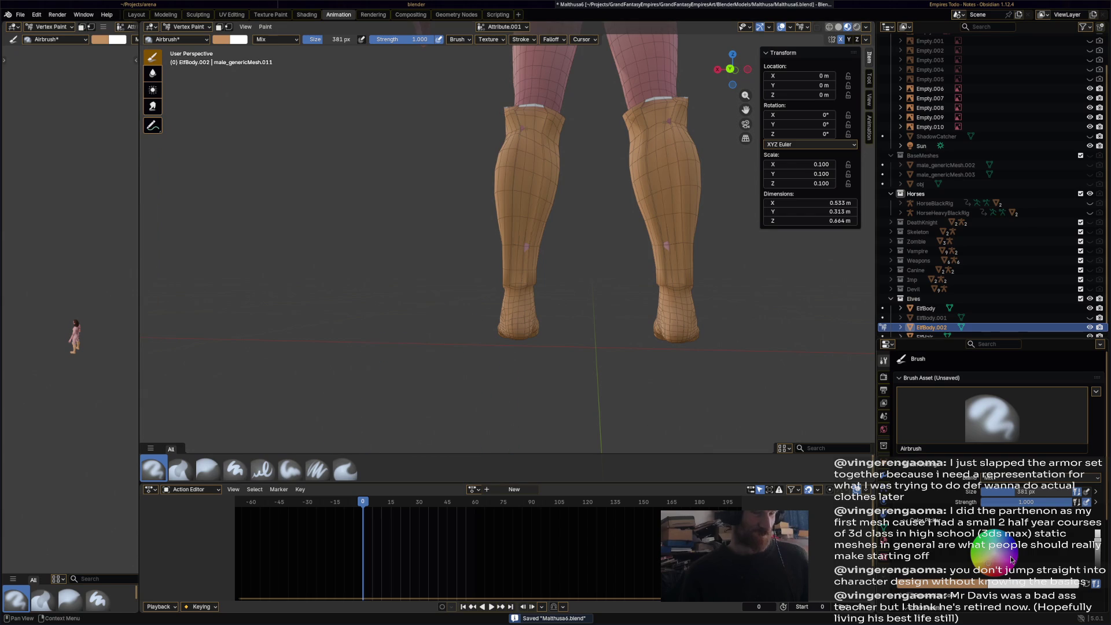
- Pick a dark brown brush colour and undo a stroke that painted both boots
left_click(1095, 572)
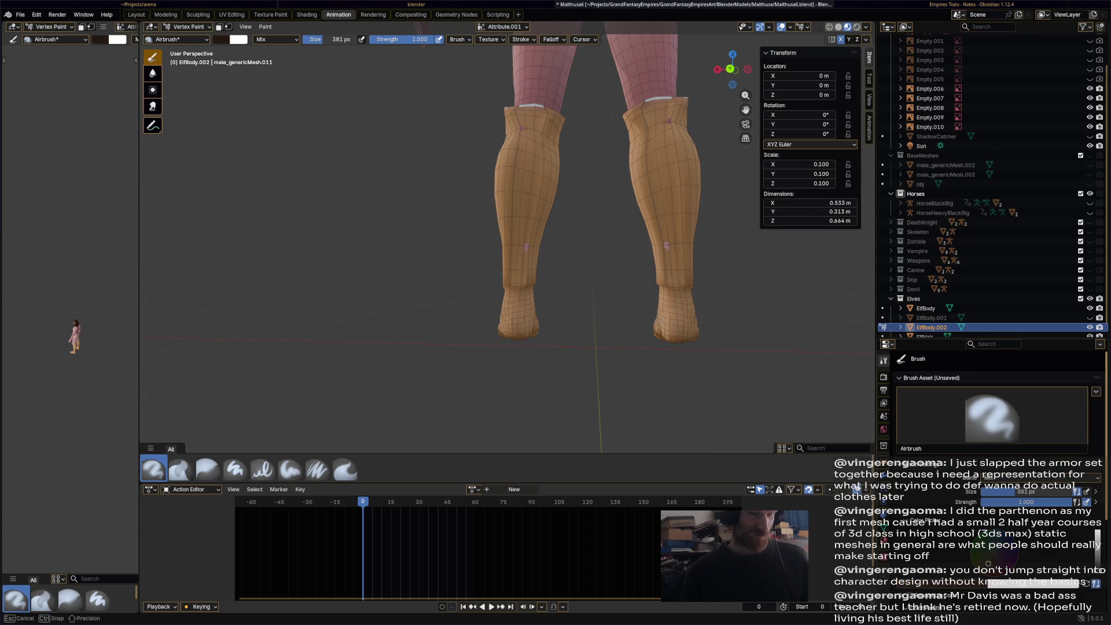
left_click(510, 123)
left_click_drag(510, 122, 509, 285)
key("ctrl+z")
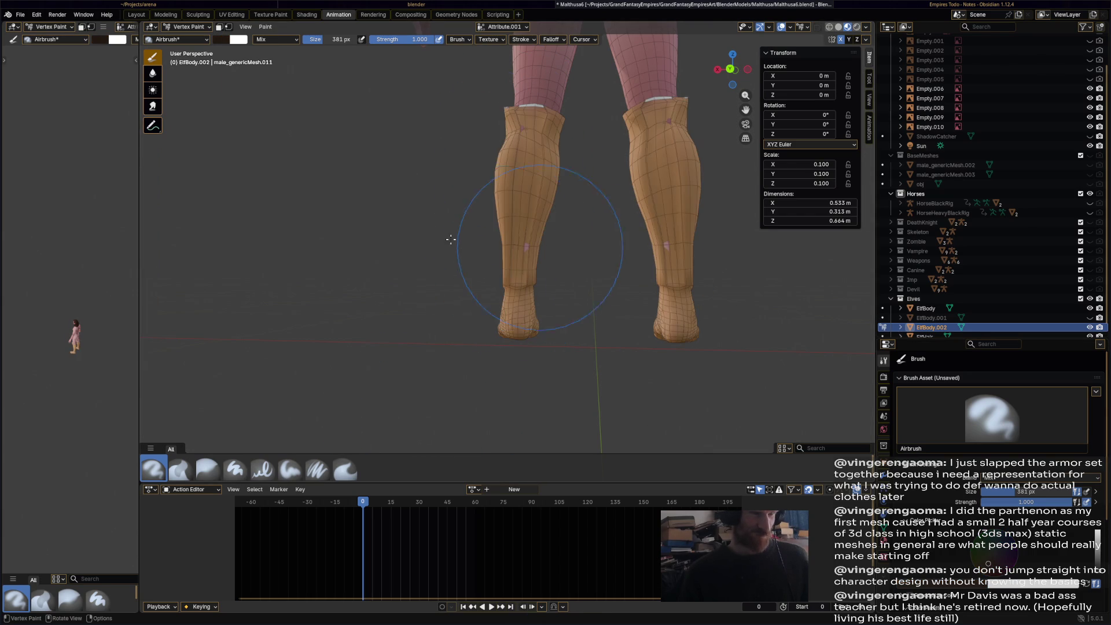
- Turn on face selection masking and paint the left boot's back strip dark brown
left_click(220, 26)
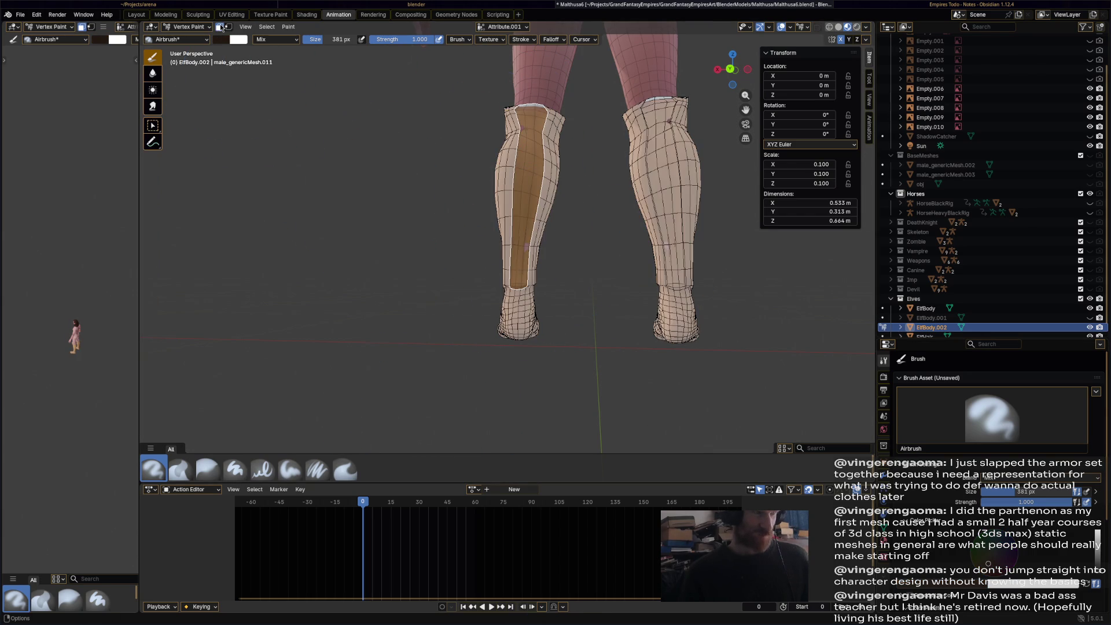
left_click_drag(559, 91, 492, 324)
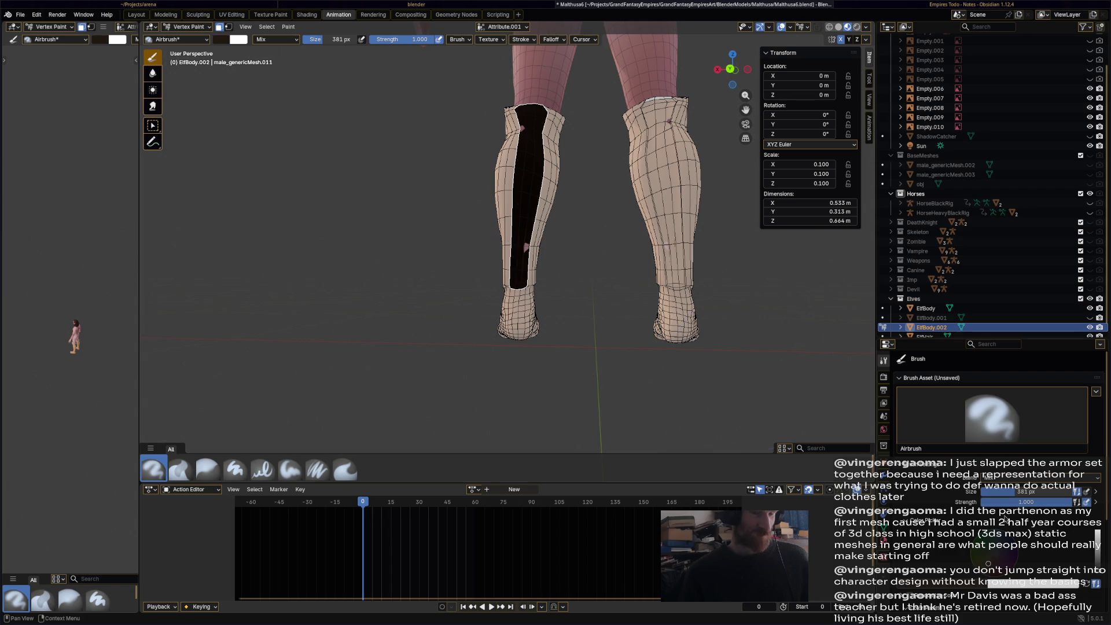
left_click_drag(1099, 562, 1099, 557)
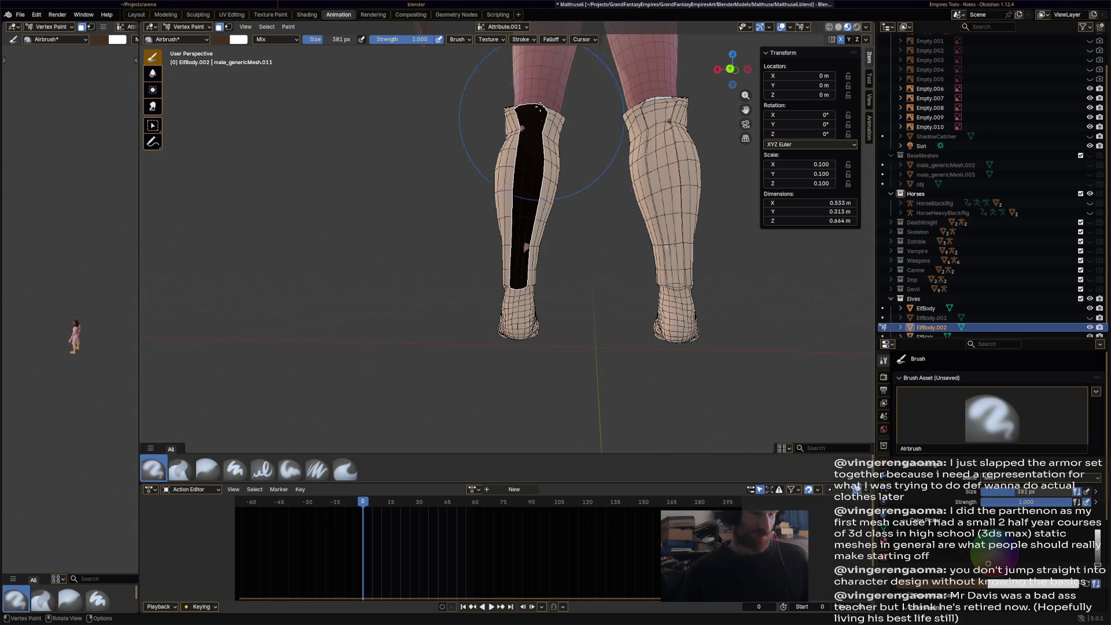
left_click_drag(523, 174, 506, 331)
mouse_move(506, 331)
middle_mouse_down()
mouse_move(520, 339)
mouse_move(471, 347)
mouse_move(371, 259)
mouse_move(555, 260)
mouse_move(559, 249)
mouse_move(613, 268)
mouse_move(482, 309)
middle_mouse_up()
scroll(481, 309, "up", 5)
- In Edit Mode, select four face loops around the left ankle
left_click(185, 27)
left_click(185, 40)
left_click(185, 27)
left_click(185, 53)
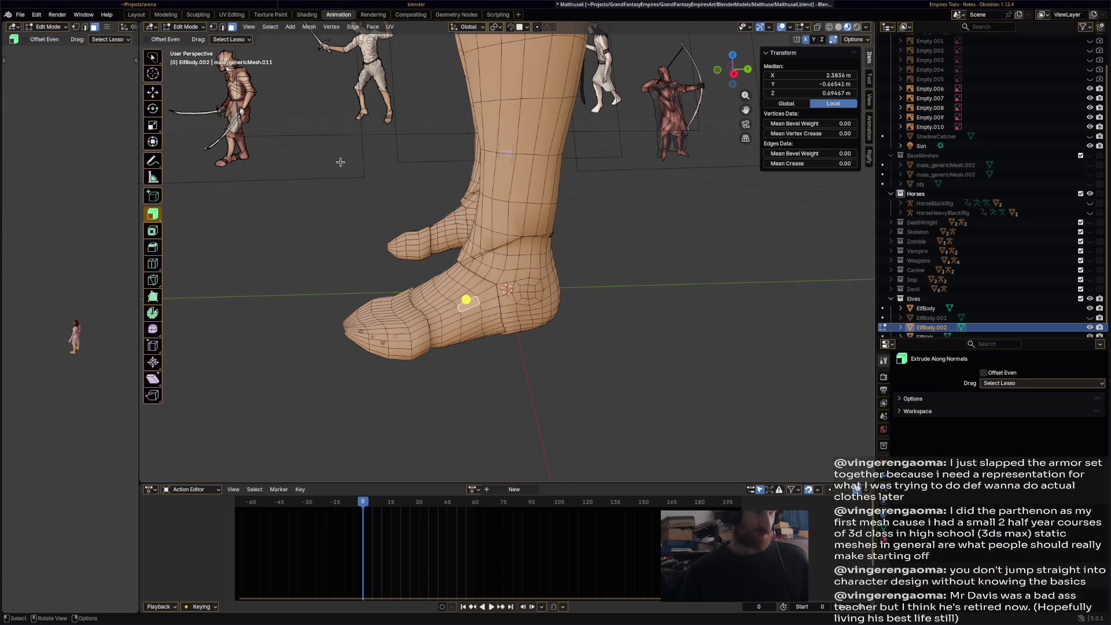
left_click(467, 309, "alt")
left_click(440, 306, "alt+shift")
left_click(426, 312, "alt+shift")
left_click(490, 265, "alt+shift")
- Back in Vertex Paint, paint the selected ankle band dark brown
left_click(197, 27)
left_click(185, 73)
mouse_move(475, 324)
left_mouse_down()
mouse_move(497, 370)
mouse_move(434, 271)
left_mouse_up()
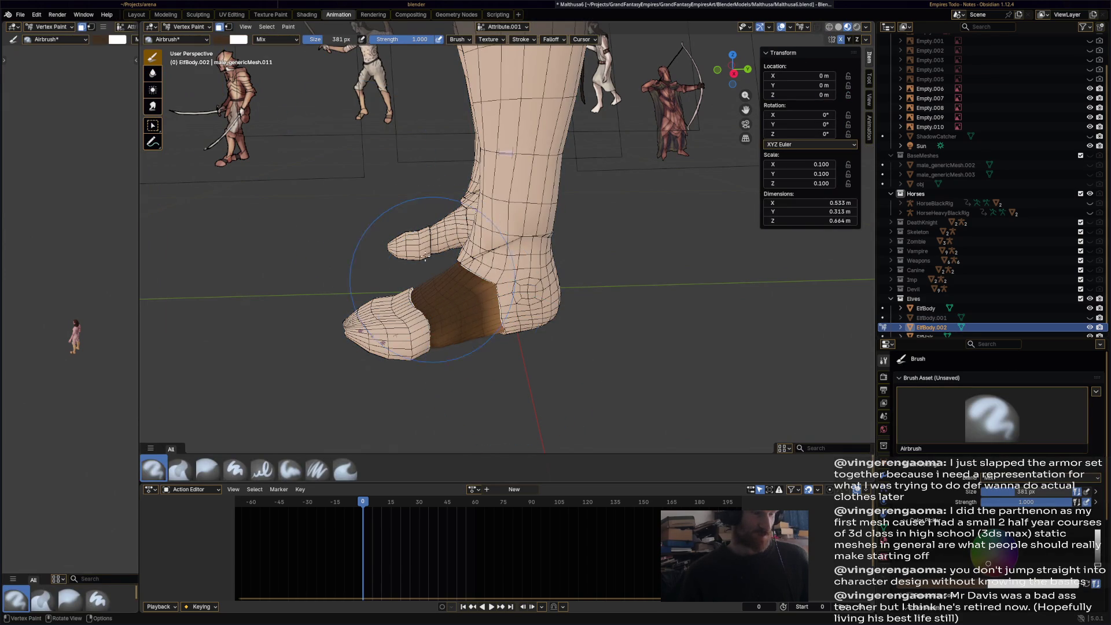
scroll(446, 317, "down", 2)
mouse_move(446, 318)
middle_mouse_down()
mouse_move(533, 315)
mouse_move(456, 303)
mouse_move(516, 269)
mouse_move(556, 295)
mouse_move(239, 78)
middle_mouse_up()
scroll(555, 295, "up", 5)
left_click(199, 33)
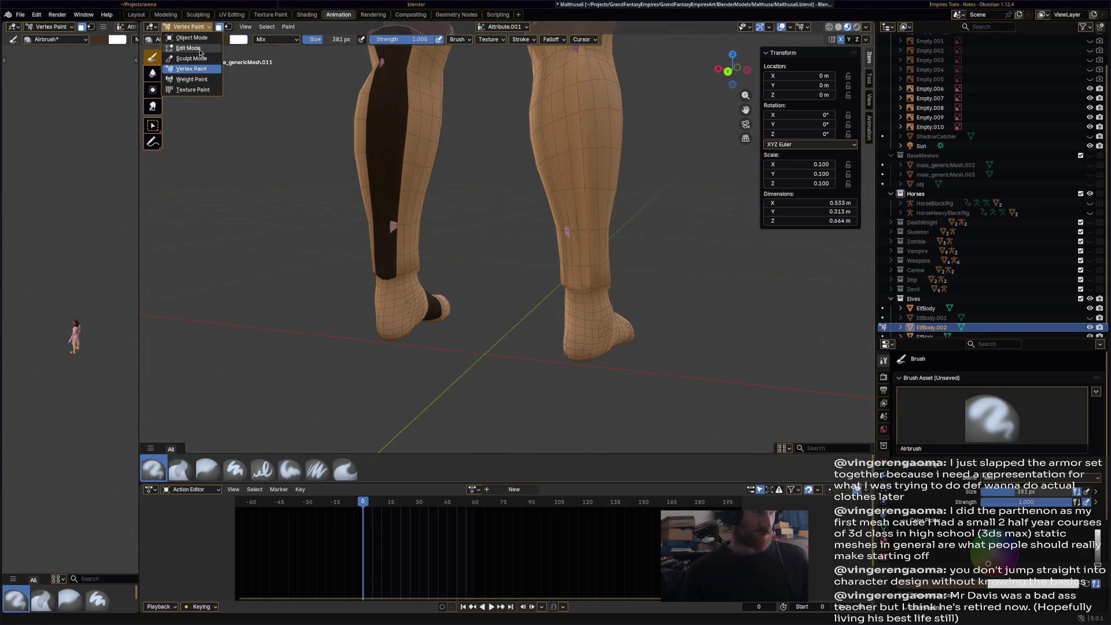
- Symmetrize the mesh in Edit Mode so both boots match, then deselect all
left_click(179, 49)
left_click(324, 29)
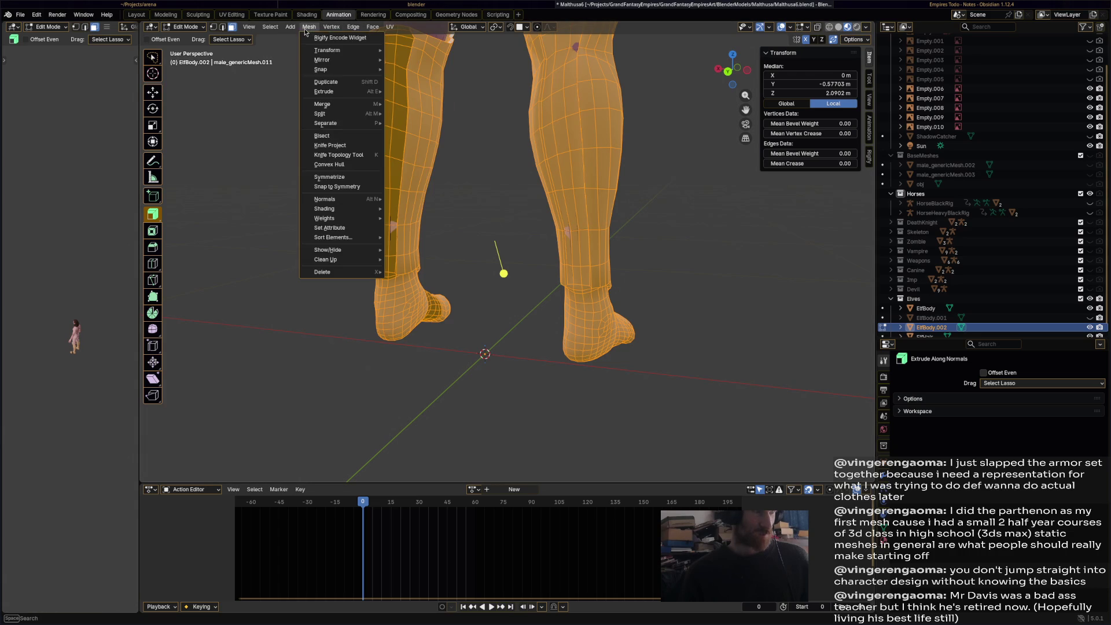
left_click(359, 177)
left_click(523, 263)
mouse_move(523, 263)
middle_mouse_down()
mouse_move(470, 268)
mouse_move(660, 268)
mouse_move(663, 302)
mouse_move(488, 225)
middle_mouse_up()
- Save Malthusa6.blend and return to Vertex Paint mode
key("ctrl+s")
left_click(185, 27)
left_click(191, 69)
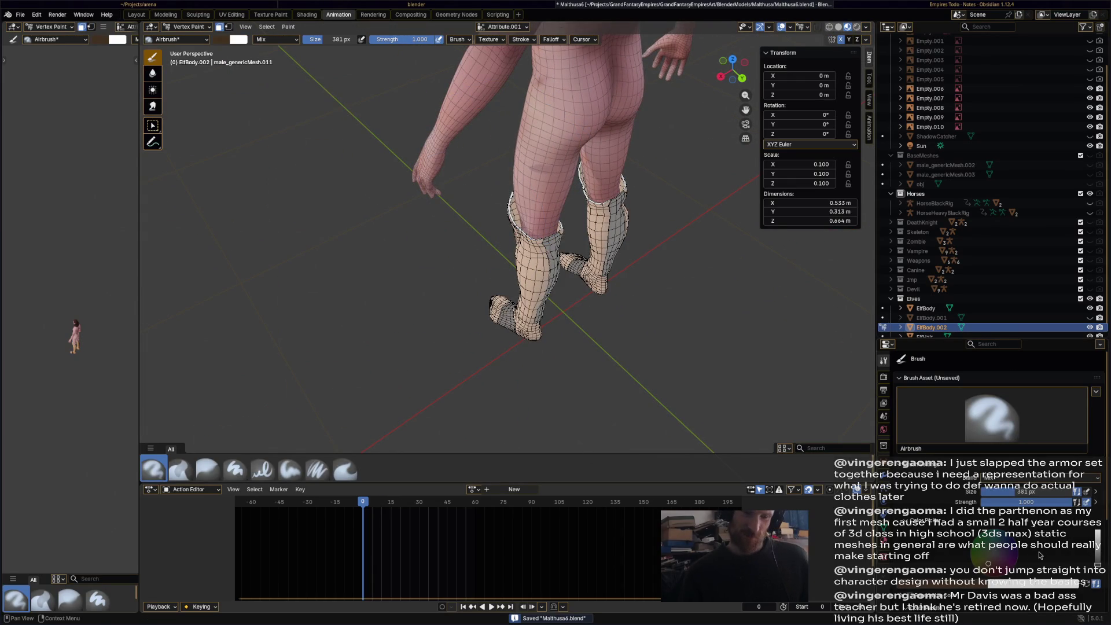
scroll(1035, 555, "down", 5)
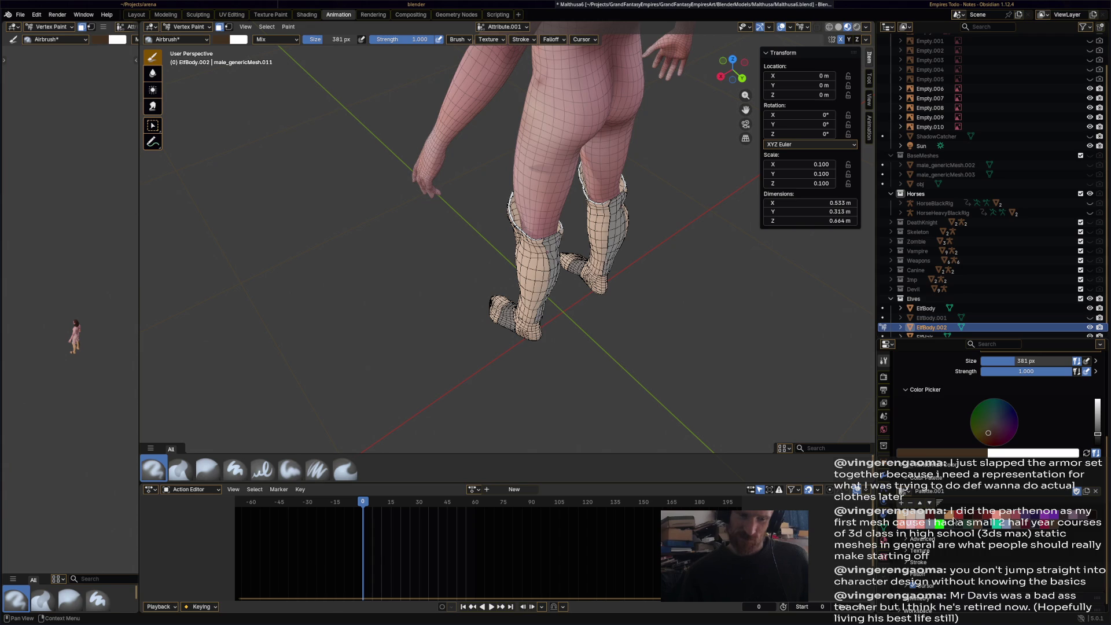
- Fill the boot mesh with tan, then thicken the pale top rim with a 169 px brush
left_click_drag(1097, 434, 1097, 404)
scroll(504, 109, "up", 5)
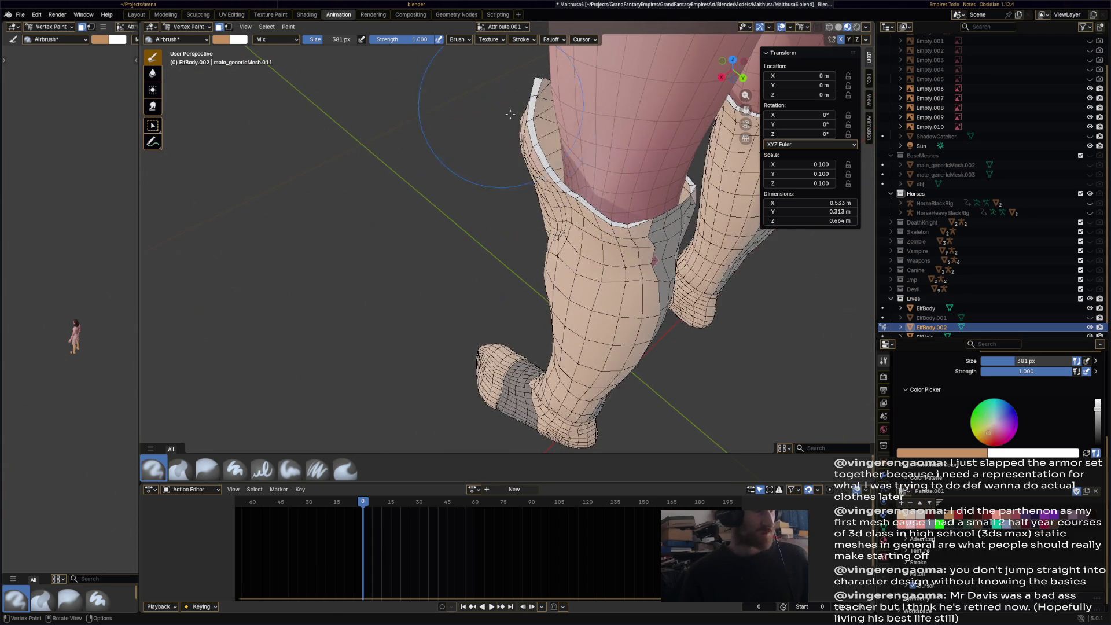
key("shift+k")
left_click_drag(336, 39, 301, 39)
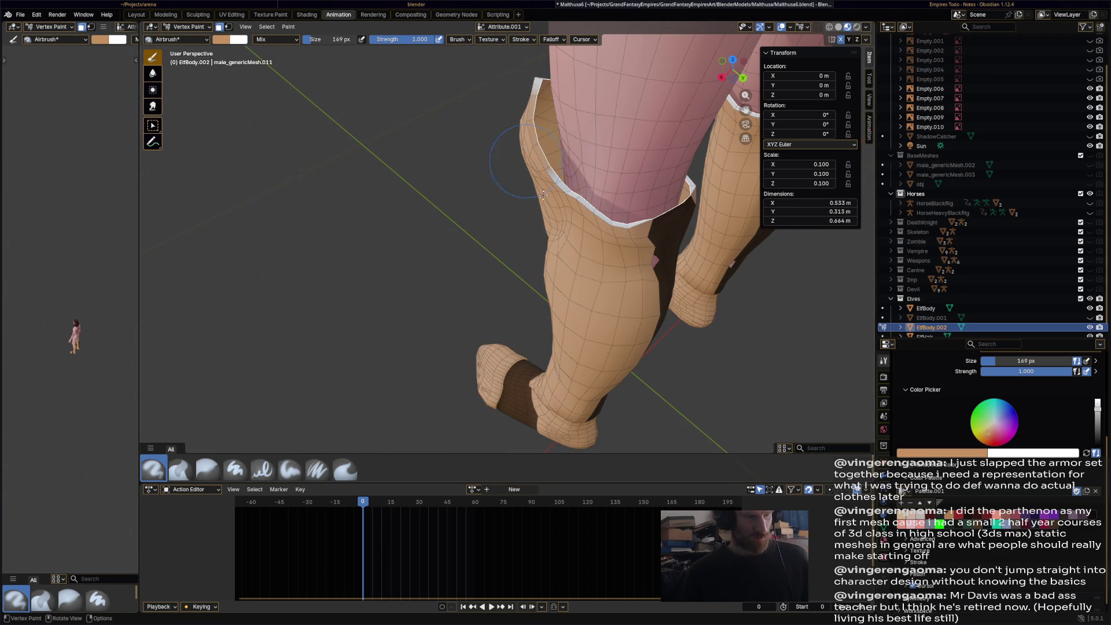
middle_click_drag(630, 219, 370, 158)
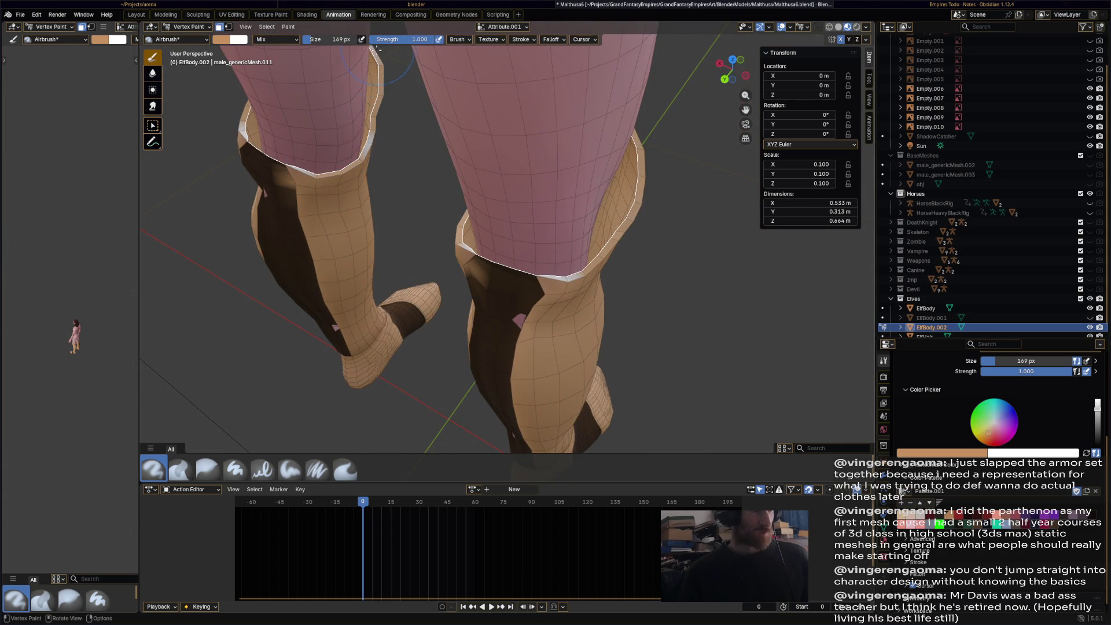
left_click_drag(353, 179, 375, 145, "ctrl")
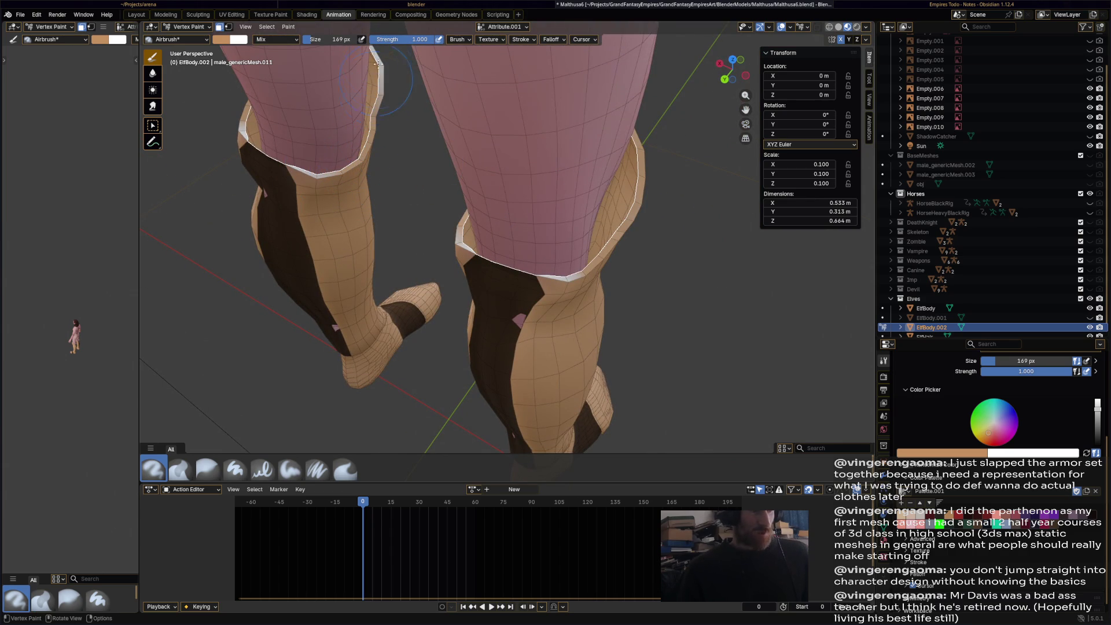
scroll(395, 137, "down", 3)
middle_click_drag(379, 209, 483, 257)
scroll(484, 257, "up", 5)
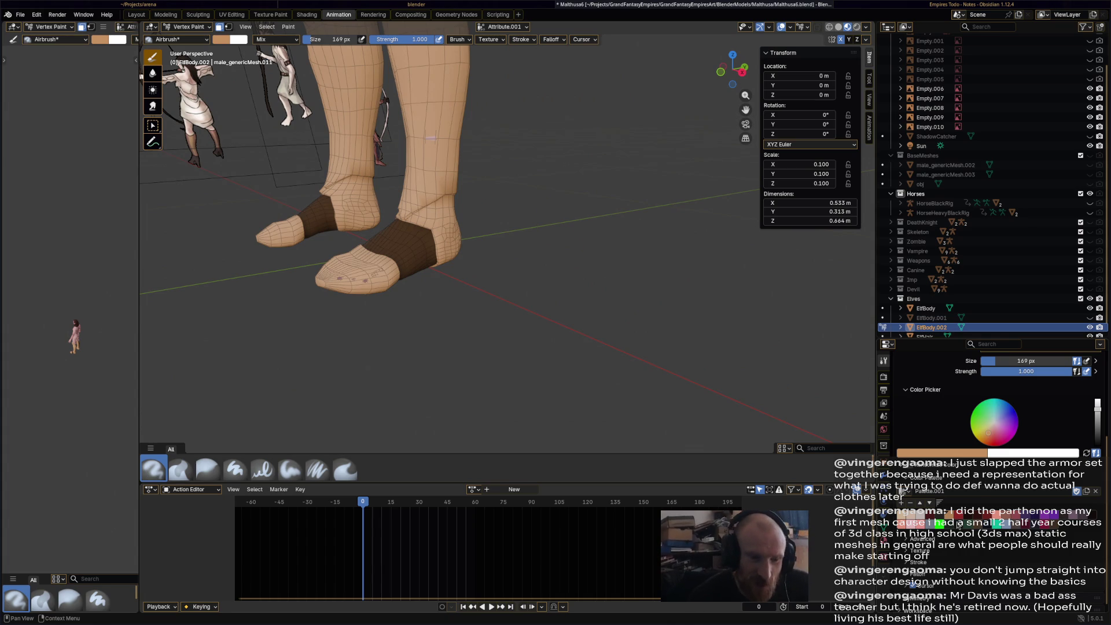
- Paint light blue patches on both shins
left_click(1006, 525)
middle_click_drag(579, 289, 579, 244)
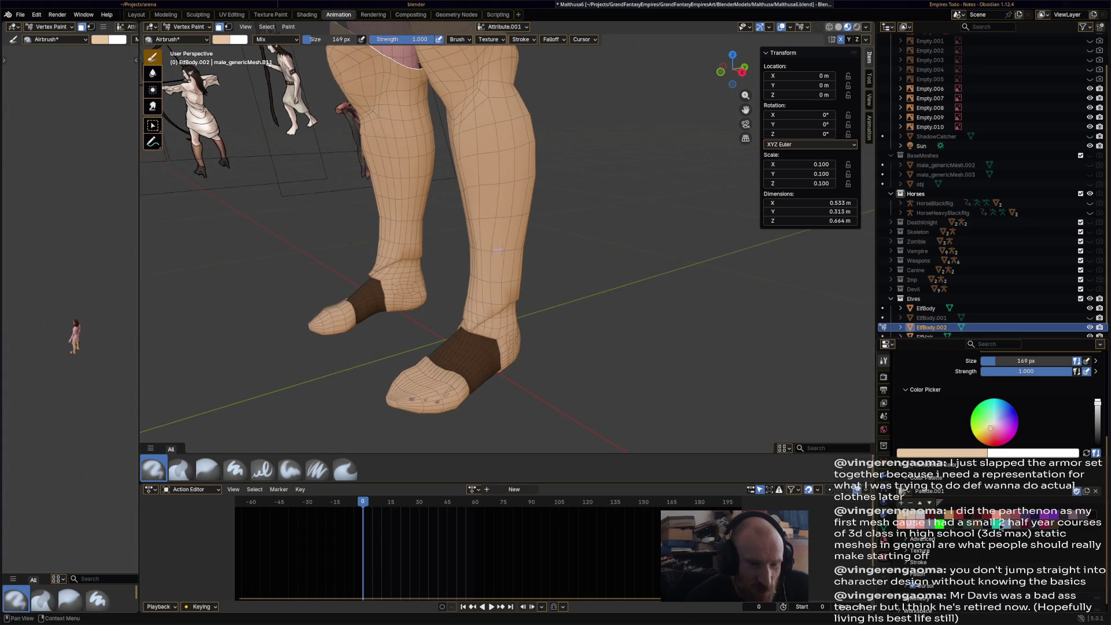
left_click(1005, 526)
middle_click_drag(579, 289, 601, 347)
mouse_move(558, 247)
middle_mouse_down("shift")
mouse_move(552, 354)
mouse_move(547, 115)
middle_mouse_up("shift")
left_click_drag(486, 139, 486, 289)
middle_click_drag(571, 384, 503, 396)
- Switch to dark maroon, set the brush to about 58 px, and paint the ankle crease
left_click_drag(995, 433, 999, 434)
left_click(1097, 441)
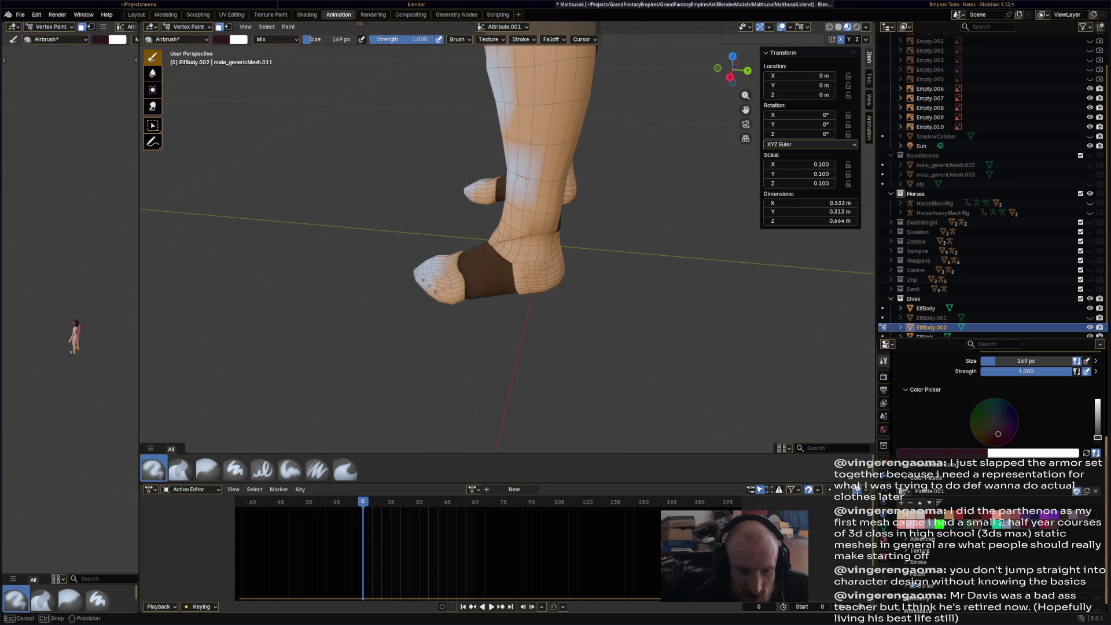
middle_click_drag(583, 310, 579, 301)
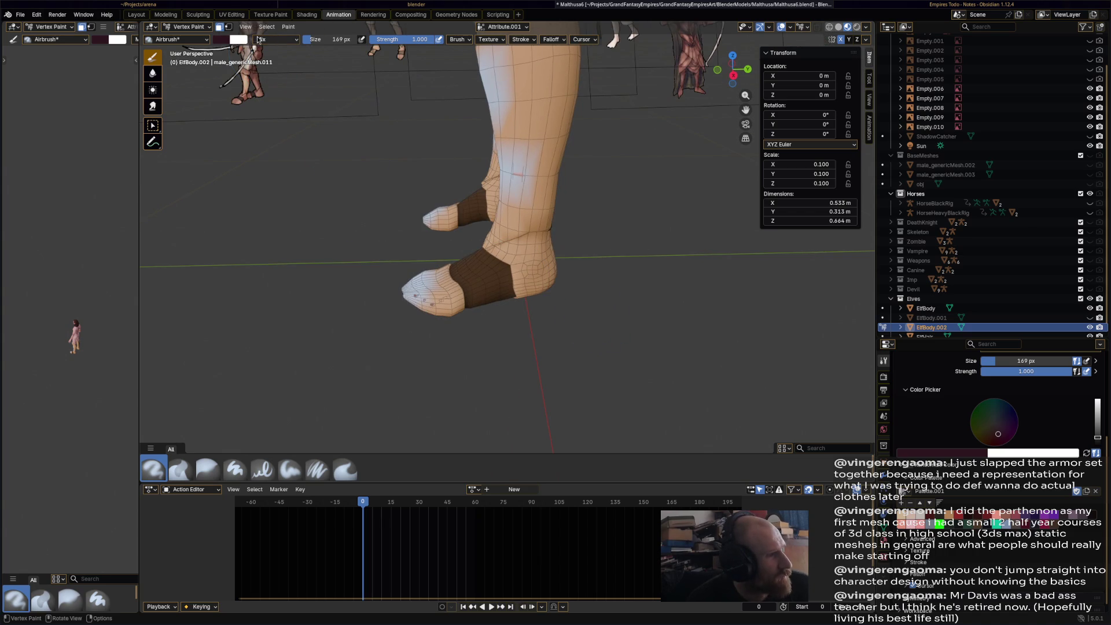
left_click_drag(326, 42, 279, 42)
scroll(509, 261, "up", 3)
middle_click_drag(498, 272, 513, 260)
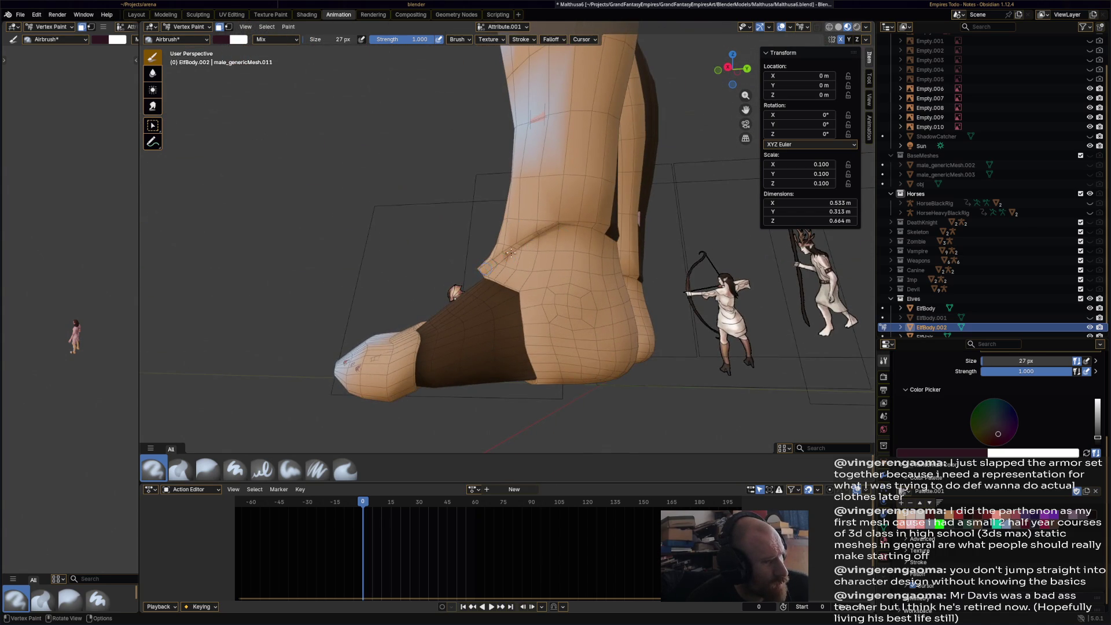
left_click_drag(323, 44, 332, 45)
left_click_drag(509, 269, 597, 238)
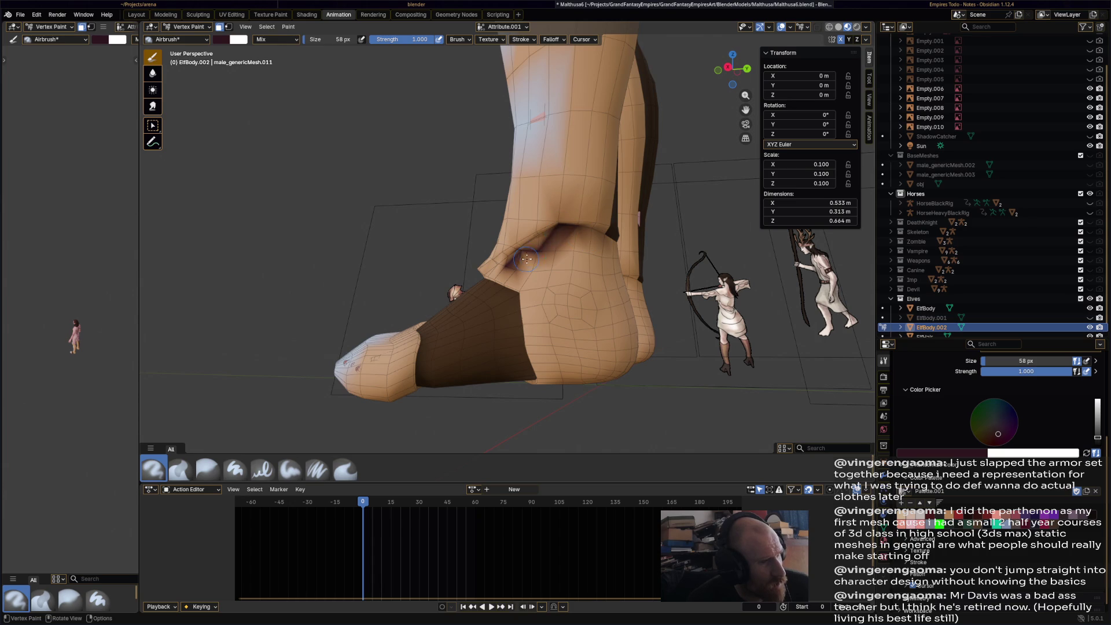
- Add dark maroon around the ankle, along the boot-to-toe seam and inside the boot
middle_click_drag(512, 254, 426, 342)
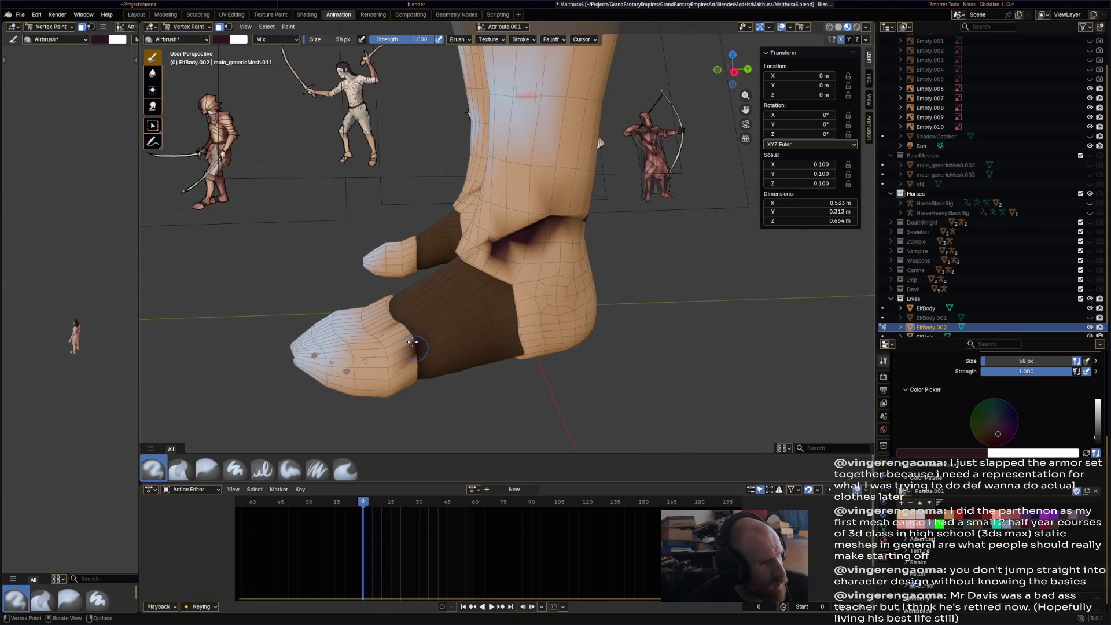
left_click_drag(409, 329, 427, 372)
mouse_move(466, 272)
left_mouse_down()
mouse_move(509, 298)
mouse_move(521, 344)
mouse_move(510, 277)
mouse_move(486, 269)
left_mouse_up()
mouse_move(486, 269)
middle_mouse_down()
mouse_move(389, 255)
mouse_move(528, 246)
middle_mouse_up()
left_click_drag(528, 246, 538, 254)
middle_click_drag(539, 254, 513, 261)
left_click_drag(514, 260, 466, 298)
mouse_move(466, 298)
middle_mouse_down()
mouse_move(480, 231)
mouse_move(463, 237)
middle_mouse_up()
mouse_move(463, 238)
left_mouse_down()
mouse_move(552, 159)
mouse_move(480, 231)
mouse_move(579, 179)
mouse_move(562, 186)
left_mouse_up()
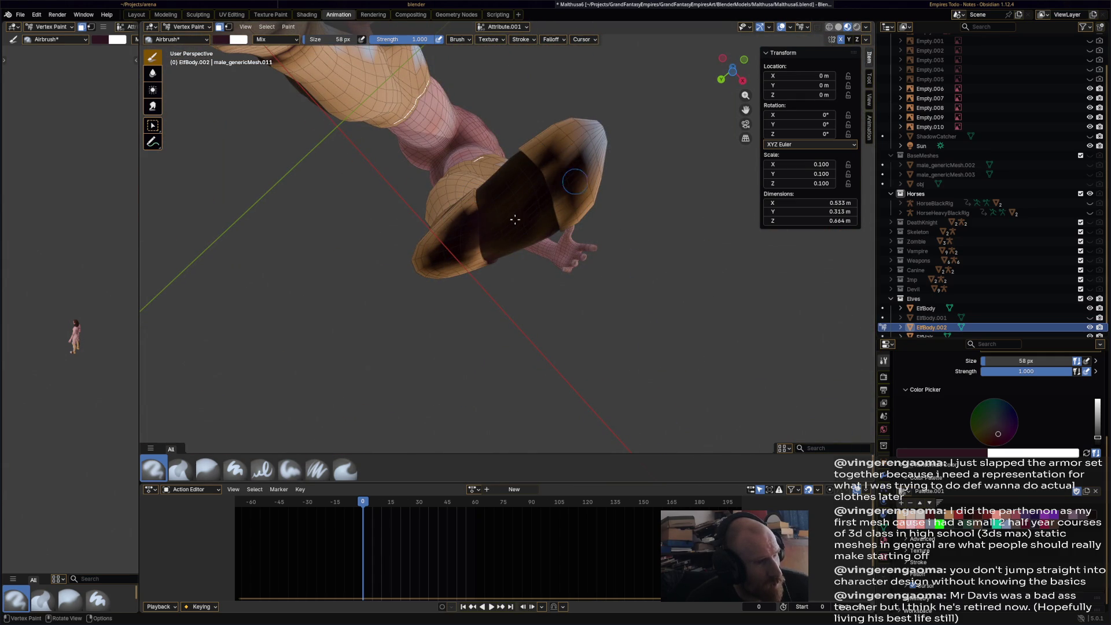
- Paint dark patches on both knees and a dark strip down each boot's back
mouse_move(551, 169)
middle_mouse_down()
mouse_move(521, 231)
mouse_move(504, 339)
mouse_move(367, 307)
mouse_move(545, 312)
mouse_move(433, 204)
middle_mouse_up()
left_click_drag(433, 204, 439, 174)
mouse_move(439, 173)
middle_mouse_down()
mouse_move(455, 203)
mouse_move(567, 248)
mouse_move(603, 211)
middle_mouse_up()
left_click_drag(607, 208, 604, 320)
mouse_move(596, 369)
left_mouse_down()
mouse_move(579, 191)
mouse_move(578, 307)
left_mouse_up()
- Soften the dark back strips of both boots with the Blur brush
middle_click_drag(596, 310, 732, 423)
left_click(207, 470)
mouse_move(577, 253)
left_mouse_down()
mouse_move(578, 275)
mouse_move(582, 229)
mouse_move(608, 324)
mouse_move(613, 188)
mouse_move(603, 361)
left_mouse_up()
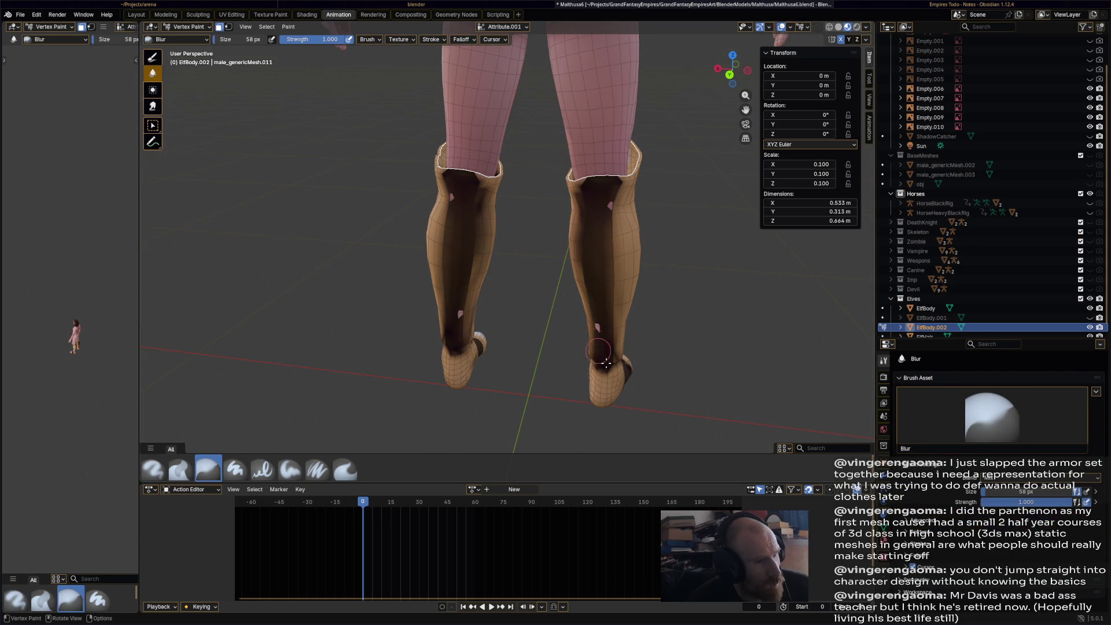
- Undo the back-strip blur, then blur the shin edges, ankles and knee patches instead
key("ctrl+z")
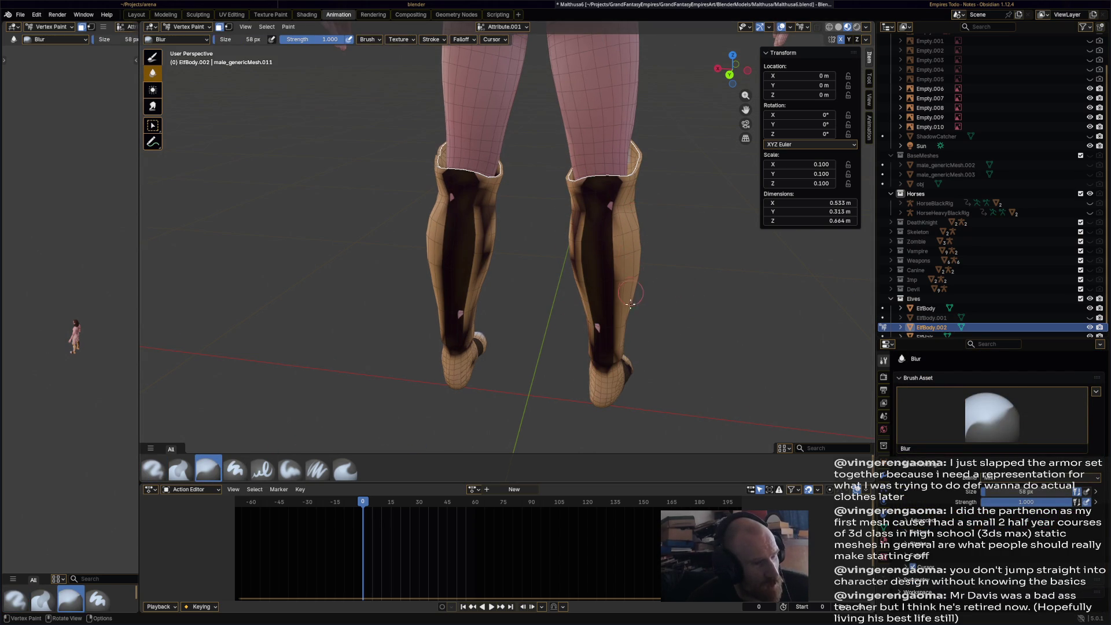
middle_click_drag(612, 293, 652, 236)
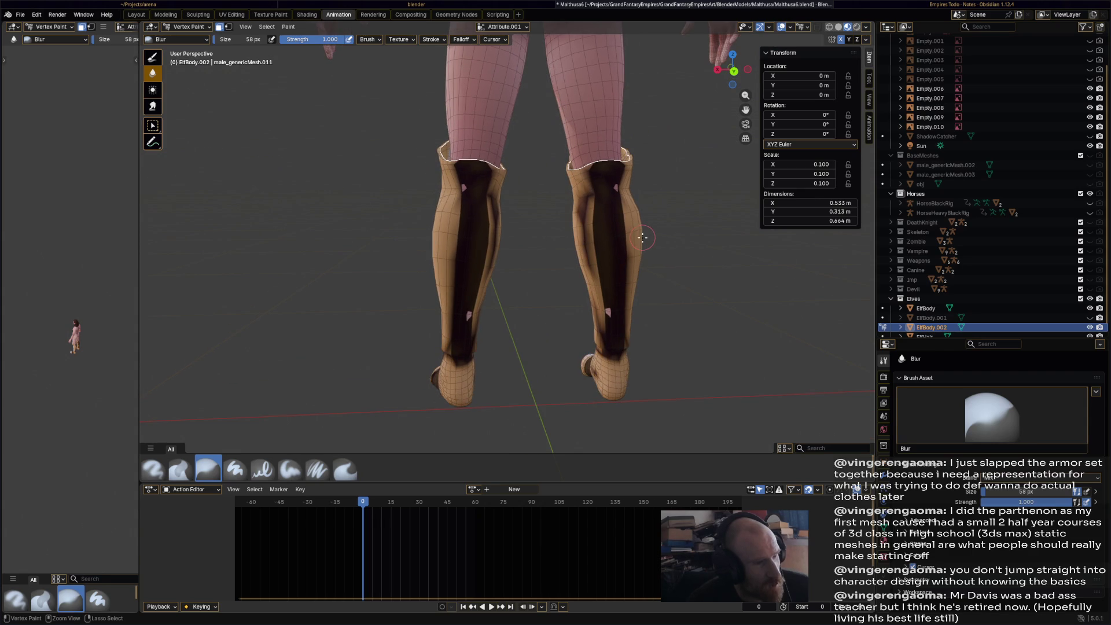
left_click_drag(582, 214, 590, 300)
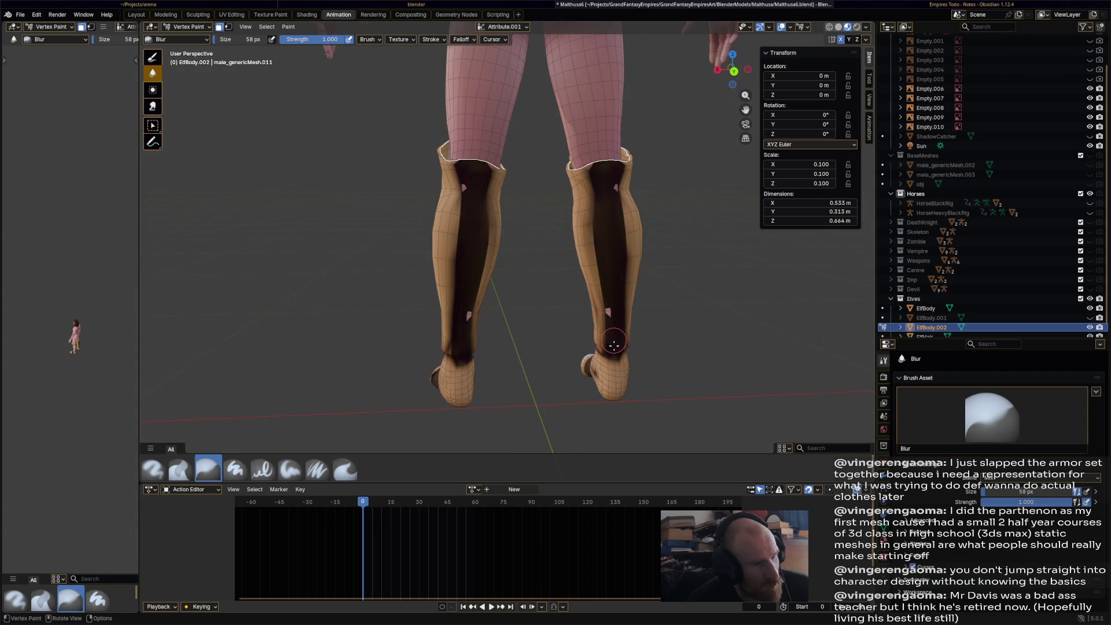
middle_click_drag(553, 345, 488, 363)
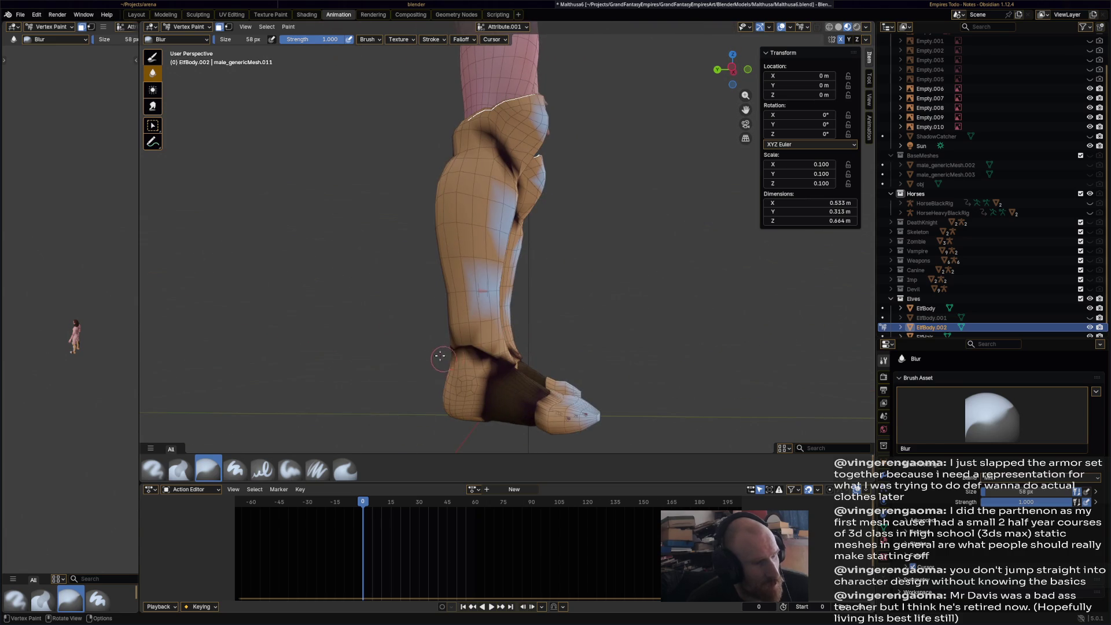
left_click_drag(505, 374, 491, 415)
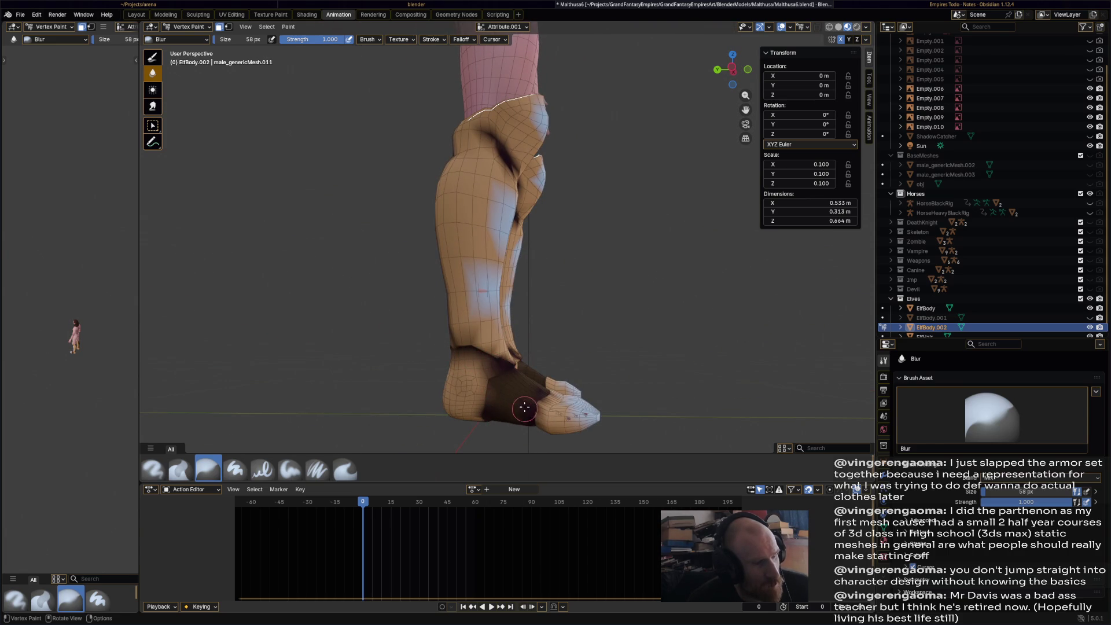
middle_click_drag(501, 366, 397, 357)
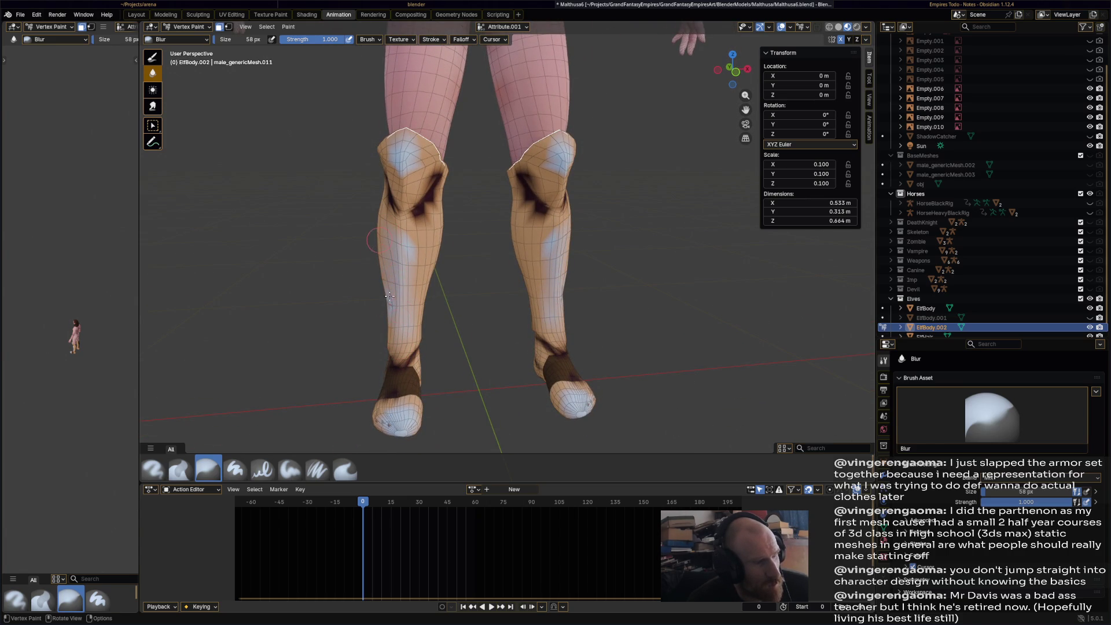
mouse_move(407, 166)
left_mouse_down()
mouse_move(406, 181)
mouse_move(435, 179)
left_mouse_up()
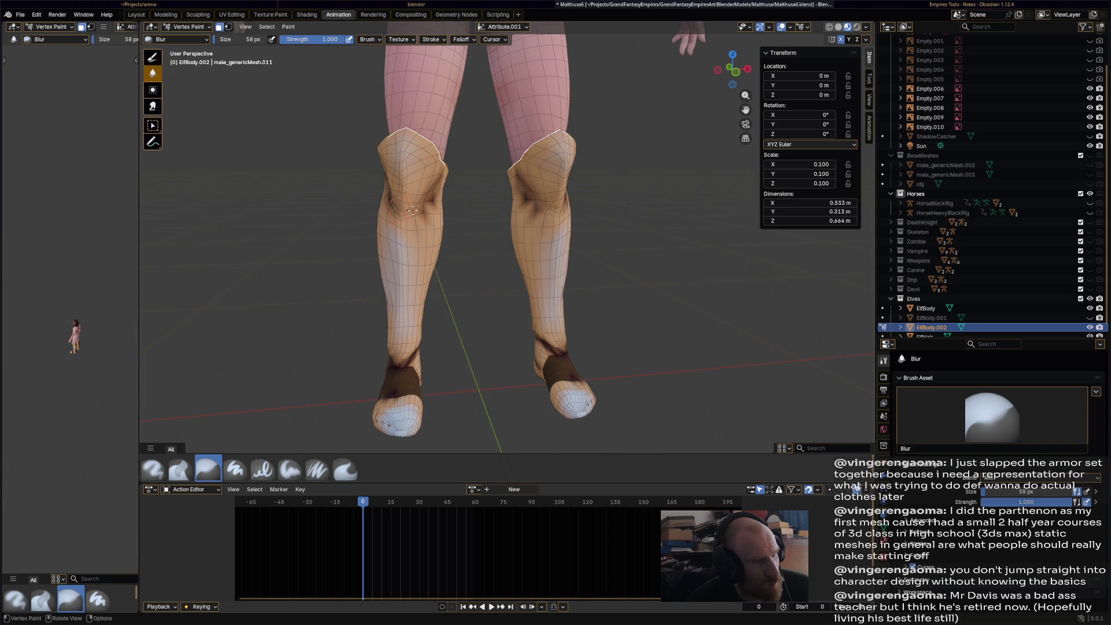
- Save the blend file with the softened knee and ankle paint
mouse_move(532, 206)
middle_mouse_down()
mouse_move(509, 201)
mouse_move(531, 199)
mouse_move(516, 297)
middle_mouse_up()
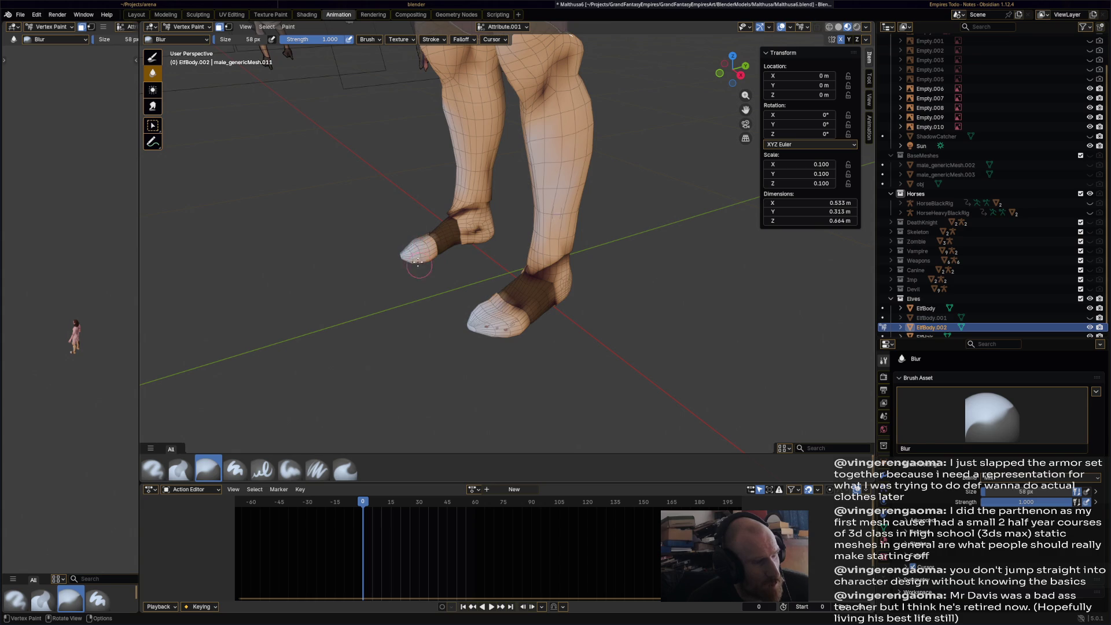
mouse_move(471, 232)
middle_mouse_down()
mouse_move(602, 255)
mouse_move(551, 328)
mouse_move(588, 302)
mouse_move(615, 315)
mouse_move(602, 225)
mouse_move(610, 243)
mouse_move(512, 247)
mouse_move(478, 225)
middle_mouse_up()
key("ctrl+s")
- Switch back to the Airbrush and pick a new dark paint colour
mouse_move(575, 228)
middle_mouse_down()
mouse_move(633, 228)
mouse_move(550, 221)
middle_mouse_up()
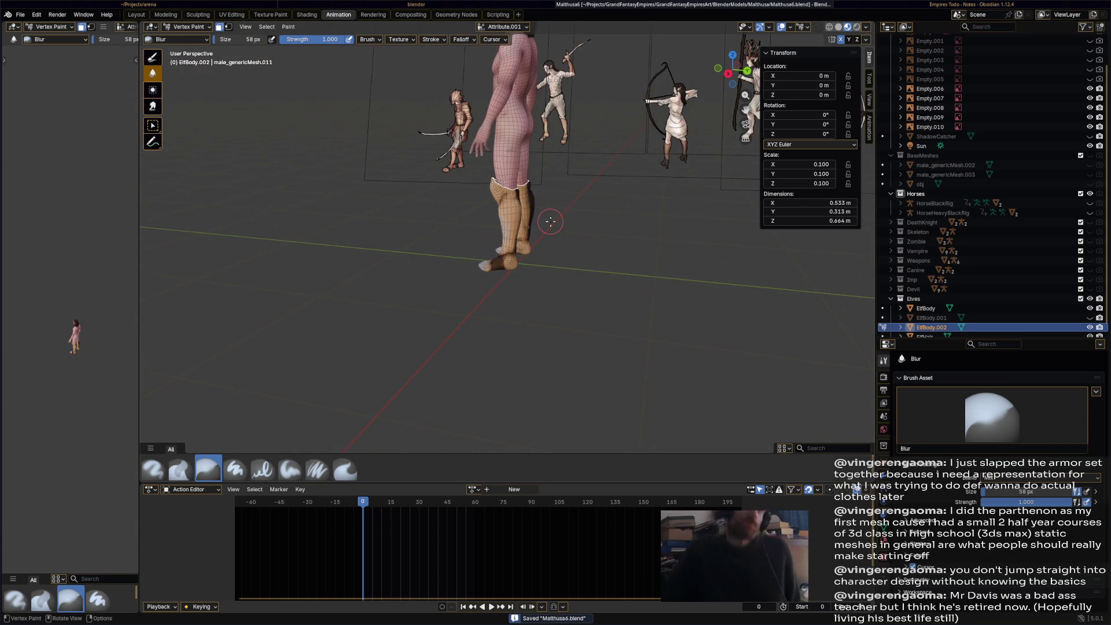
scroll(608, 217, "up", 3)
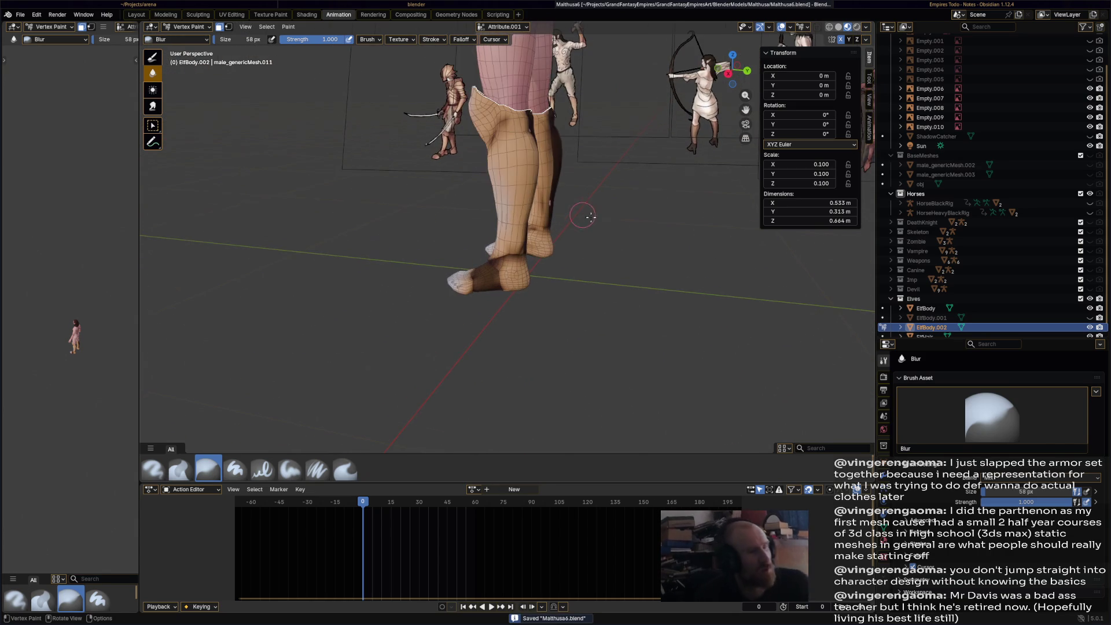
middle_click_drag(608, 217, 521, 354)
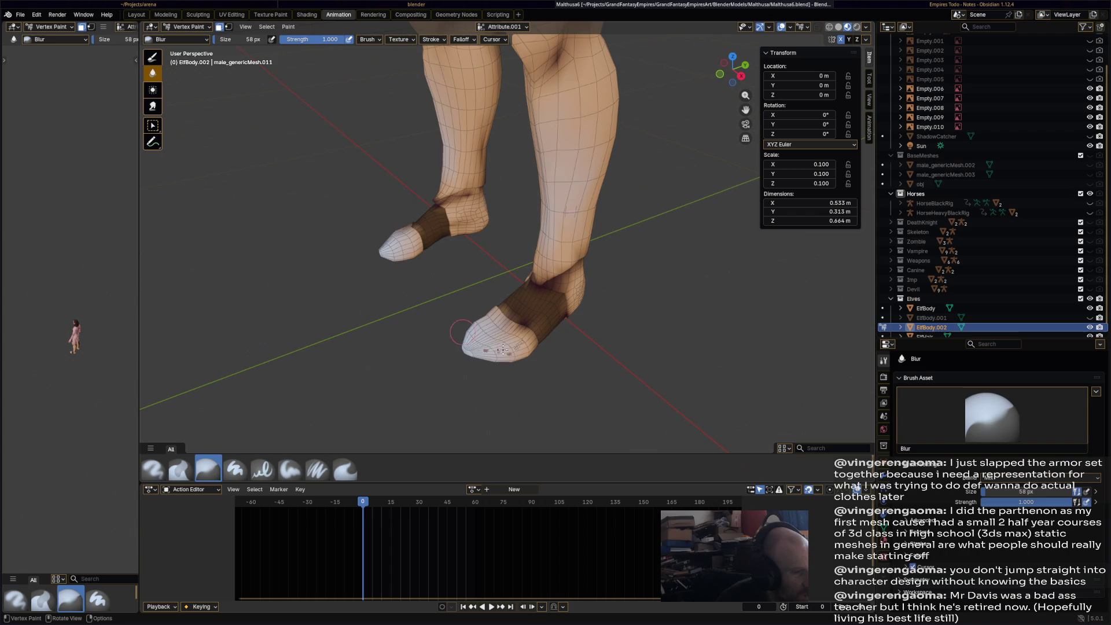
left_click(154, 468)
left_click_drag(985, 547, 997, 561)
mouse_move(727, 349)
middle_mouse_down()
mouse_move(570, 340)
mouse_move(536, 154)
middle_mouse_up()
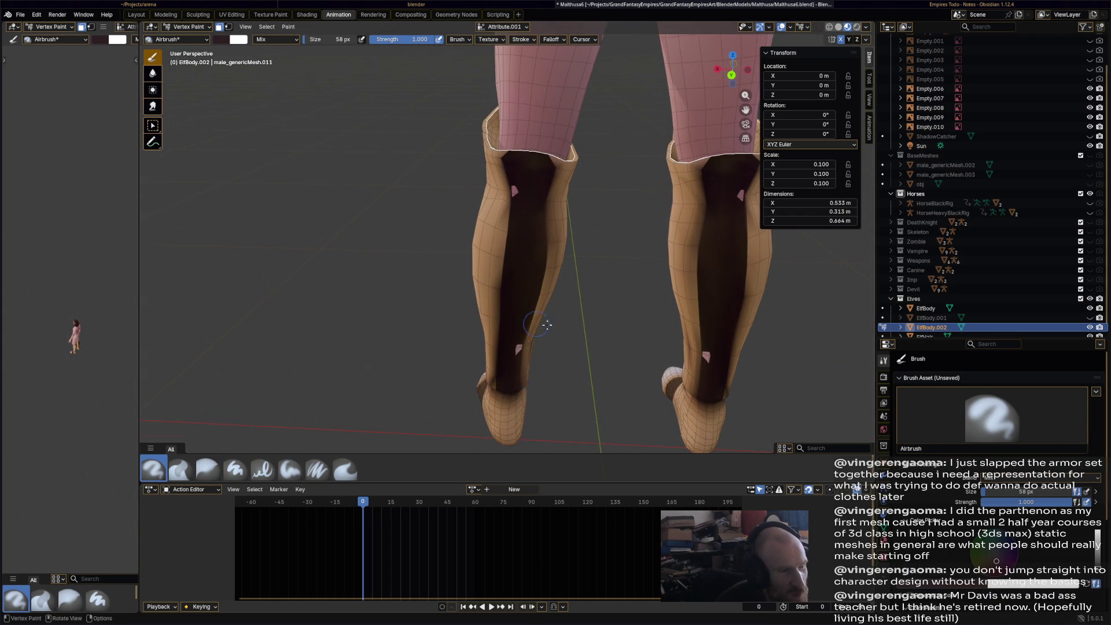
- Sample the leg's tan colour and undo a test stroke over the back stripe
middle_click_drag(540, 323, 553, 318, "shift")
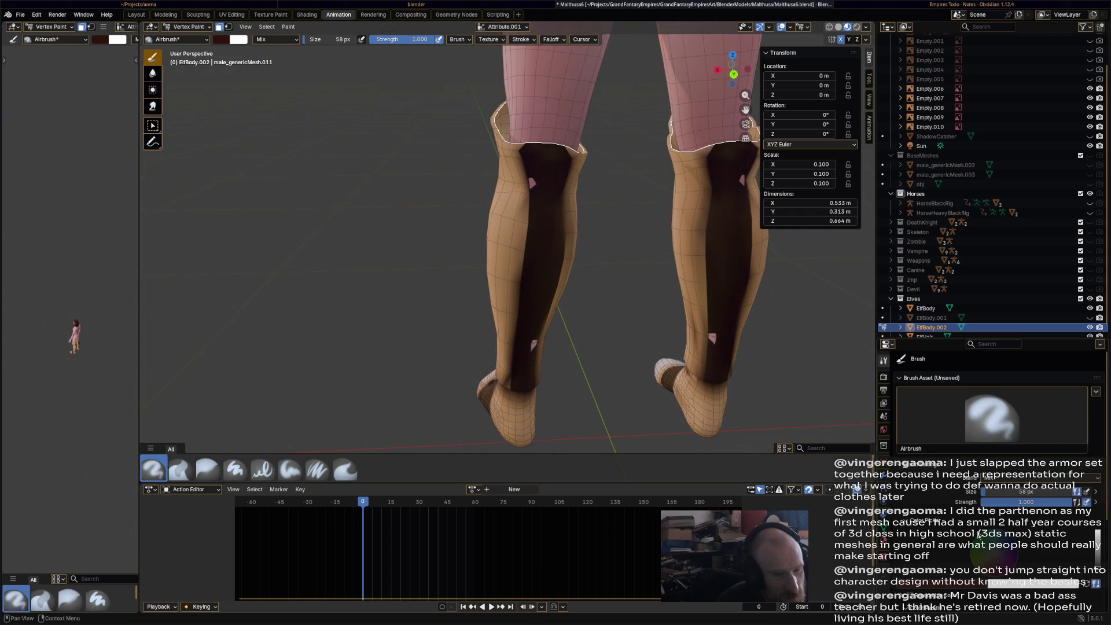
scroll(981, 530, "down", 3)
key("s")
left_click_drag(537, 162, 507, 390)
key("ctrl+z")
- Select the Blur brush and save Malthusa6.blend
mouse_move(587, 314)
middle_mouse_down()
mouse_move(662, 300)
mouse_move(545, 391)
middle_mouse_up()
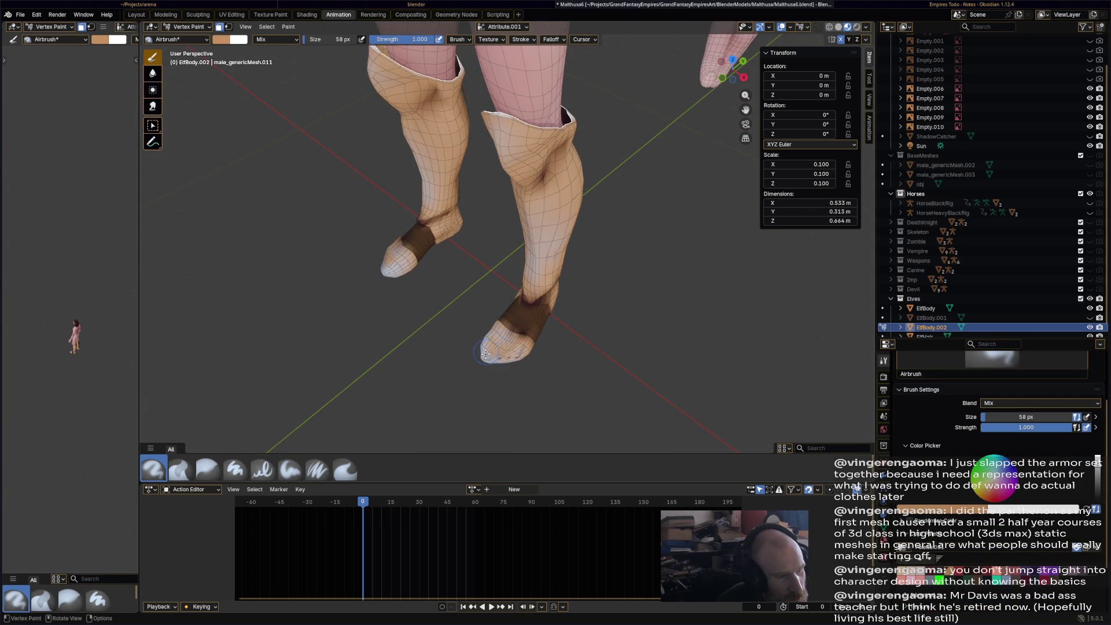
left_click(207, 469)
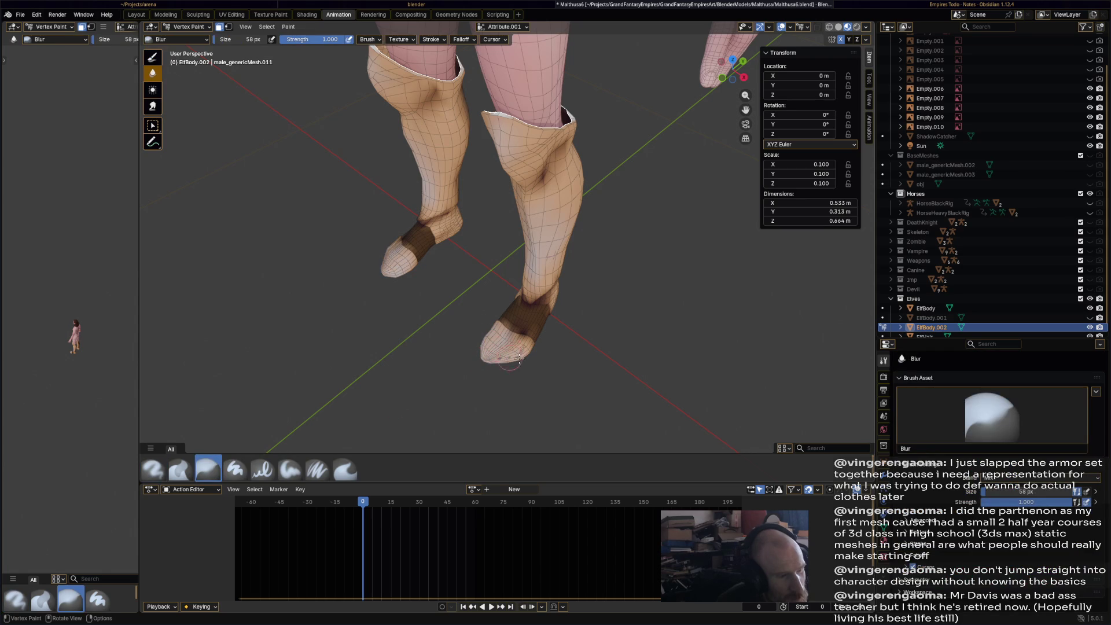
scroll(516, 360, "down", 3)
mouse_move(623, 372)
middle_mouse_down()
mouse_move(565, 324)
mouse_move(637, 324)
mouse_move(573, 321)
middle_mouse_up()
key("ctrl+s")
- Start renaming ElfBody.002 in the Outliner, typing 'Gr'
scroll(581, 324, "down", 2)
scroll(1054, 297, "down", 1)
double_click(1004, 319)
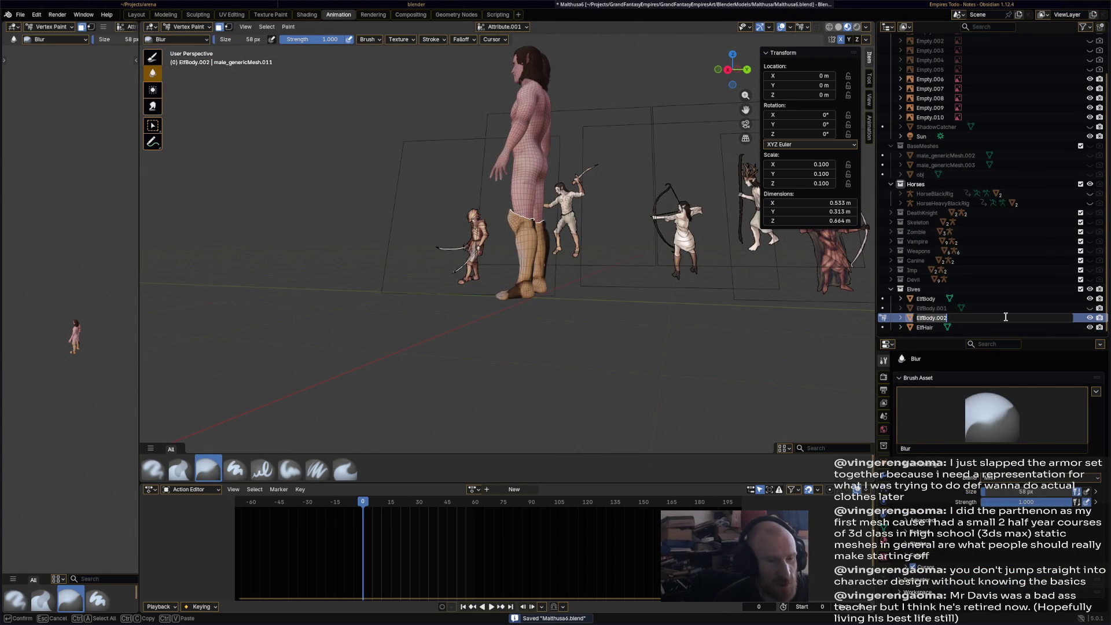
type("Greaves")
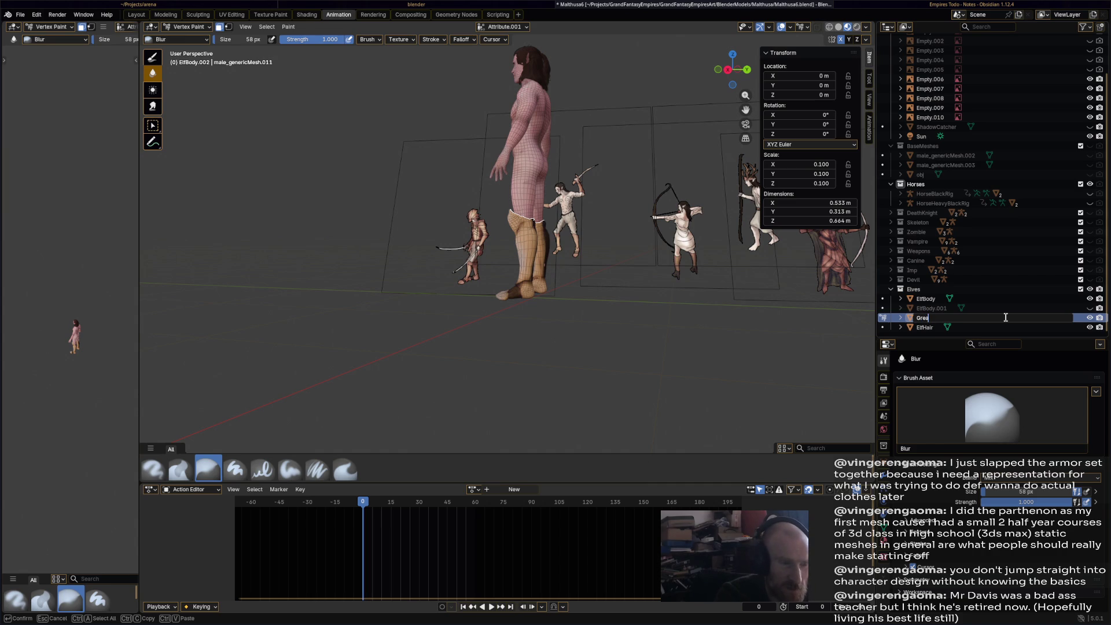